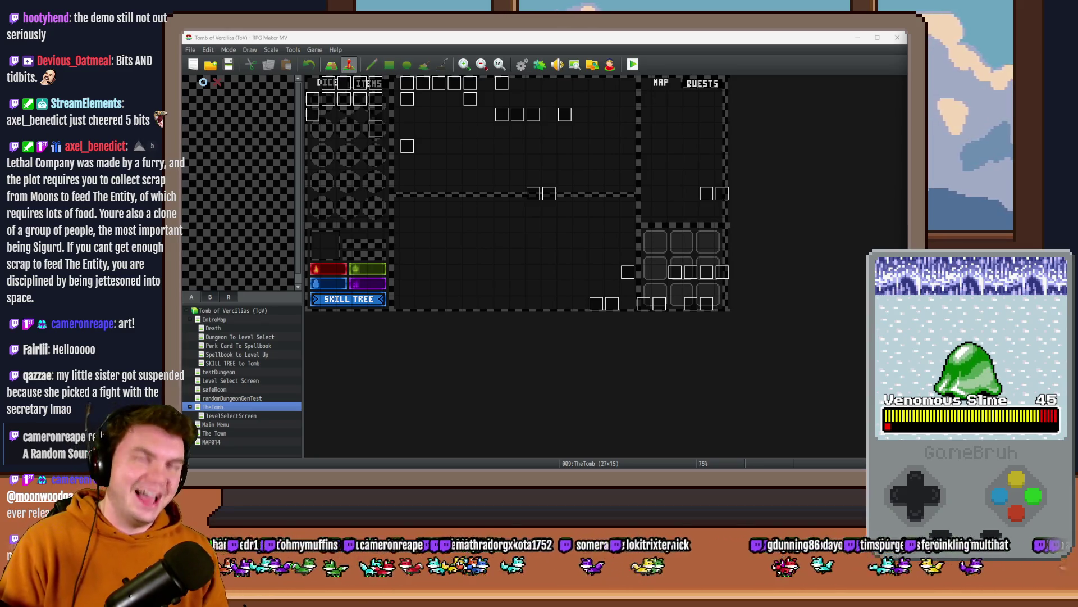
Step: Leave the Tomb of Vercillias Trello board for the Moonwood Games Discord #art channel
click(734, 65)
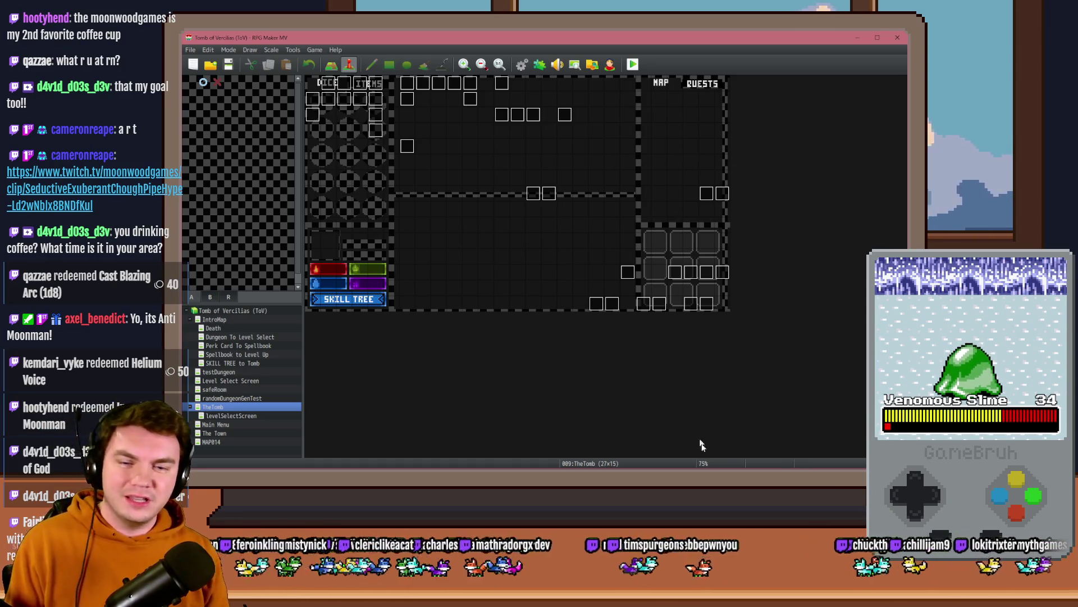
key(alt+Tab)
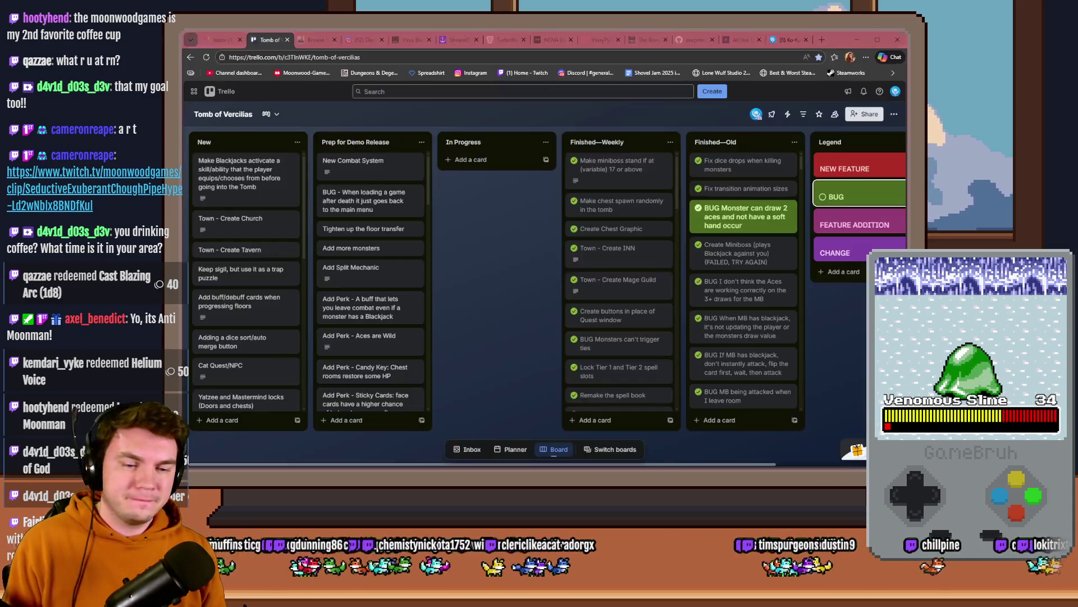
click(360, 40)
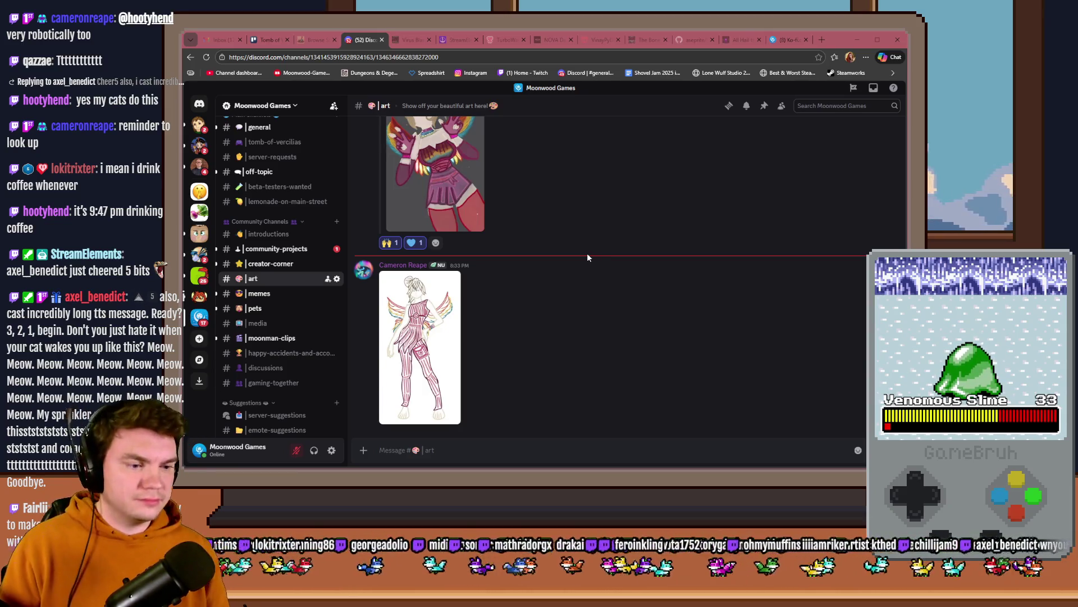
Step: Browse the #art channel and view the Faylé artwork at full size, then close it
scroll(595, 296, down, 10)
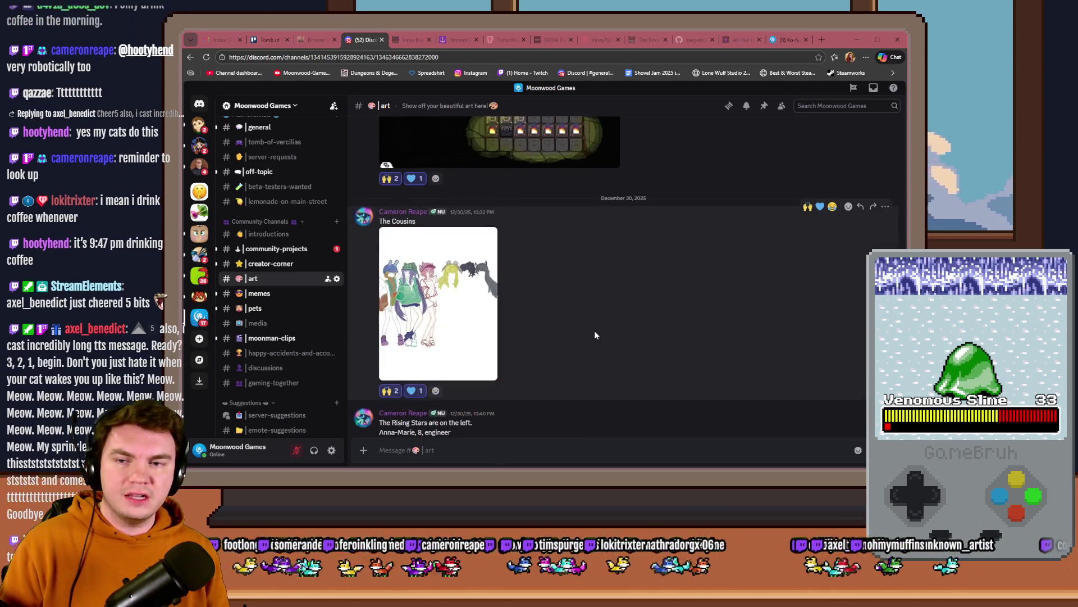
scroll(596, 336, down, 3)
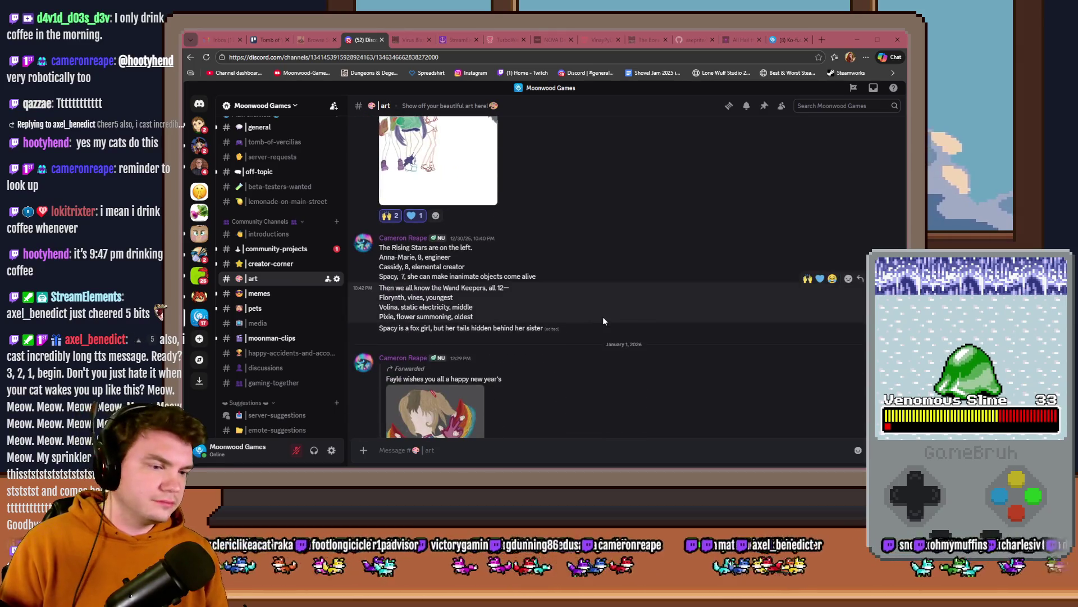
scroll(602, 316, up, 5)
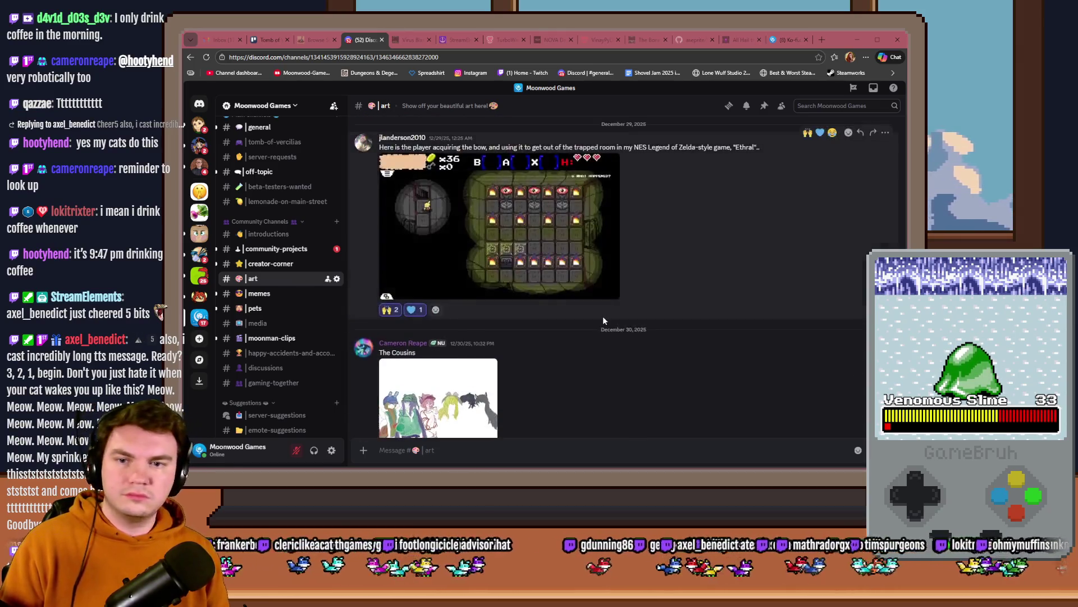
scroll(606, 339, down, 6)
scroll(607, 340, down, 3)
scroll(606, 337, up, 3)
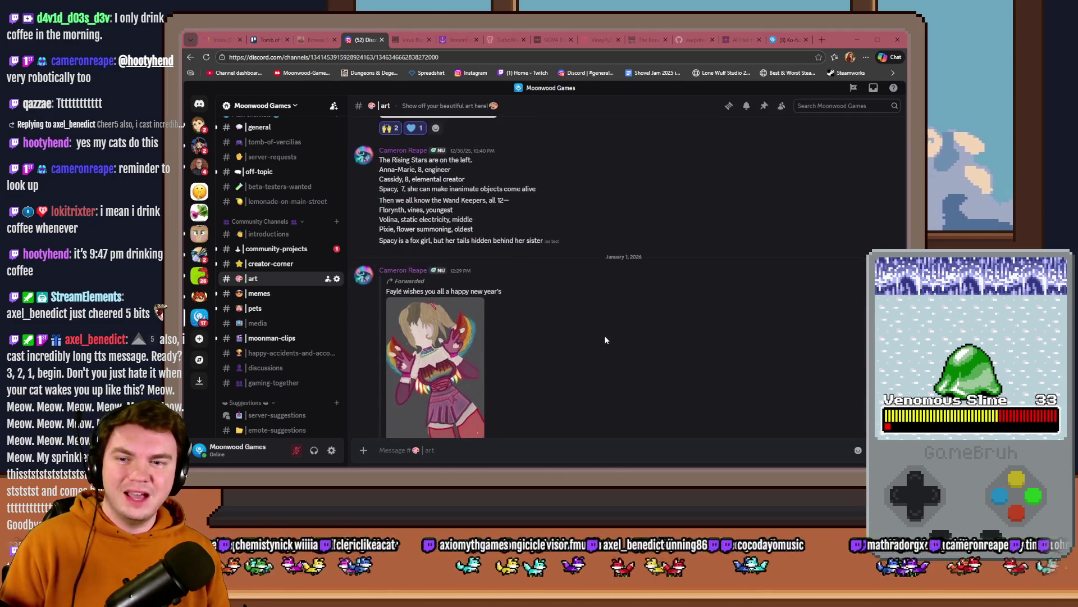
click(459, 362)
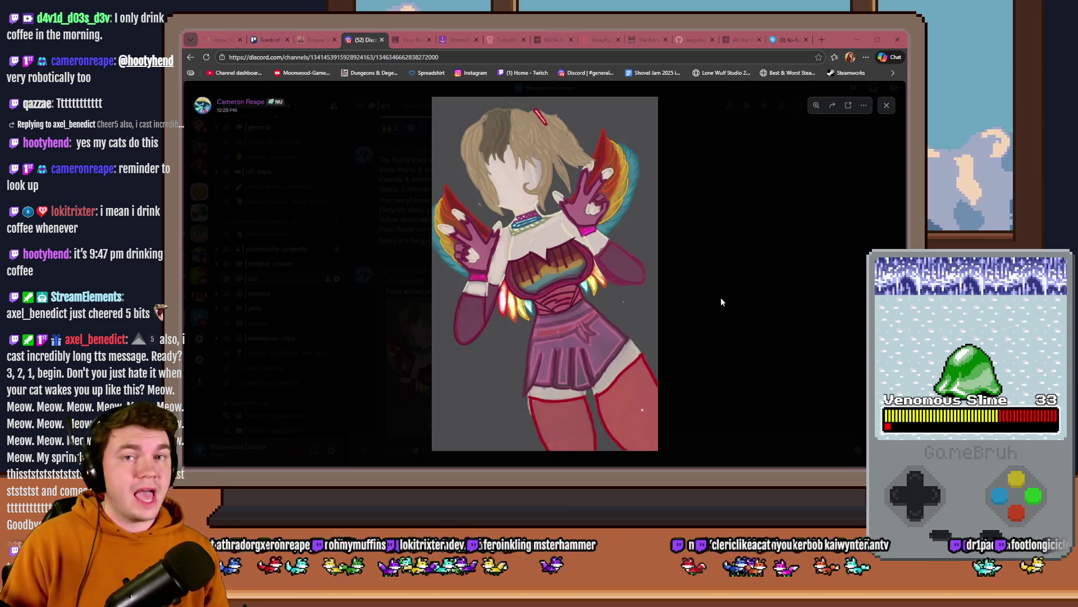
click(722, 302)
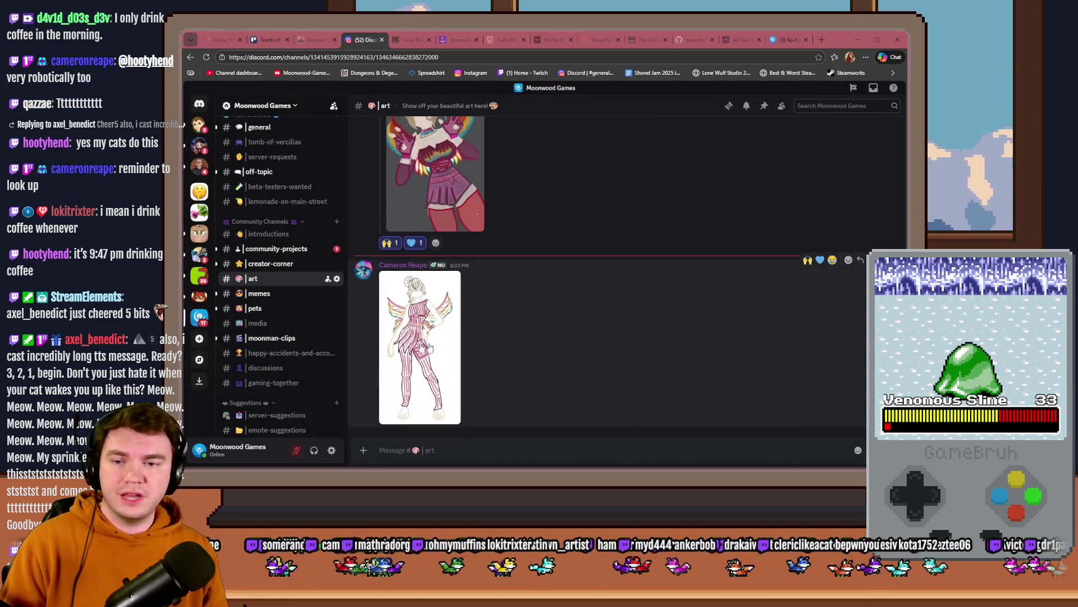
Step: View the newest drawing enlarged, zoomed in on the head and hair, then close it
click(428, 347)
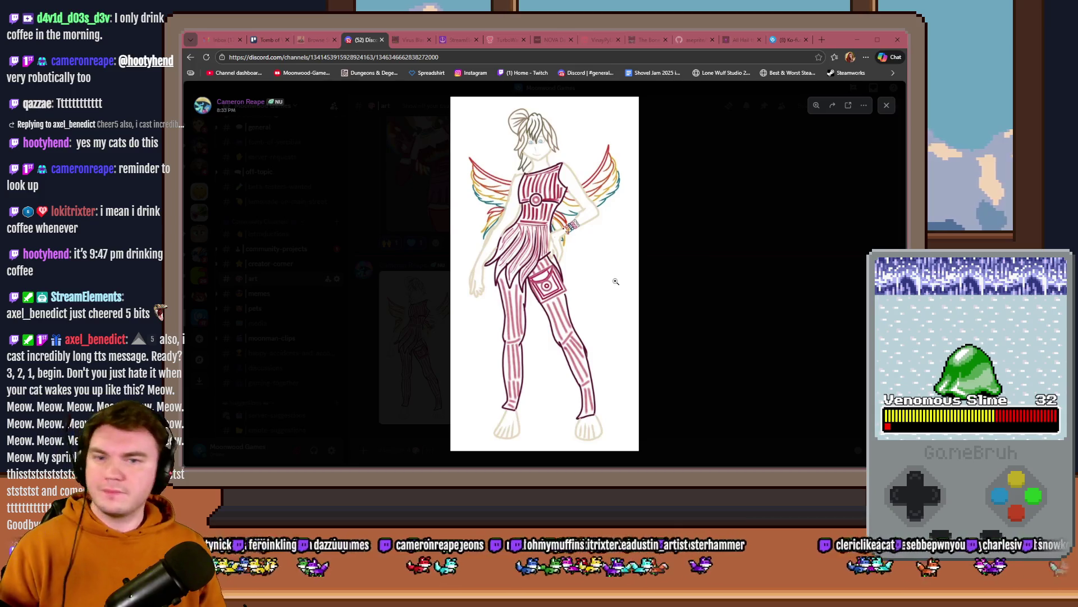
click(547, 208)
drag(548, 148, 548, 208)
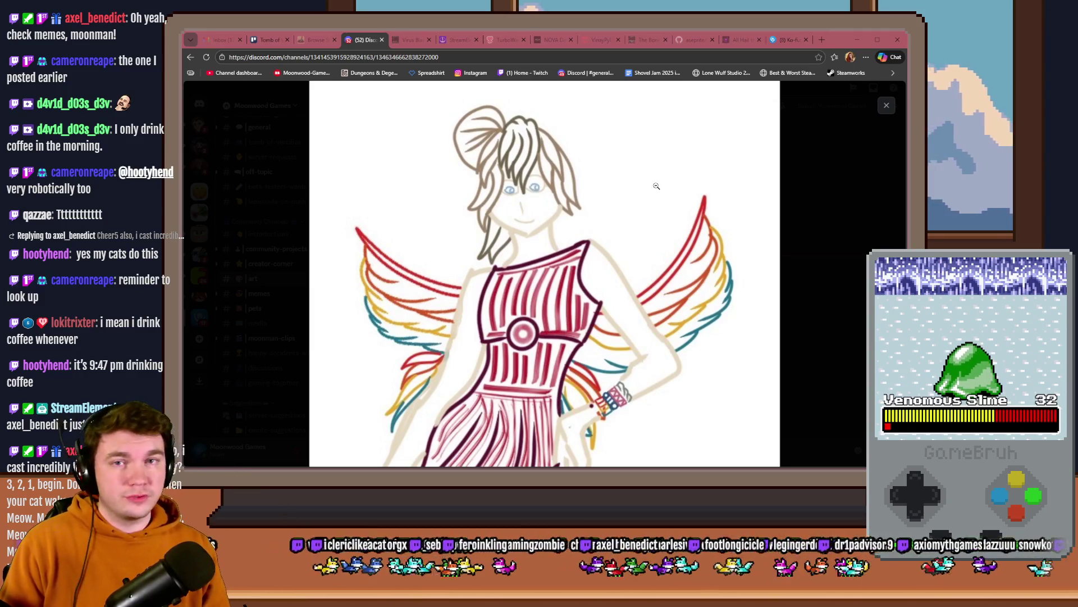
click(830, 232)
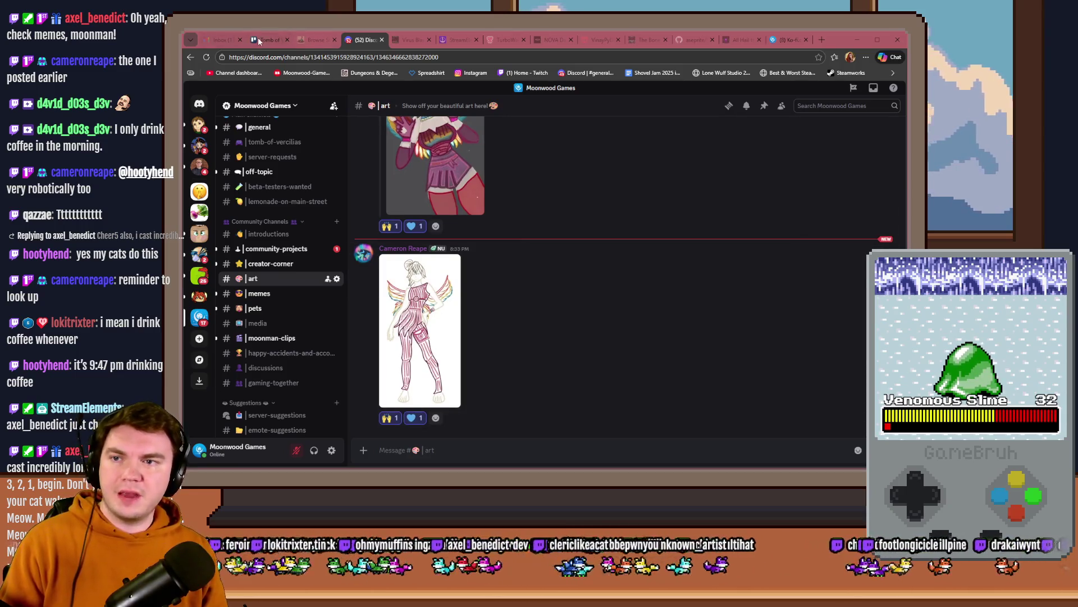
Step: Glance at the Tomb of Vercilias Trello board, then return to Discord's memes channel
click(258, 39)
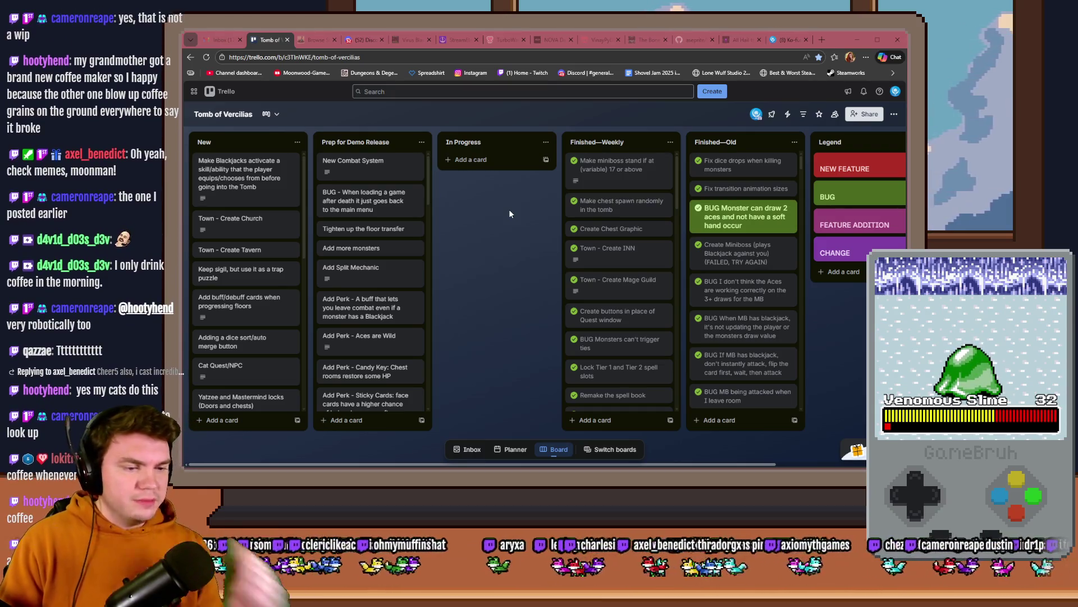
click(364, 39)
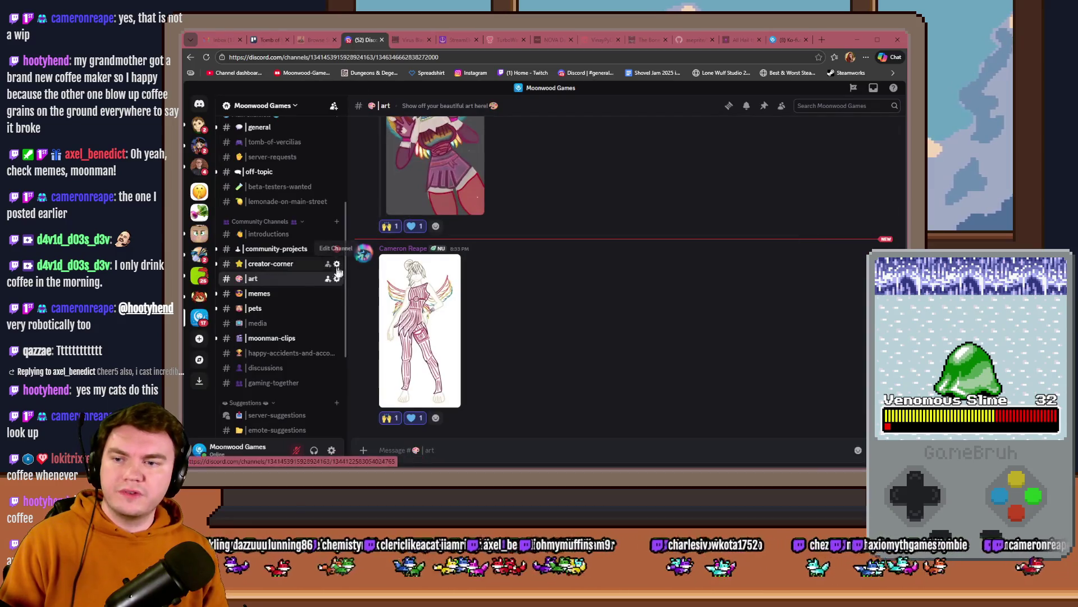
click(258, 293)
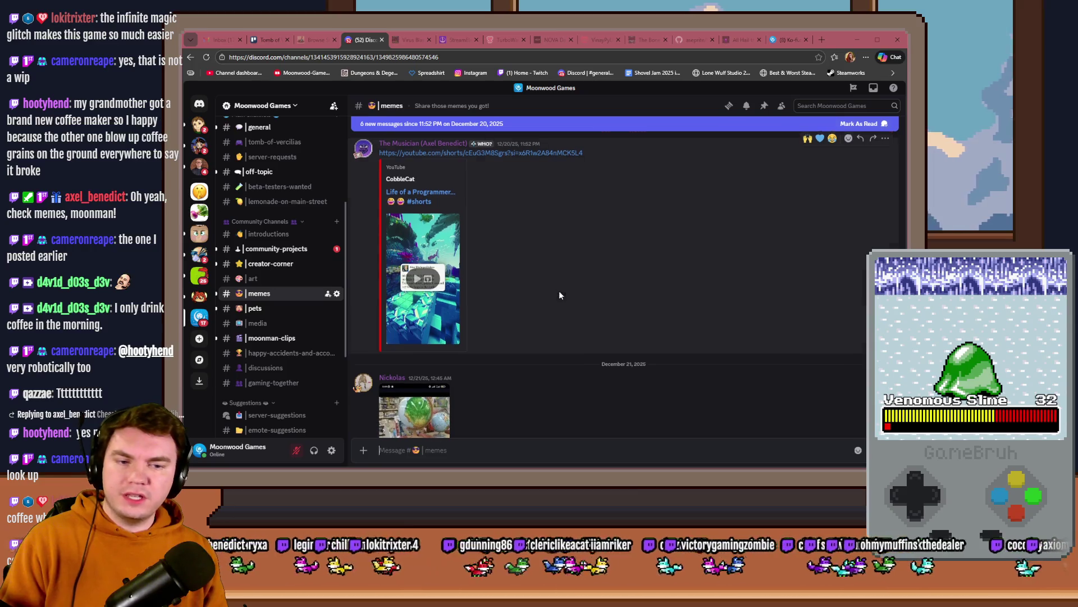
Step: Play the shared 'Life of a Programmer' Short and open it on YouTube
scroll(560, 291, down, 1)
scroll(572, 342, up, 3)
scroll(571, 278, down, 3)
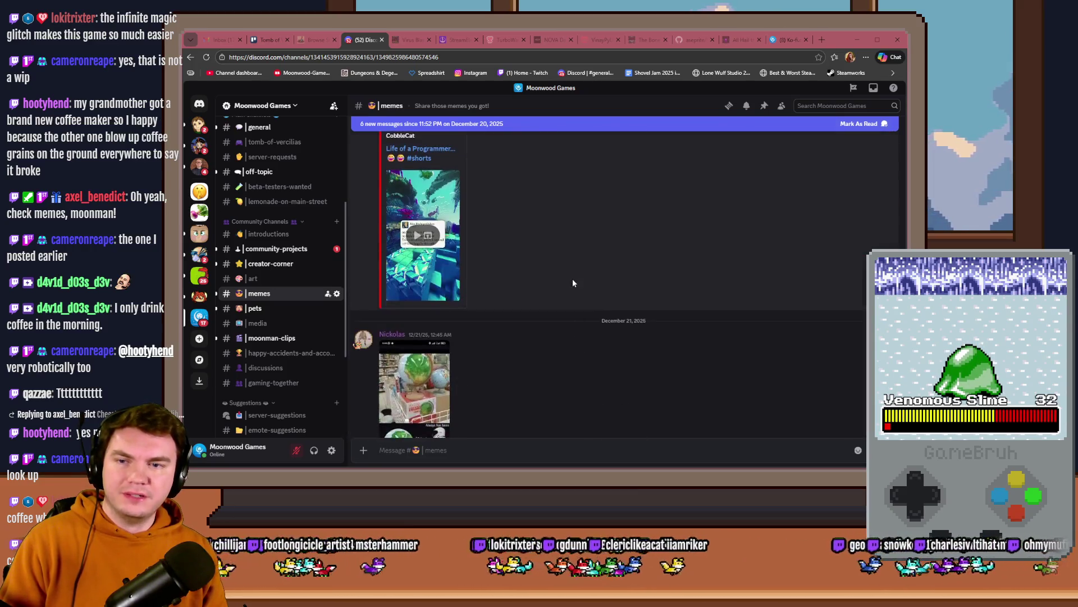
scroll(495, 329, up, 2)
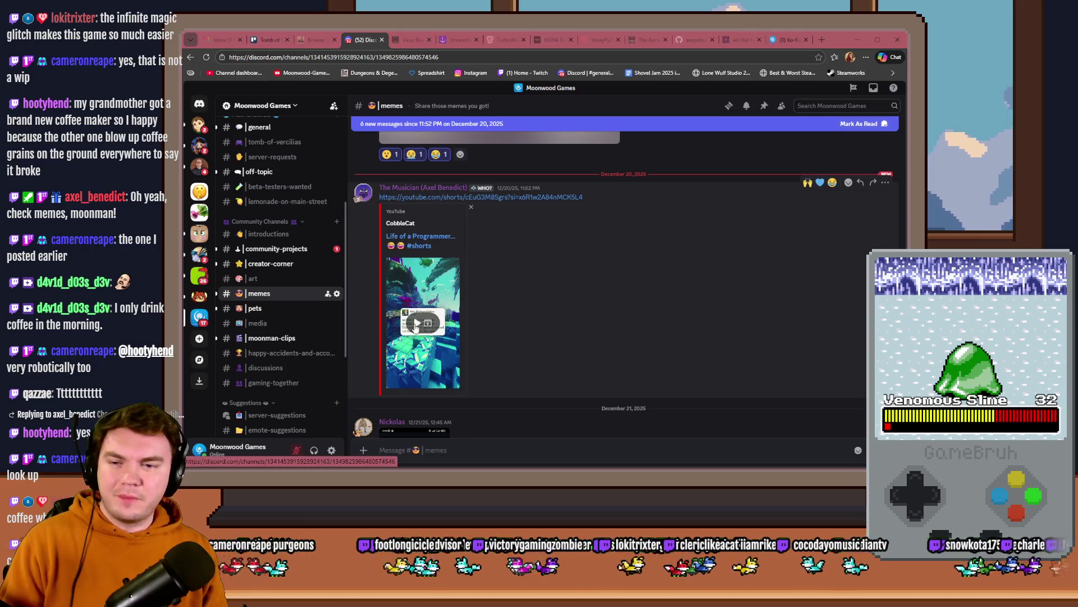
click(416, 323)
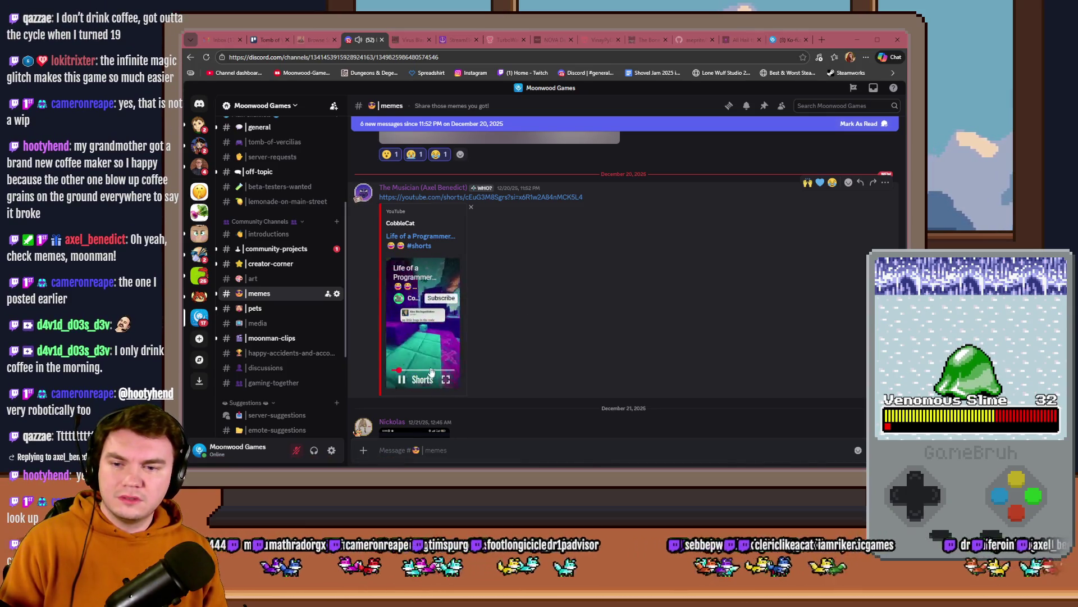
click(422, 384)
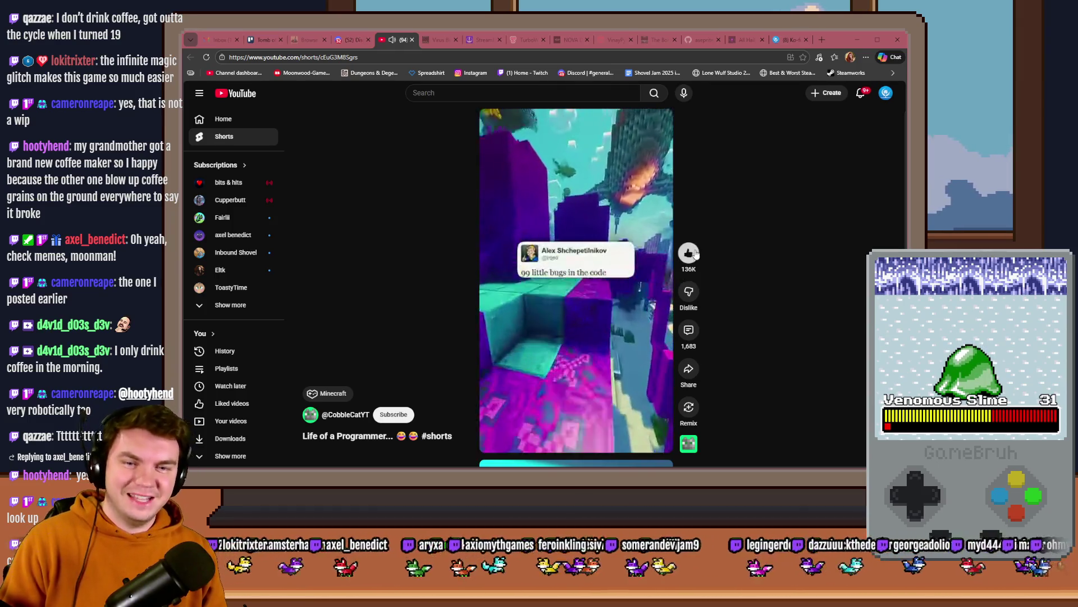
Step: Like the Short on YouTube, close that tab, and add a 😂 reaction in Discord
click(688, 252)
middle_click(389, 42)
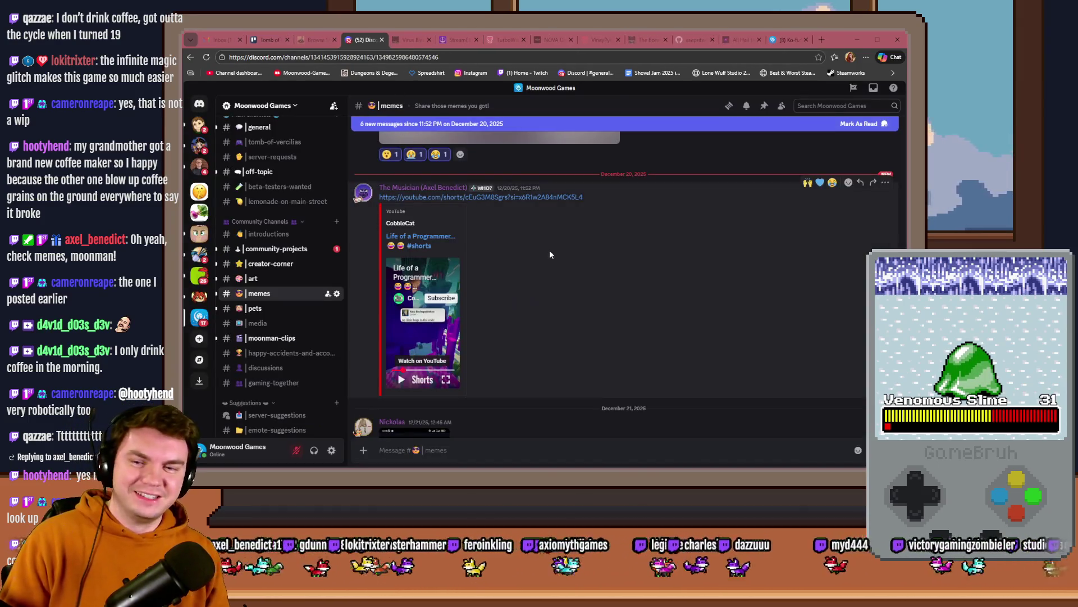
click(833, 139)
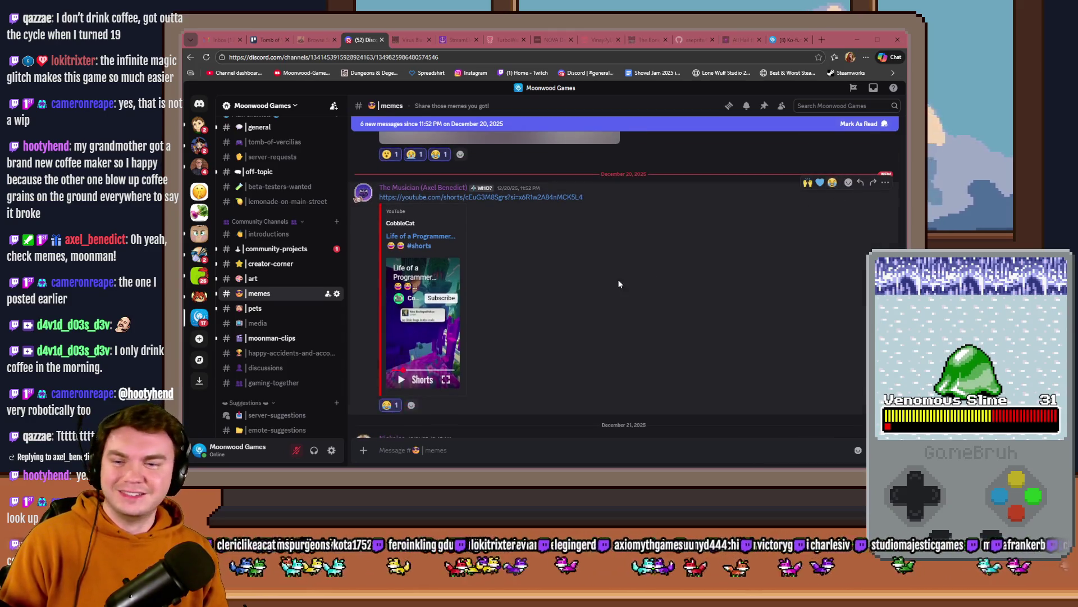
scroll(617, 279, down, 3)
Step: View the globe meme enlarged and zoomed in, then close it
click(403, 290)
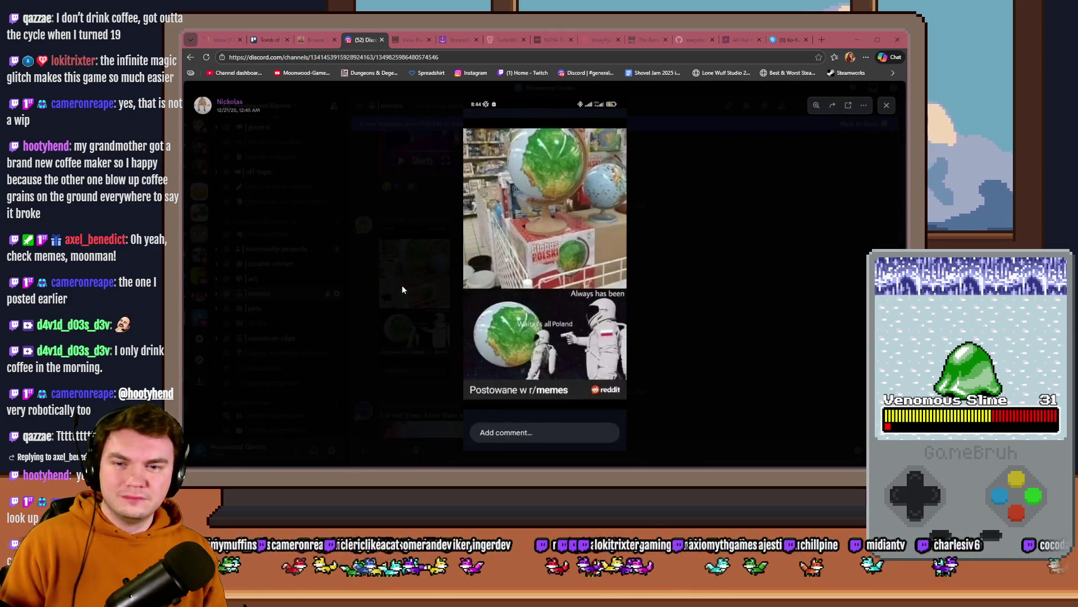
click(552, 319)
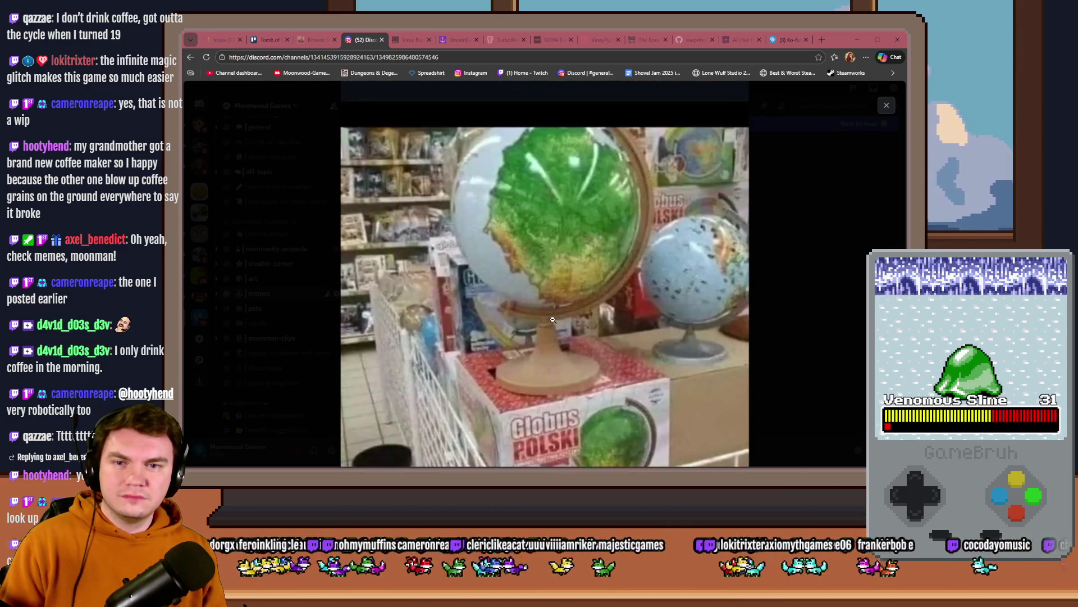
scroll(553, 319, down, 1)
scroll(568, 258, down, 4)
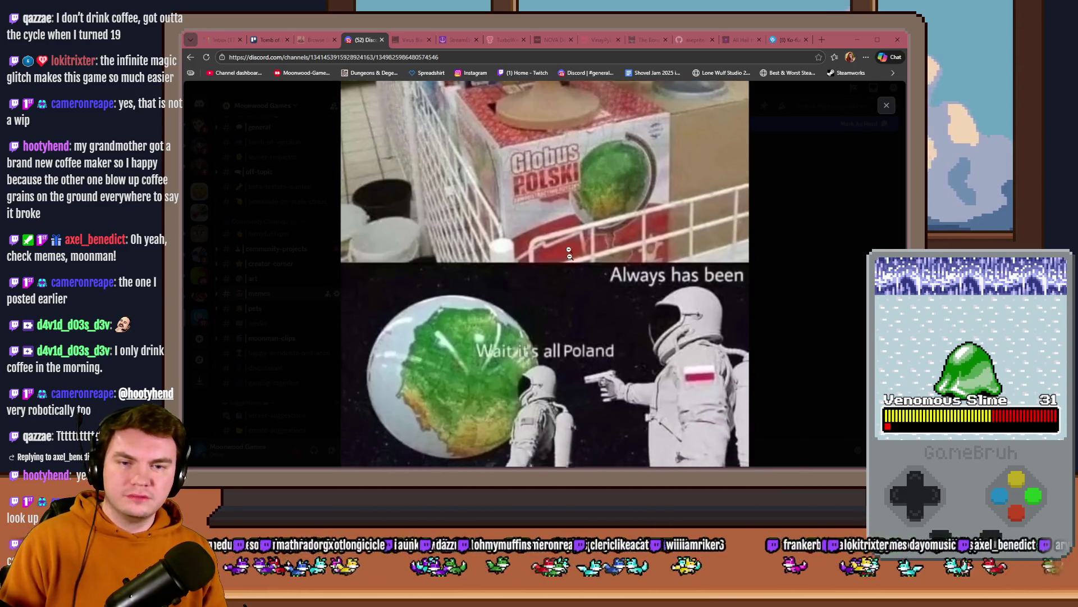
scroll(569, 252, down, 3)
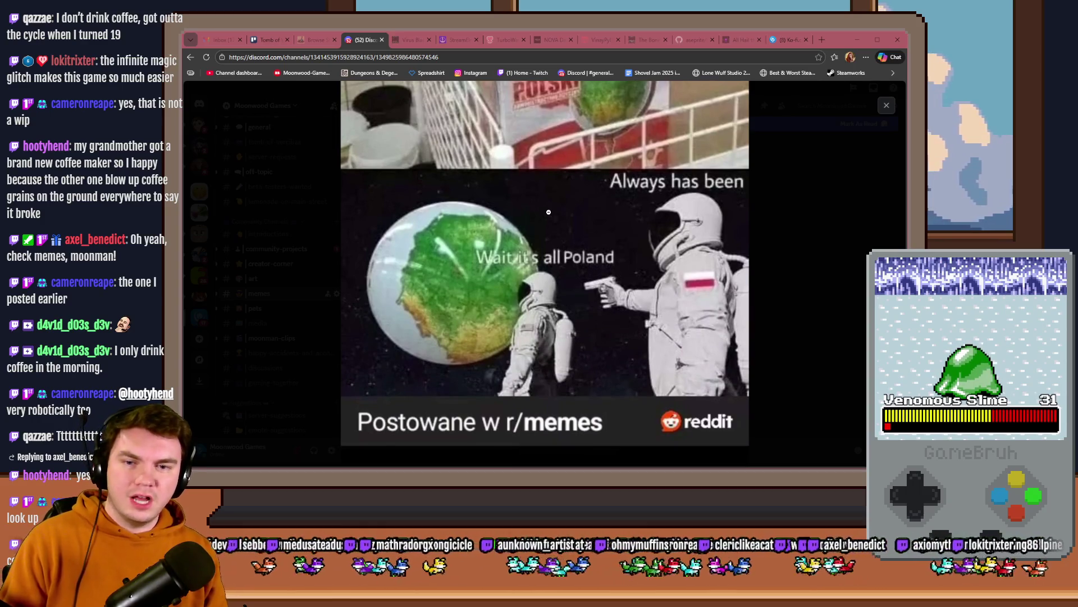
click(747, 272)
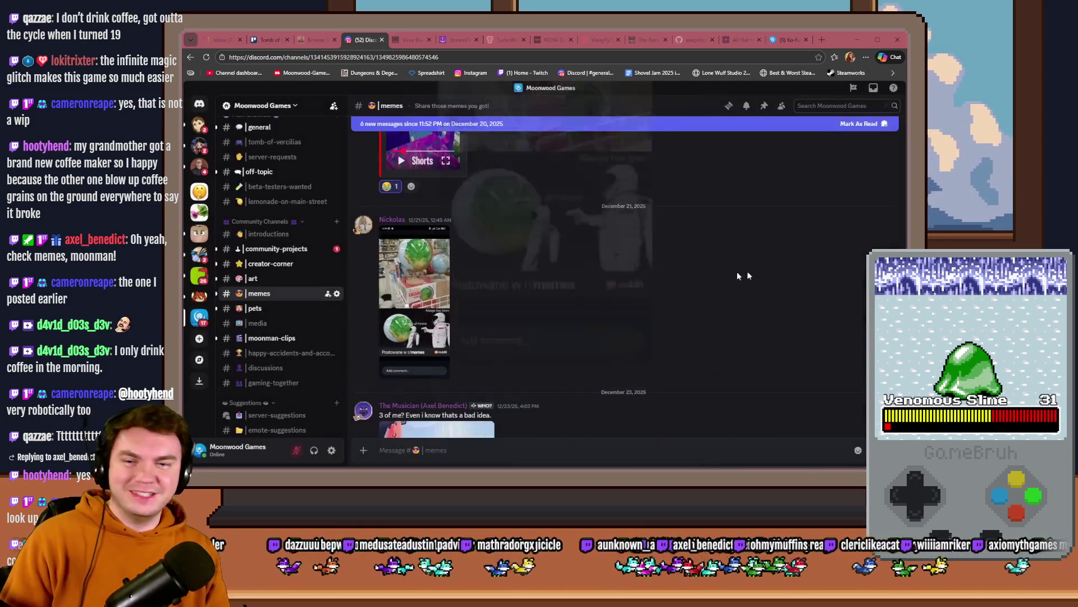
scroll(648, 290, down, 2)
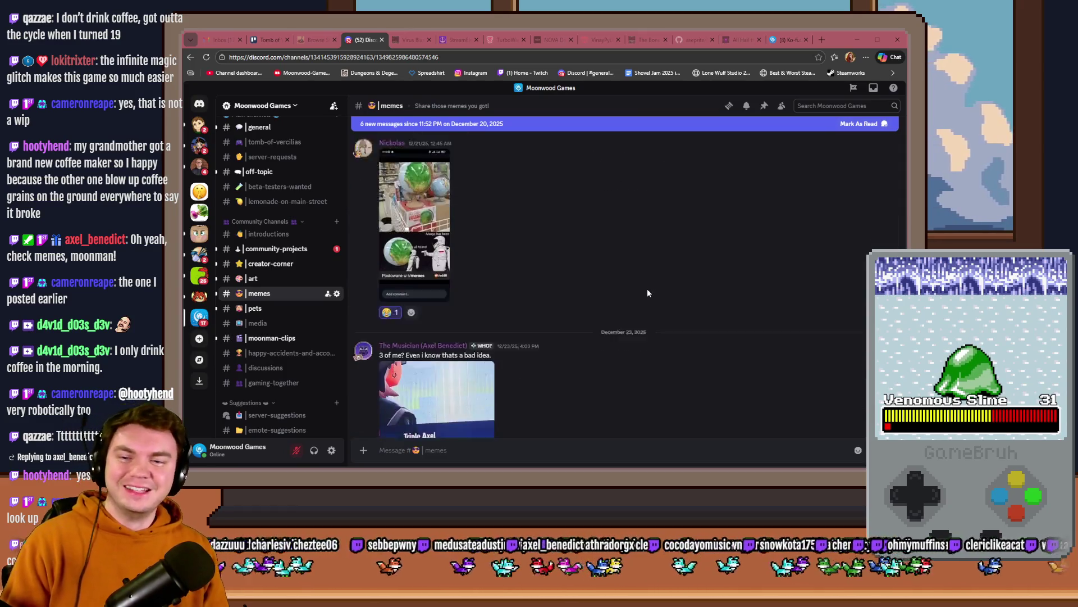
scroll(647, 293, down, 3)
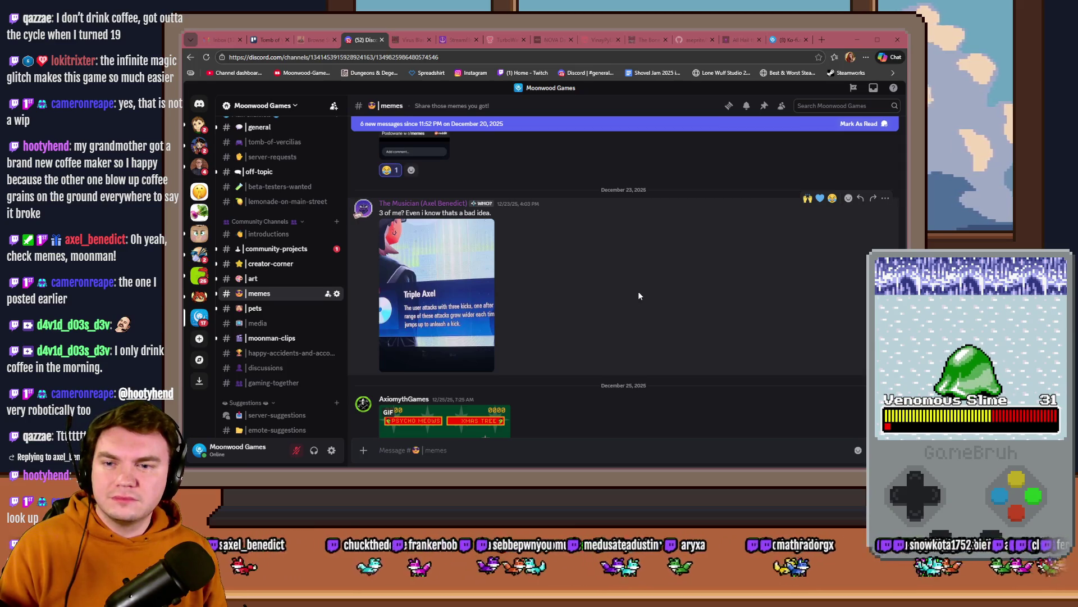
Step: View the Triple Axel meme and react with 😂 and 🙌
click(433, 292)
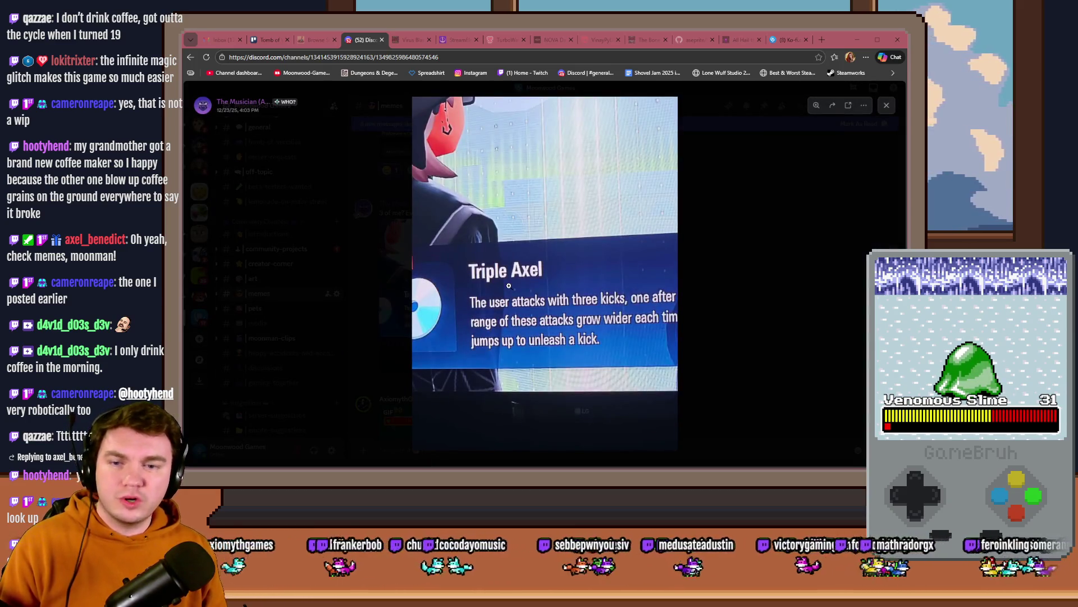
click(732, 296)
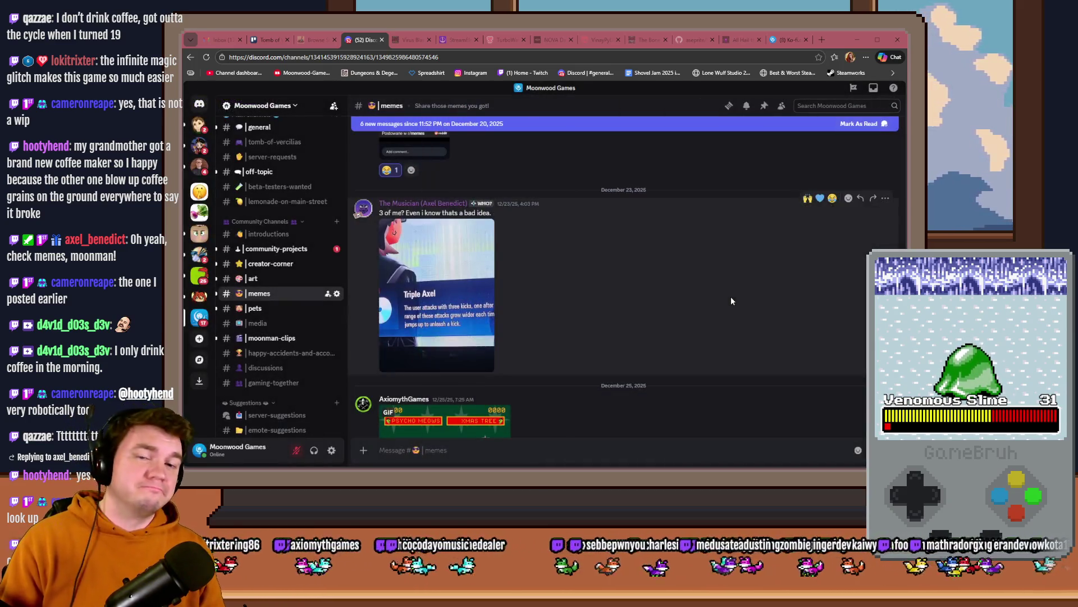
click(831, 200)
click(808, 199)
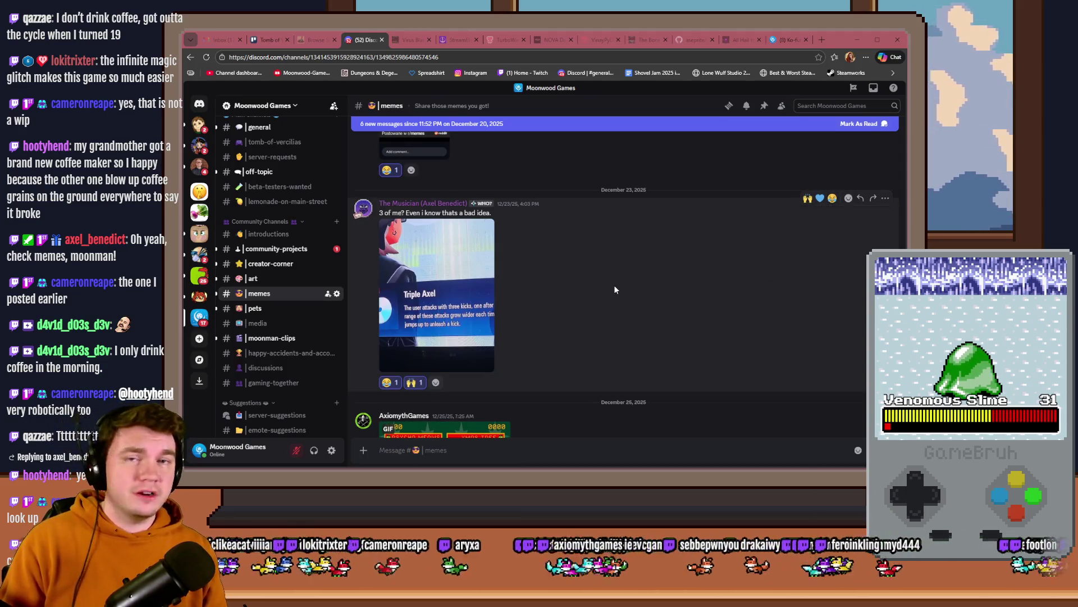
Step: View the Christmas-tree GIF and react with 🙌 and 😂
scroll(615, 285, down, 4)
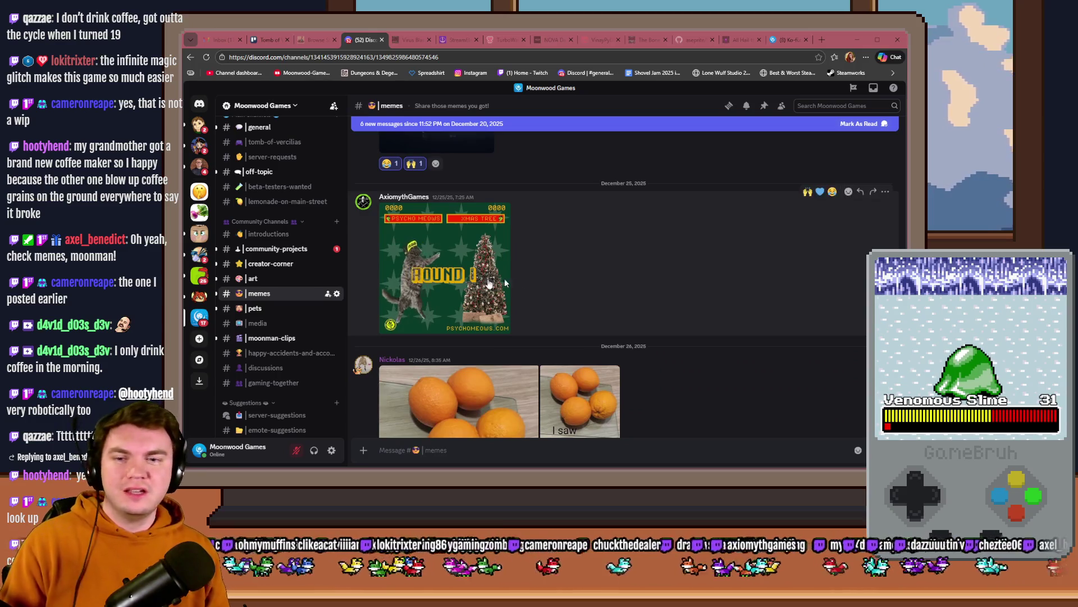
click(489, 284)
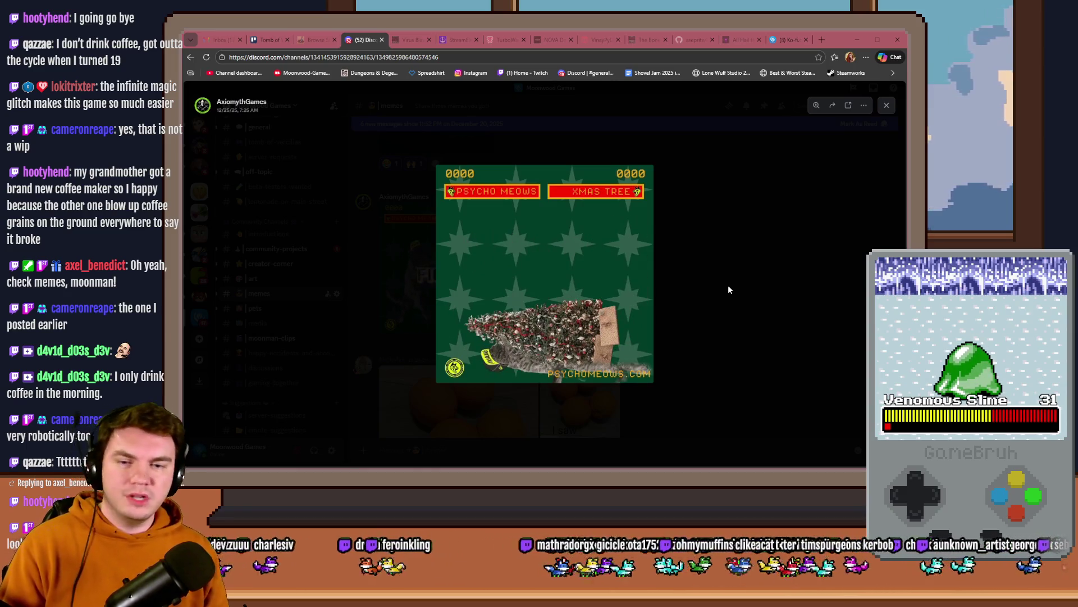
click(729, 272)
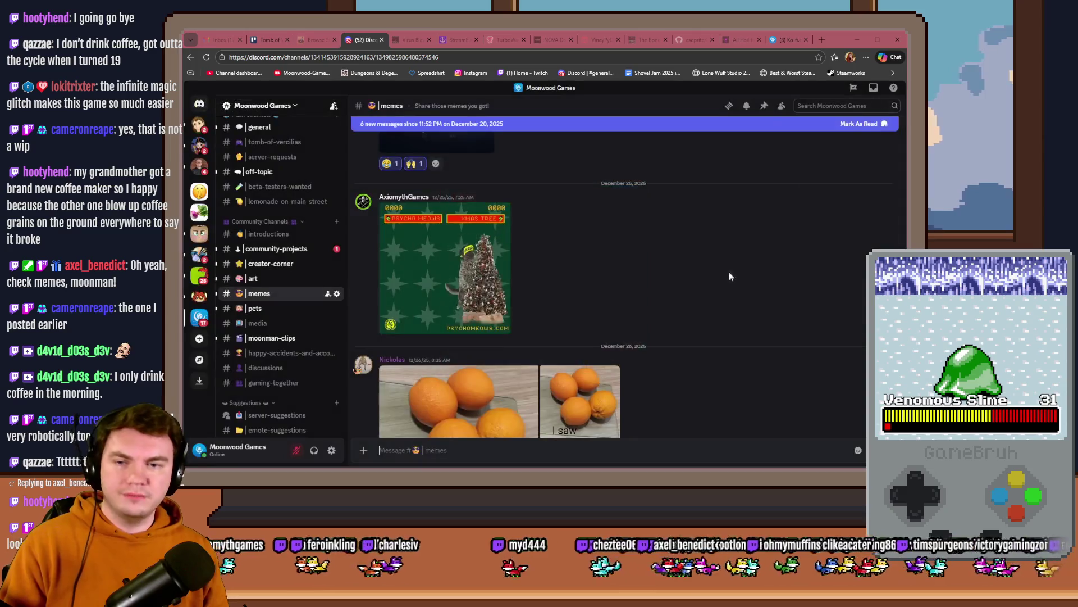
click(808, 192)
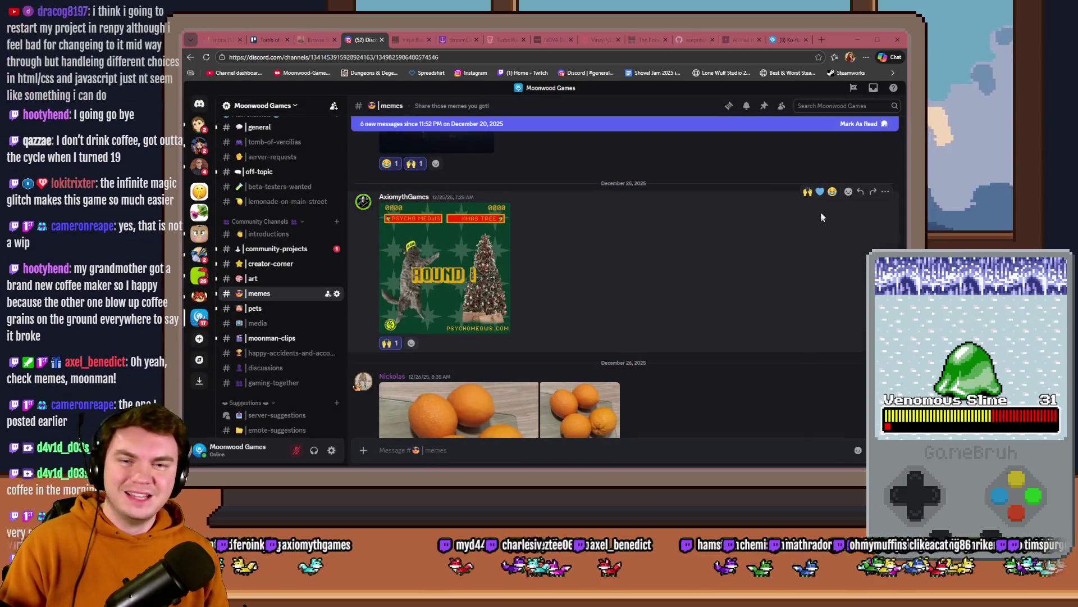
click(832, 192)
Step: Page through the three oranges photos and react with 😂
scroll(723, 261, down, 3)
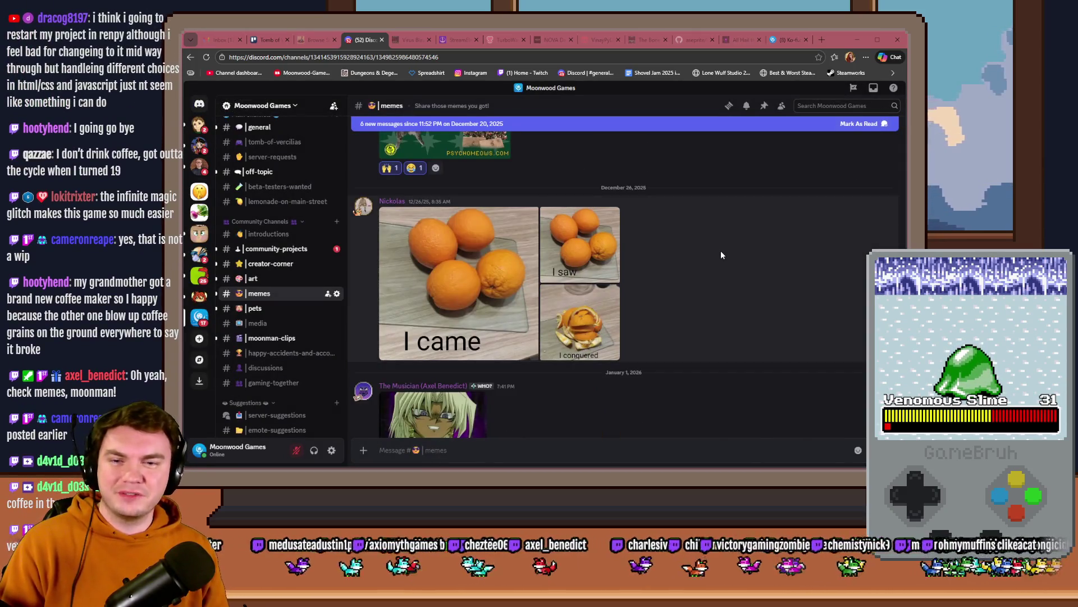
click(443, 284)
key(Right)
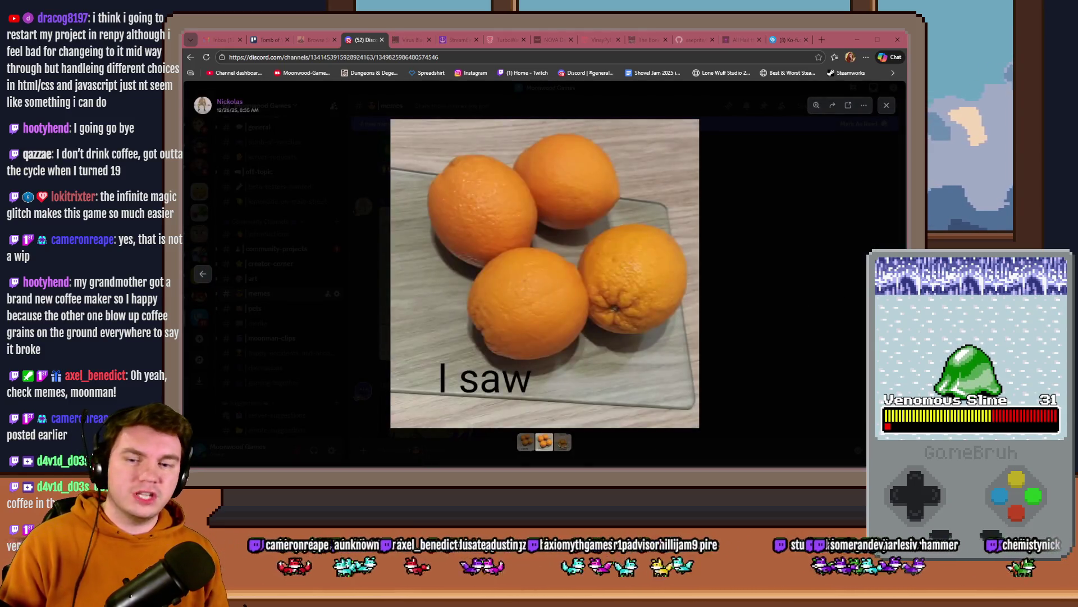
key(Right)
key(Escape)
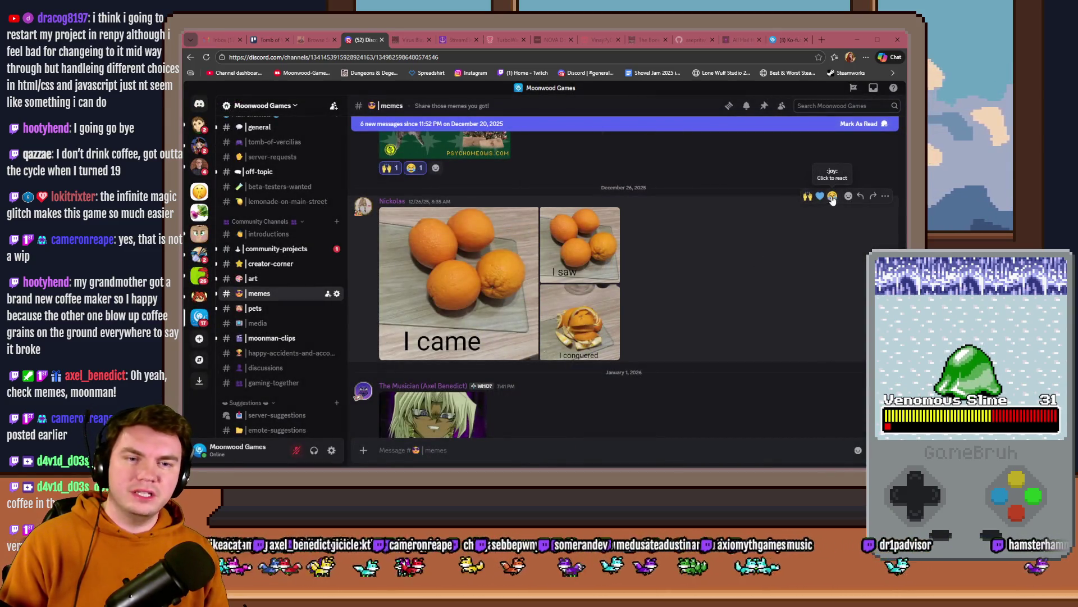
click(833, 196)
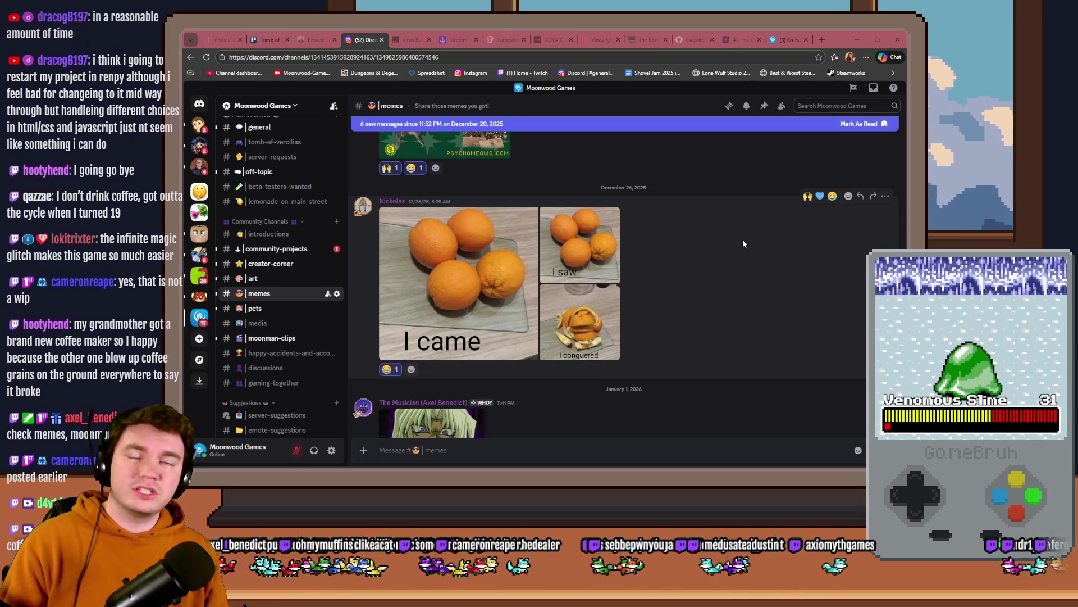
Step: View the Yu-Gi-Oh meme enlarged, then return to the Tomb of Vercilias Trello board
scroll(742, 238, down, 3)
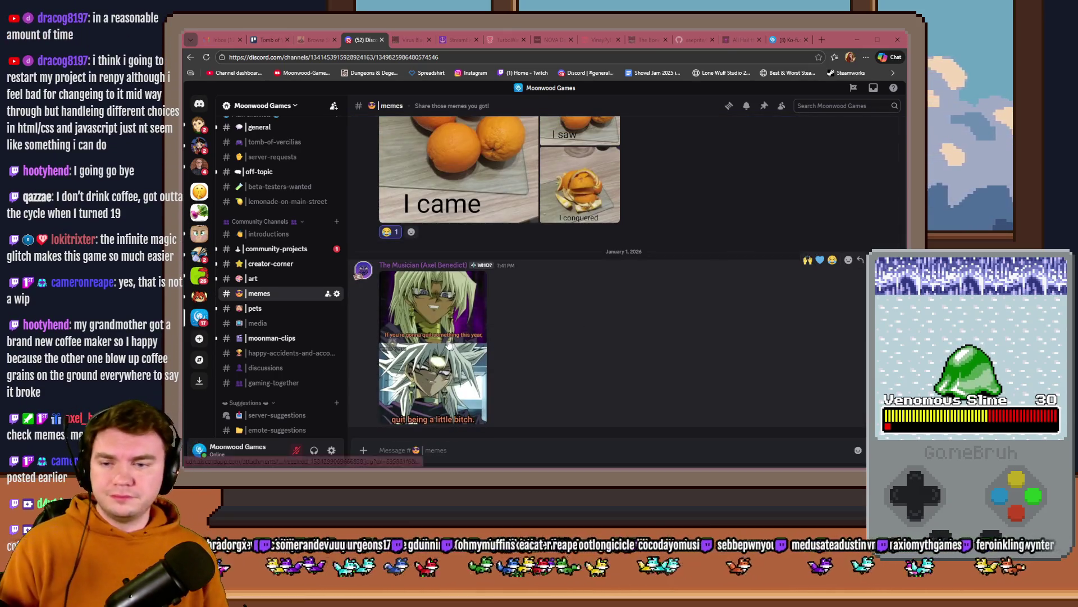
click(448, 345)
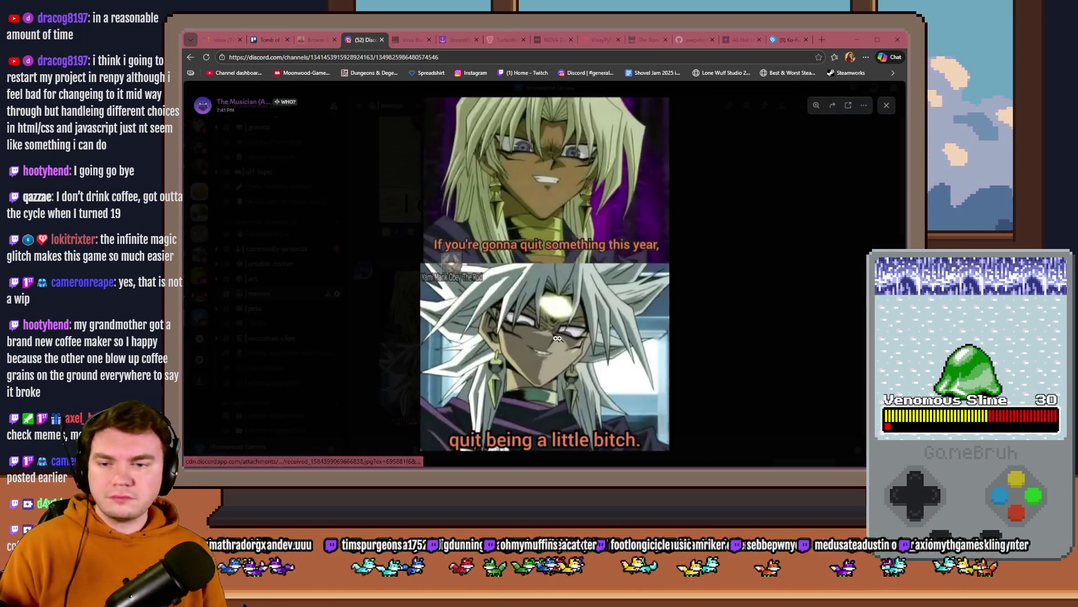
click(715, 298)
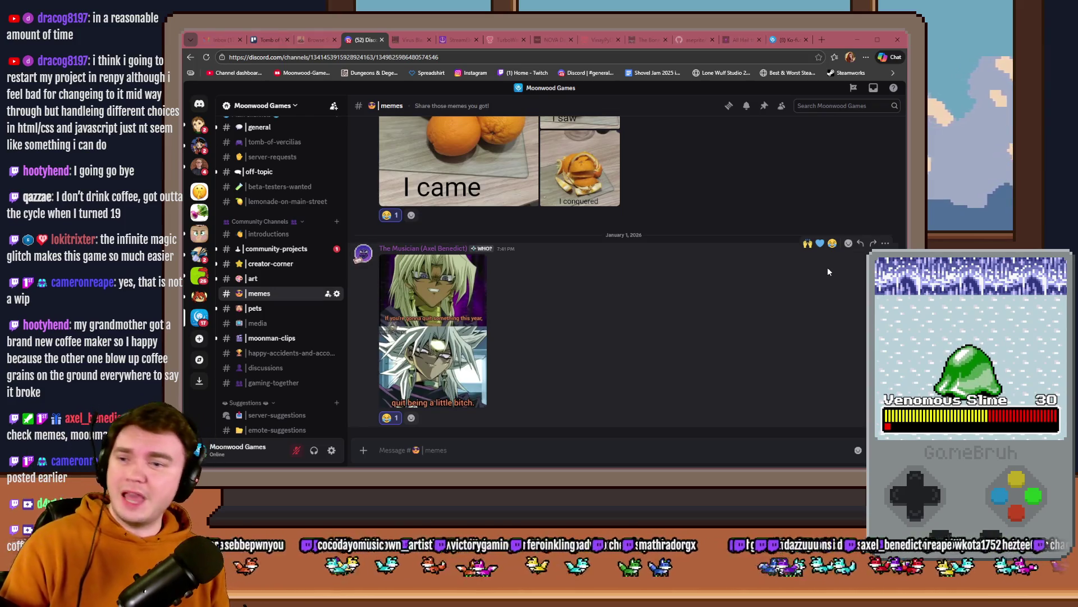
click(269, 39)
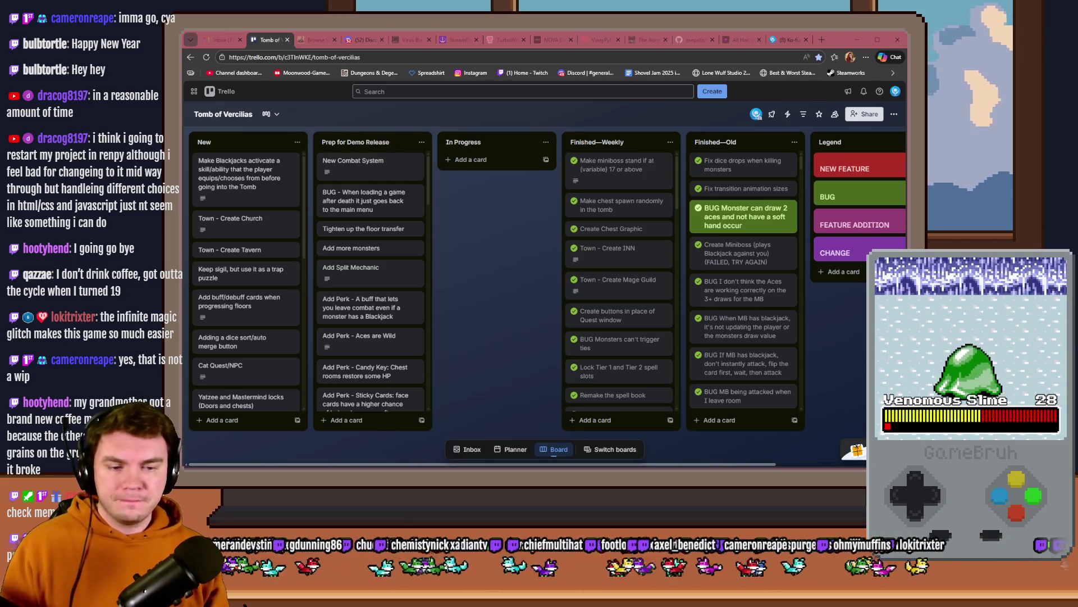
Step: Switch past RPG Maker MV to Photoshop showing ToV_TrapPuzzles.psd
key(alt+Tab)
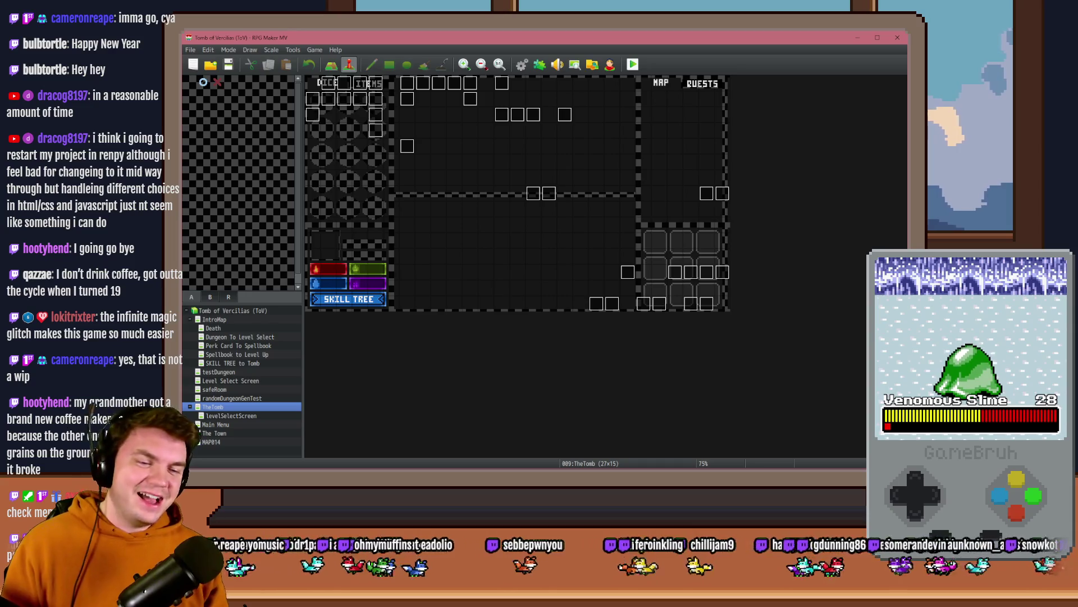
key(alt+Tab)
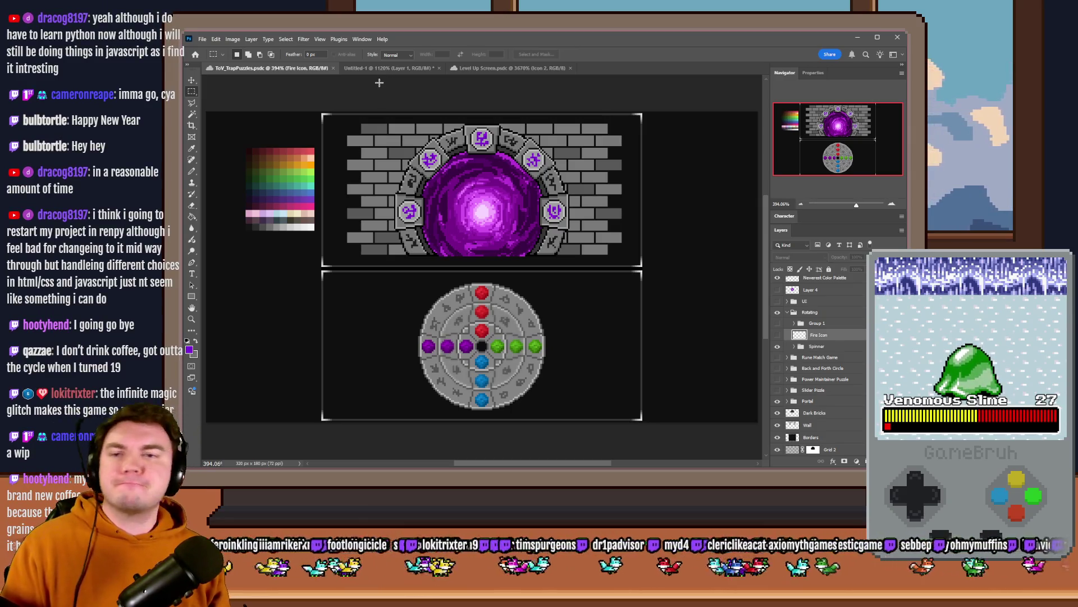
Step: Show the Untitled-1 document with the gem cross spinner and three-by-three circle grid
click(395, 70)
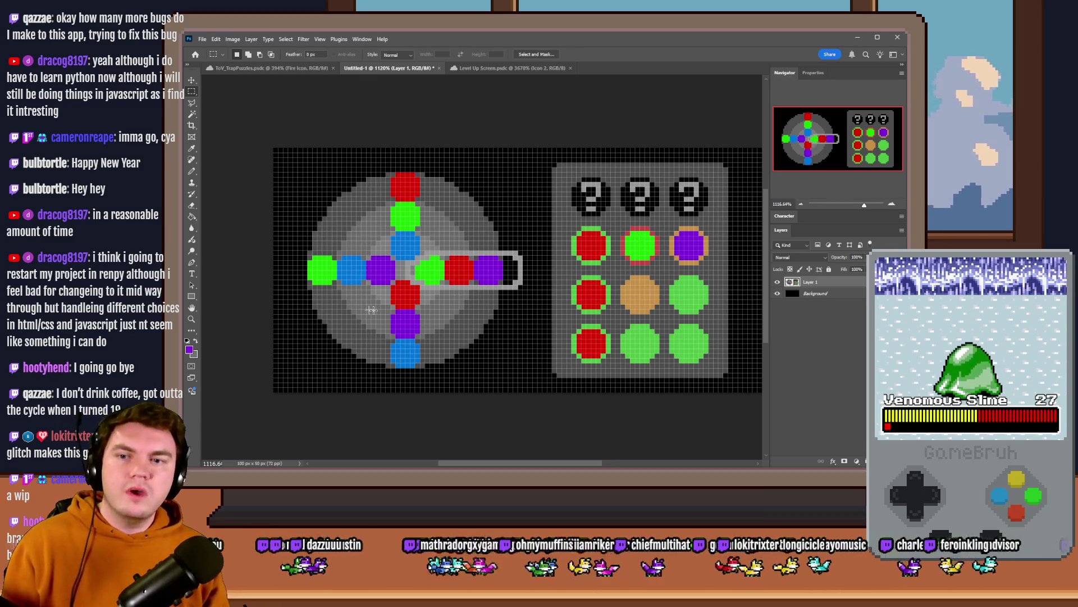
mouse_move(509, 167)
mouse_down()
mouse_move(308, 344)
mouse_move(324, 364)
mouse_up()
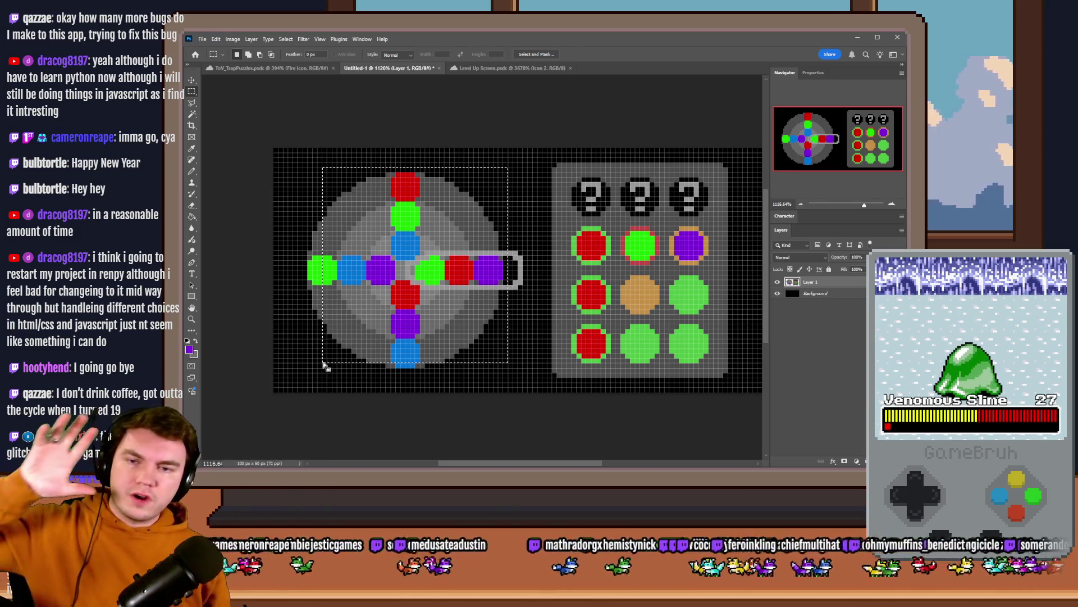
mouse_move(553, 164)
mouse_down()
mouse_move(677, 245)
mouse_move(730, 346)
mouse_move(729, 374)
mouse_up()
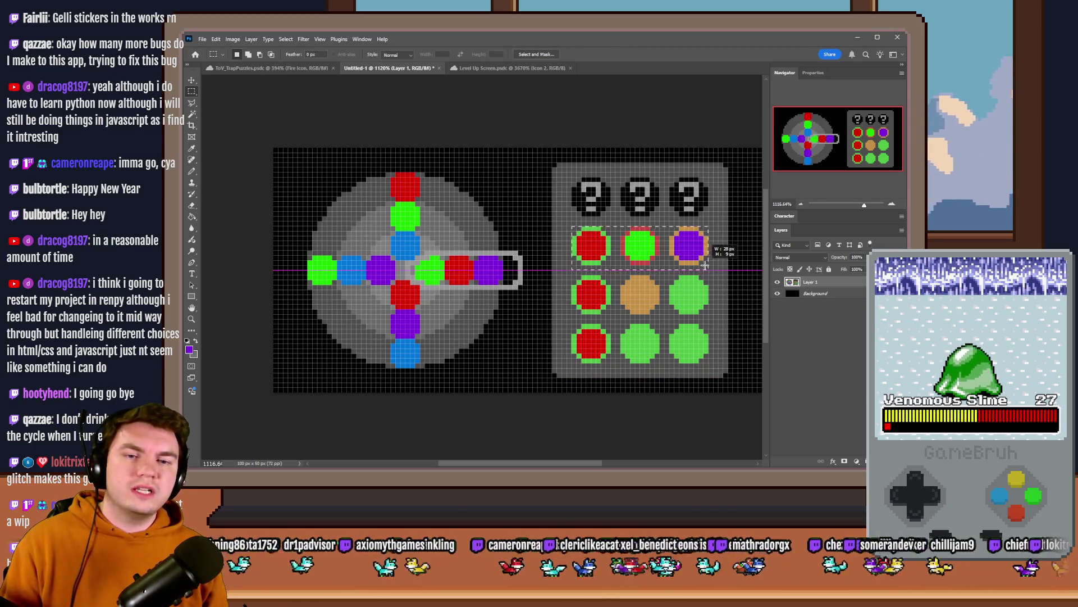
mouse_move(709, 264)
mouse_down()
mouse_move(577, 232)
mouse_move(704, 259)
mouse_up()
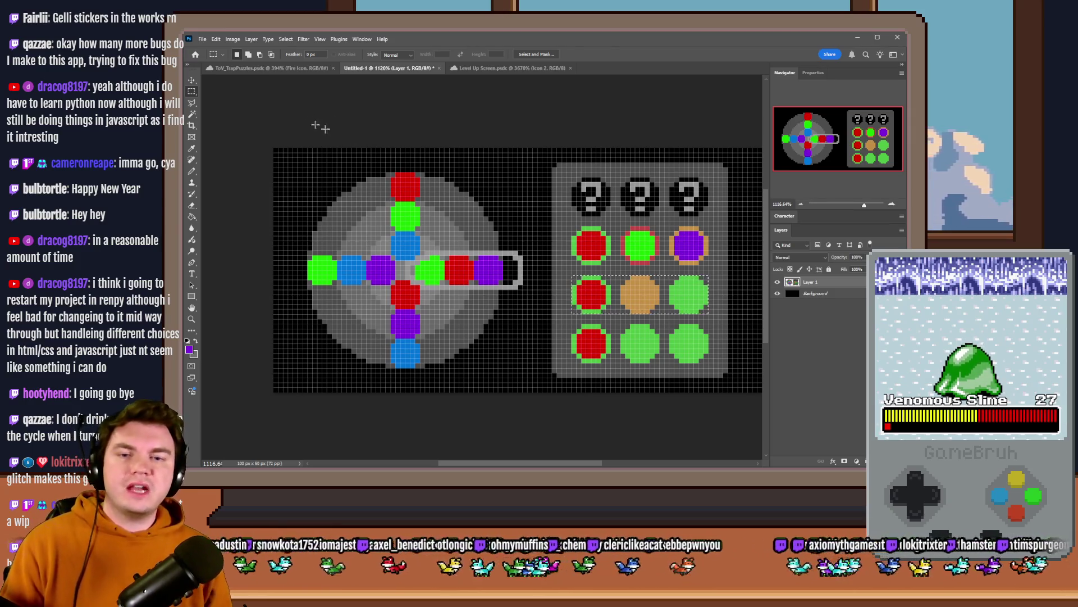
Step: Marquee the question-mark icons to gauge the first and middle ones' sizes
mouse_move(572, 178)
mouse_down()
mouse_move(718, 193)
mouse_move(705, 212)
mouse_up()
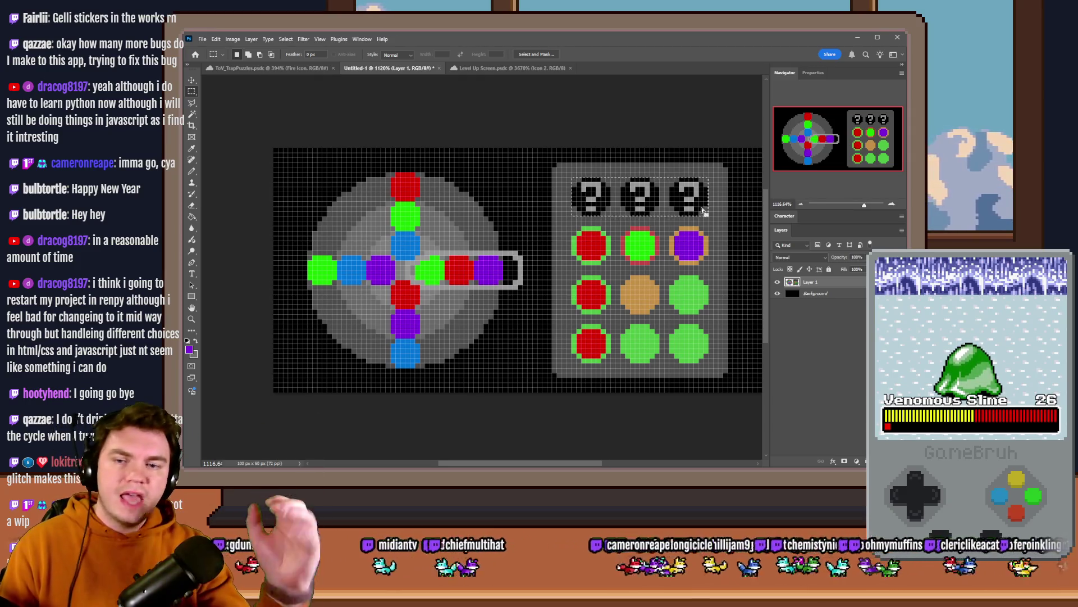
mouse_move(573, 178)
mouse_down()
mouse_move(612, 213)
mouse_move(708, 215)
mouse_up()
click(635, 190)
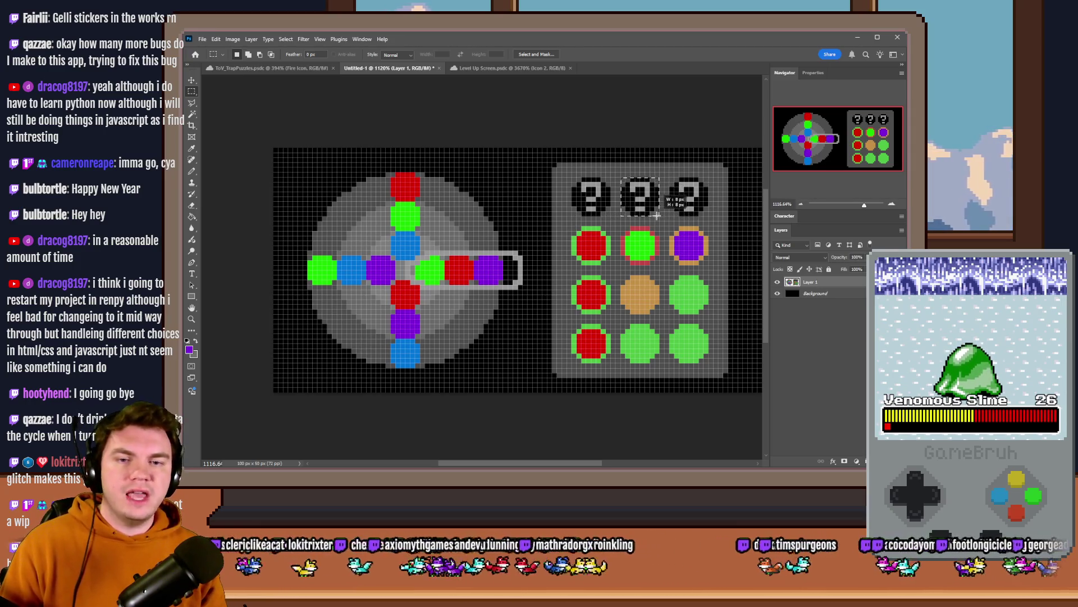
mouse_move(621, 178)
mouse_down()
mouse_move(671, 199)
mouse_move(660, 215)
mouse_up()
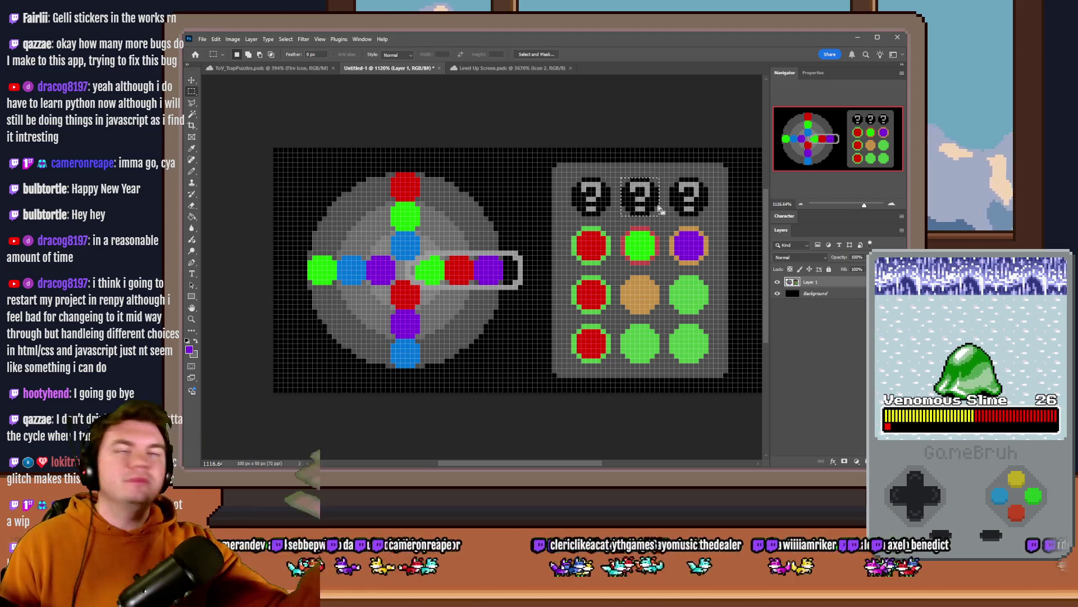
mouse_move(621, 179)
mouse_down()
mouse_move(659, 216)
mouse_move(645, 217)
mouse_move(660, 215)
mouse_up()
Step: Marquee the gem dots and the top-row purple and green circles, then check the trap puzzles document and return
mouse_move(444, 251)
mouse_down()
mouse_move(460, 279)
mouse_move(445, 254)
mouse_up()
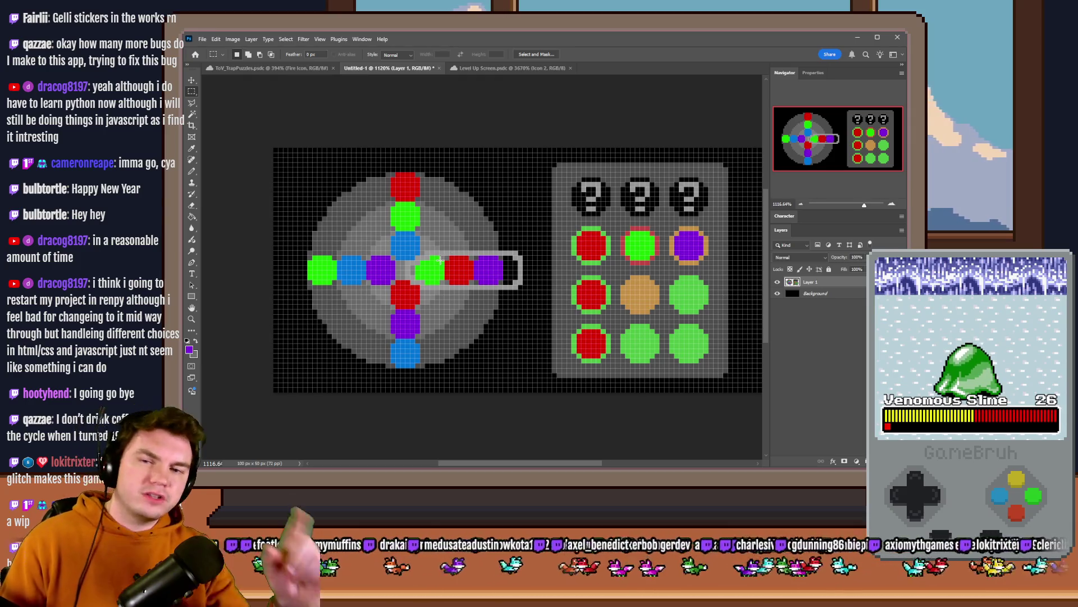
mouse_move(418, 239)
mouse_down()
mouse_move(417, 259)
mouse_move(523, 264)
mouse_move(522, 284)
mouse_up()
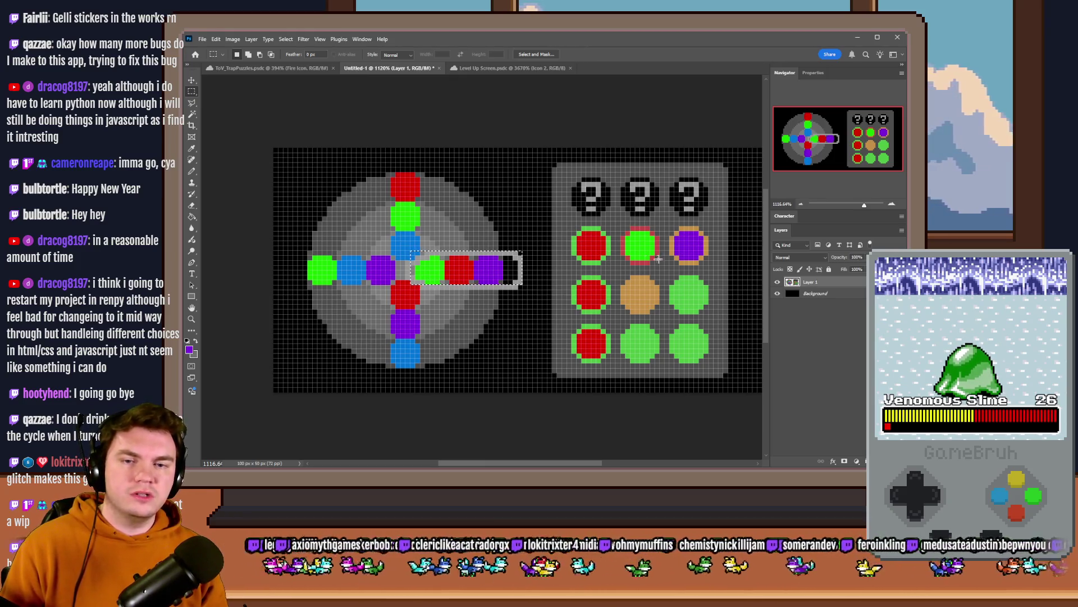
mouse_move(568, 226)
mouse_down()
mouse_move(727, 230)
mouse_move(714, 261)
mouse_up()
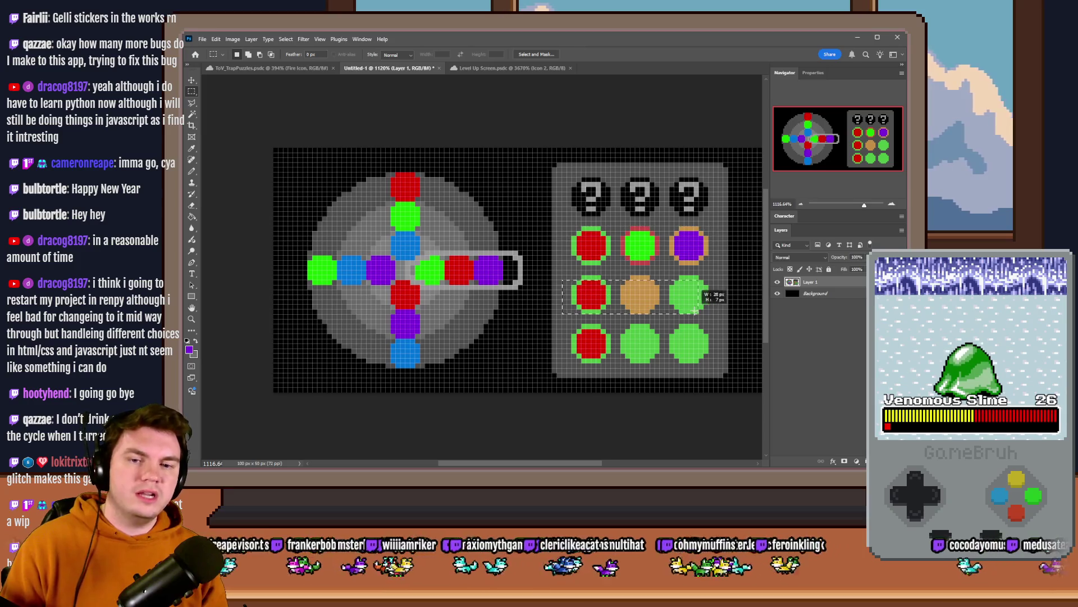
click(582, 246)
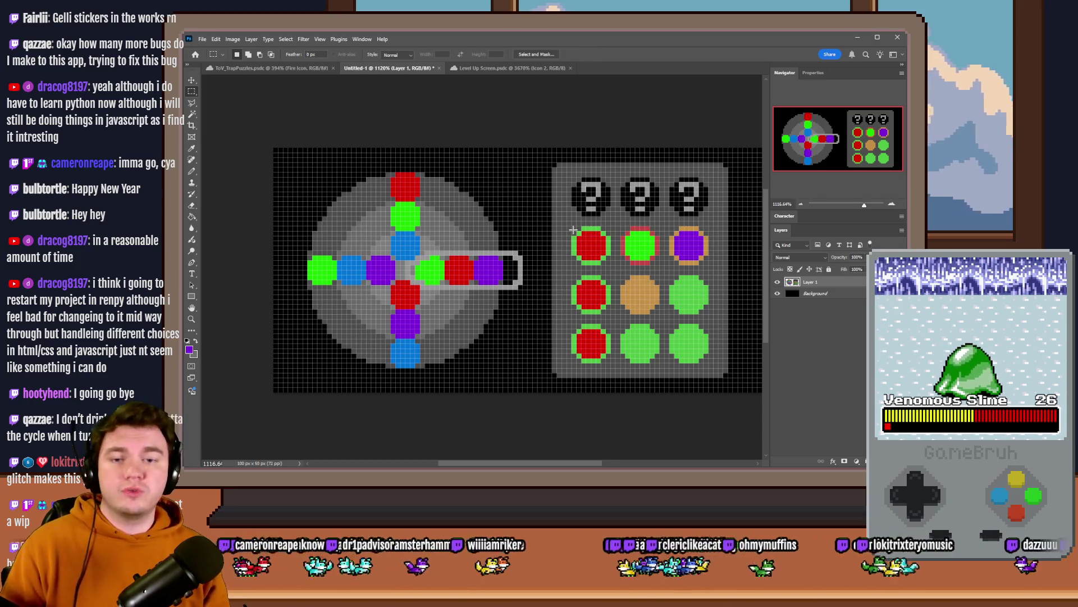
mouse_move(665, 228)
mouse_down()
mouse_move(706, 246)
mouse_move(706, 264)
mouse_up()
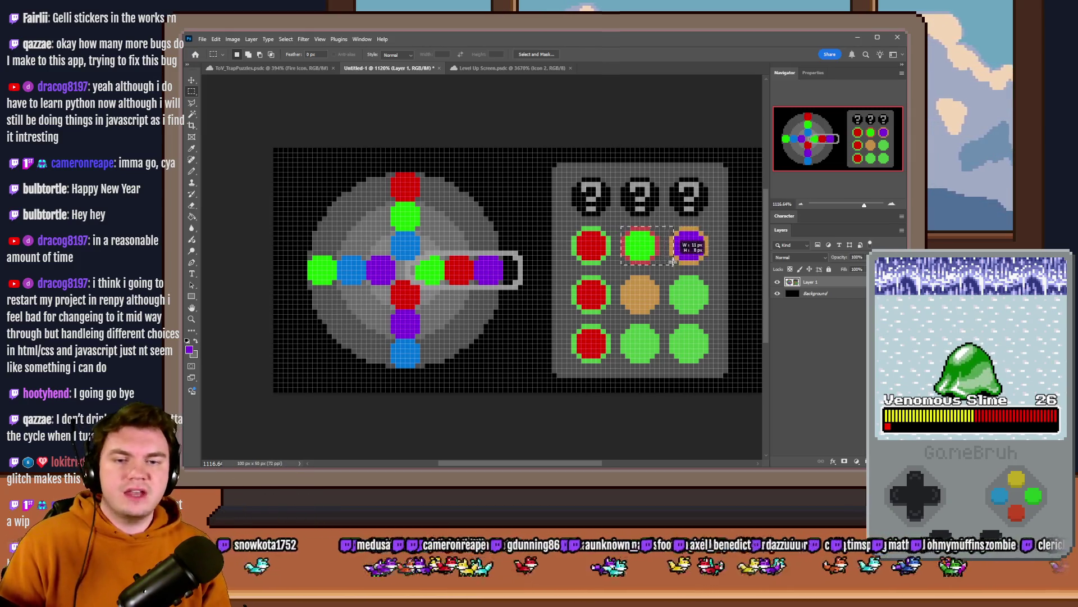
drag(621, 227, 659, 264)
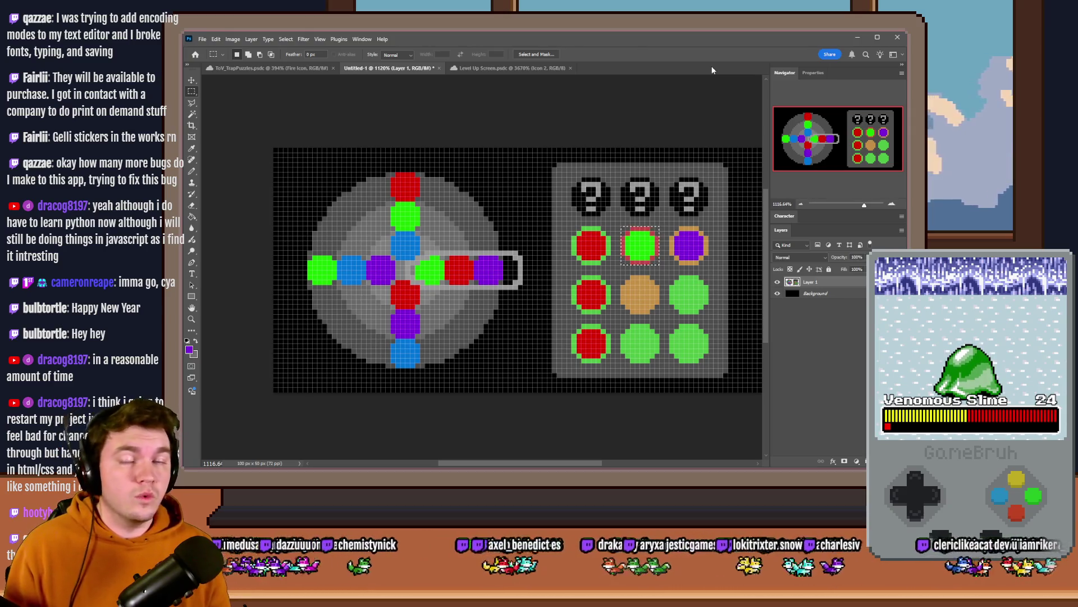
click(270, 68)
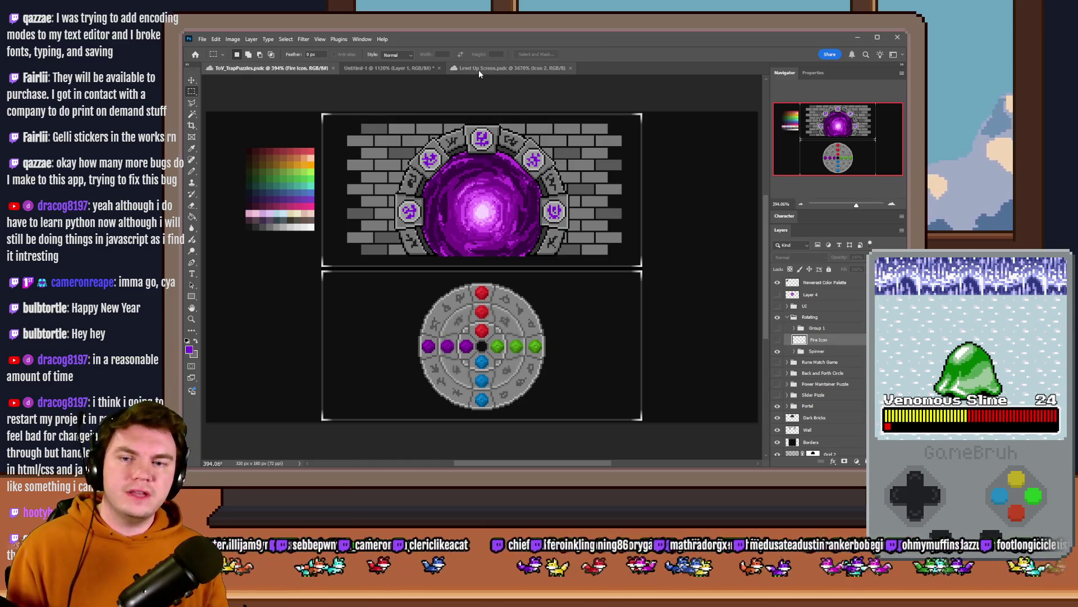
click(387, 67)
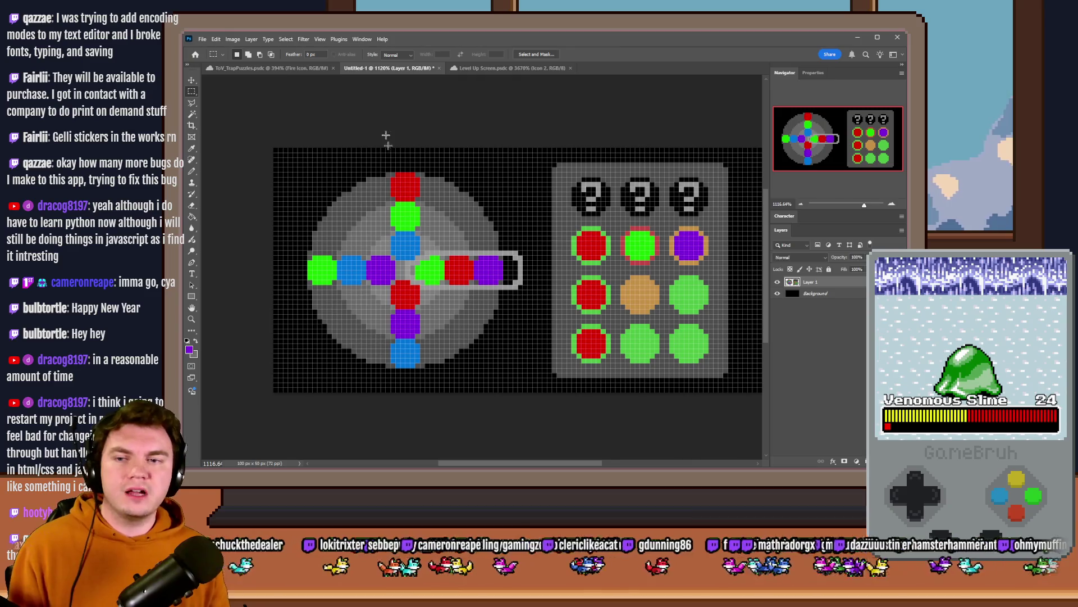
Step: Measure the spinner's top red gem at about 8 by 8 pixels in ToV_TrapPuzzles
click(296, 68)
scroll(479, 285, up, 3)
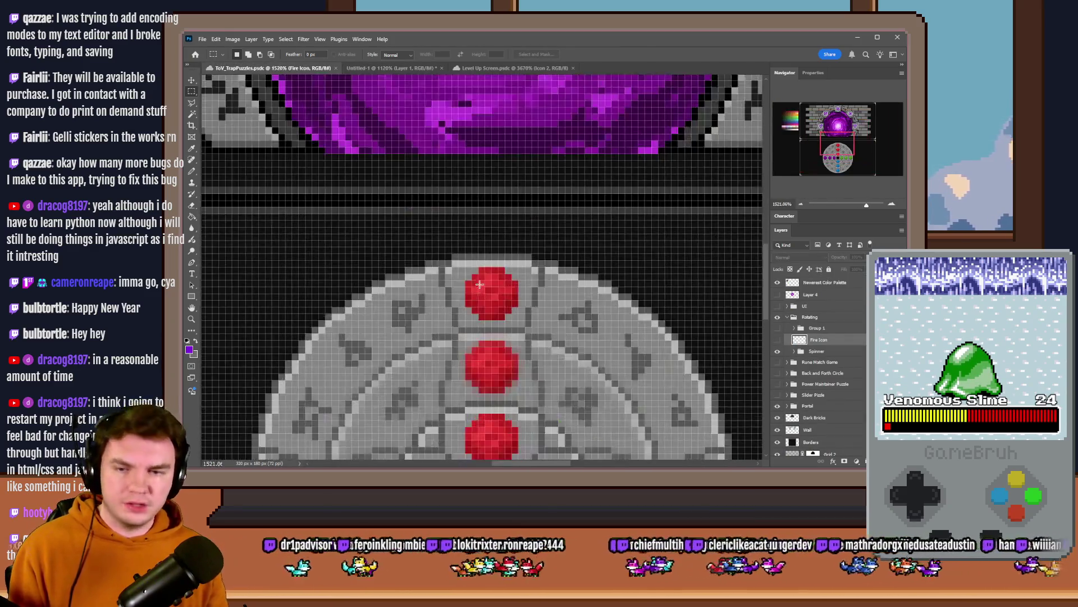
mouse_move(466, 273)
mouse_down()
mouse_move(516, 278)
mouse_move(516, 316)
mouse_up()
drag(466, 267, 513, 317)
click(524, 296)
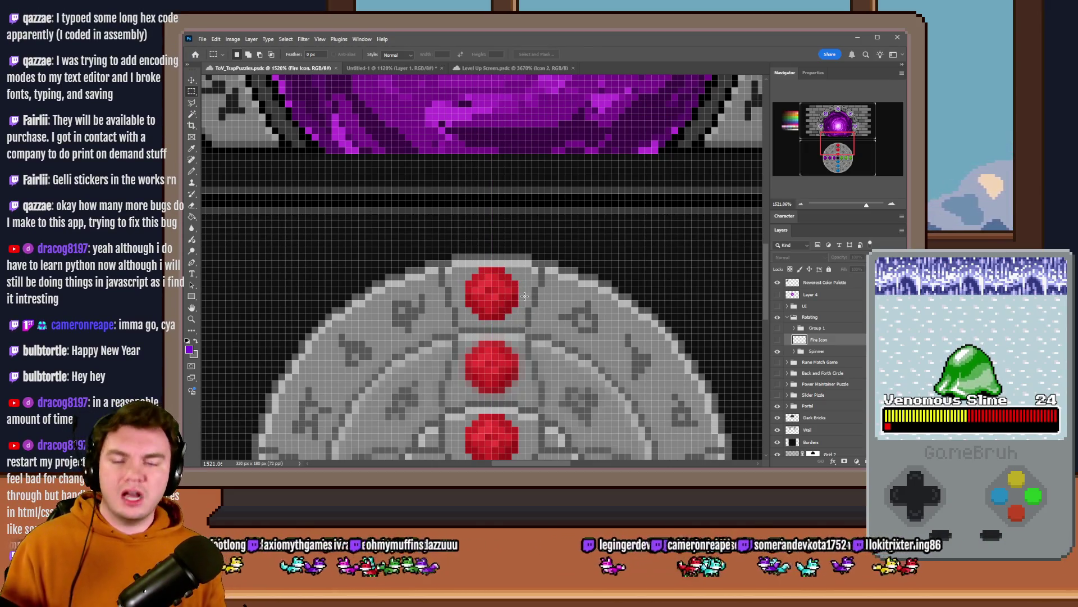
scroll(524, 296, down, 4)
Step: Bring up the Level Up Screen document with its skill-tree icon panels
click(511, 69)
scroll(521, 255, down, 3)
scroll(395, 304, up, 2)
scroll(395, 304, down, 4)
scroll(540, 334, up, 3)
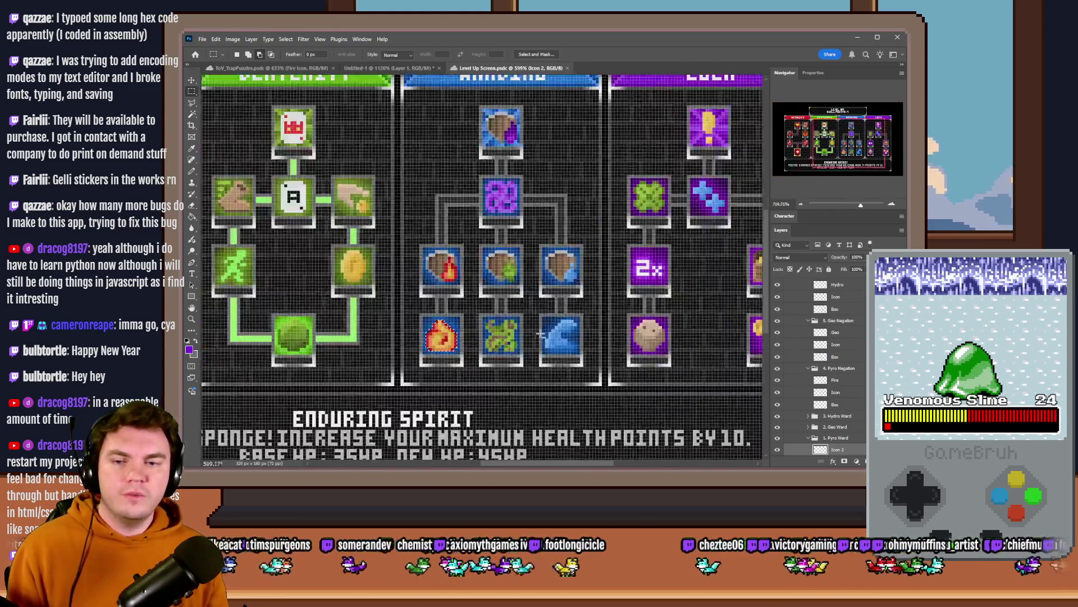
Step: Measure the heart icon in the Vitality panel, then glance at the trap puzzles document
scroll(527, 338, up, 2)
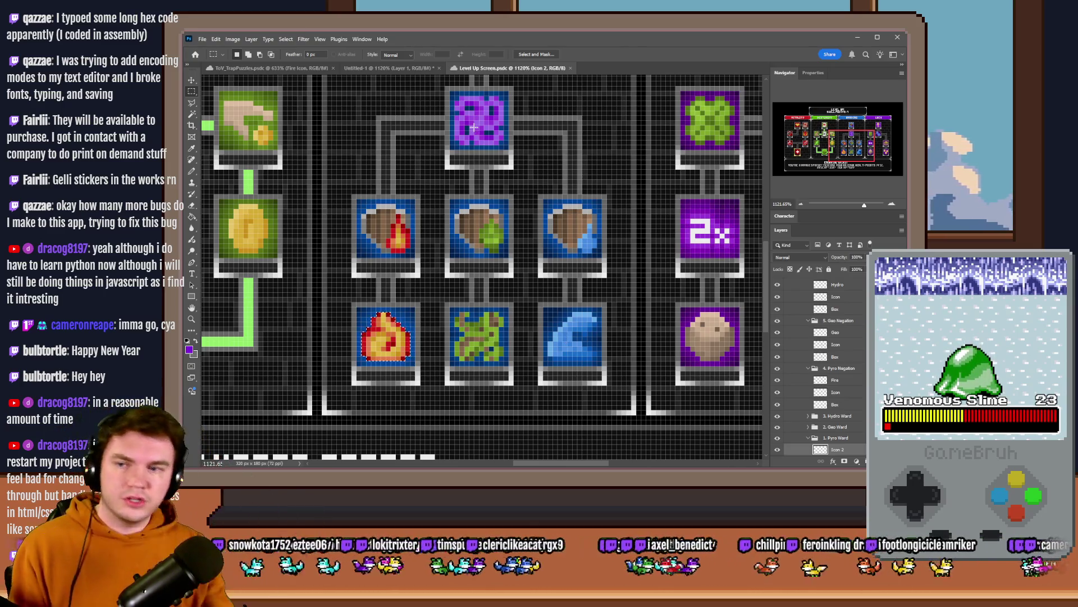
scroll(474, 127, down, 3)
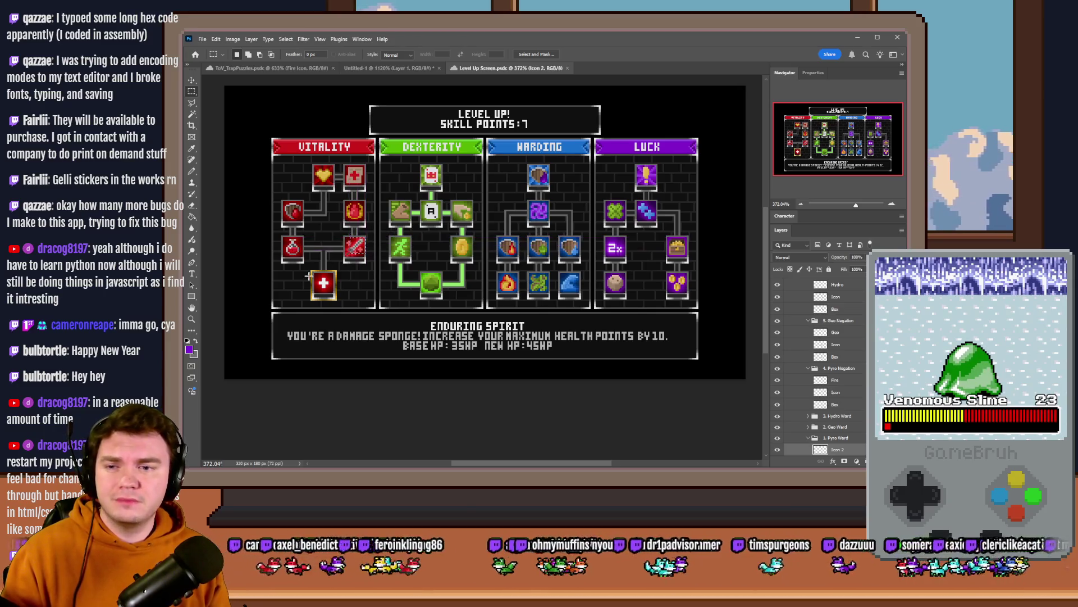
drag(313, 165, 336, 191)
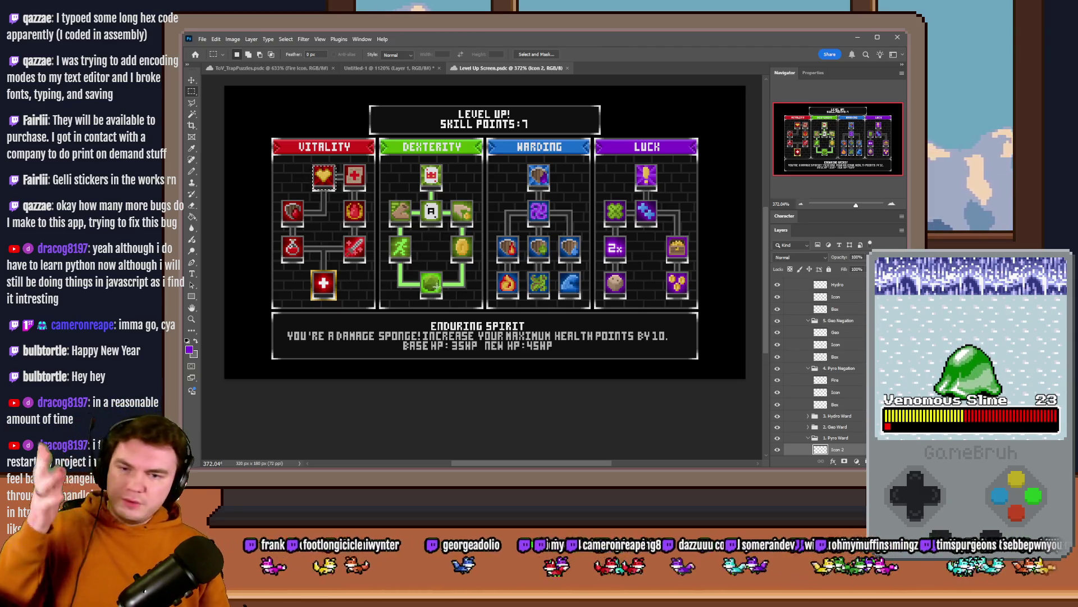
click(528, 265)
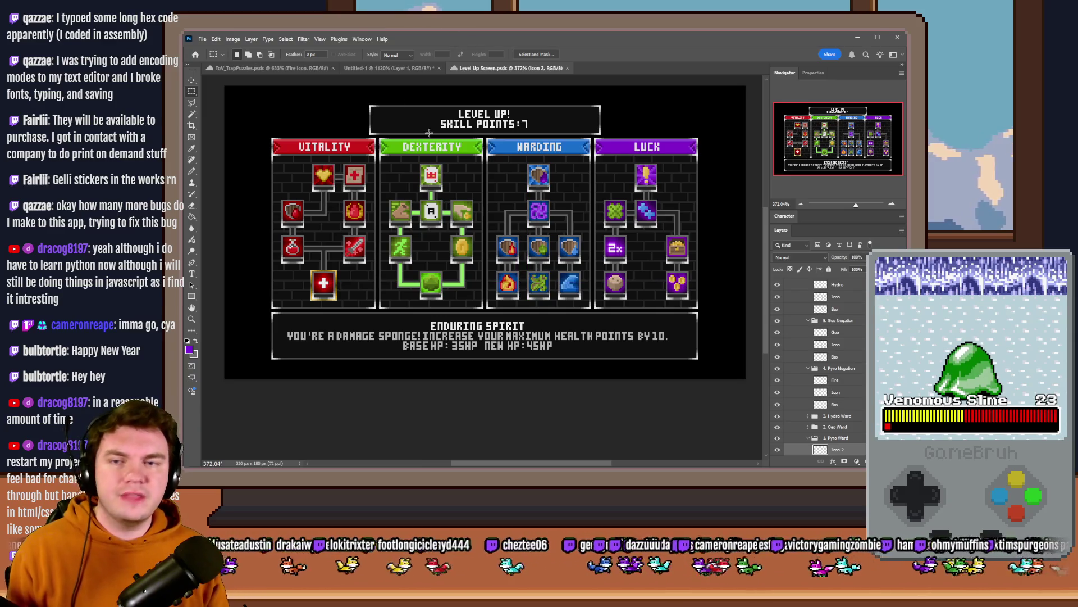
click(312, 70)
Step: Measure the geo icon in the Warding panel, then return to ToV_TrapPuzzles
click(505, 70)
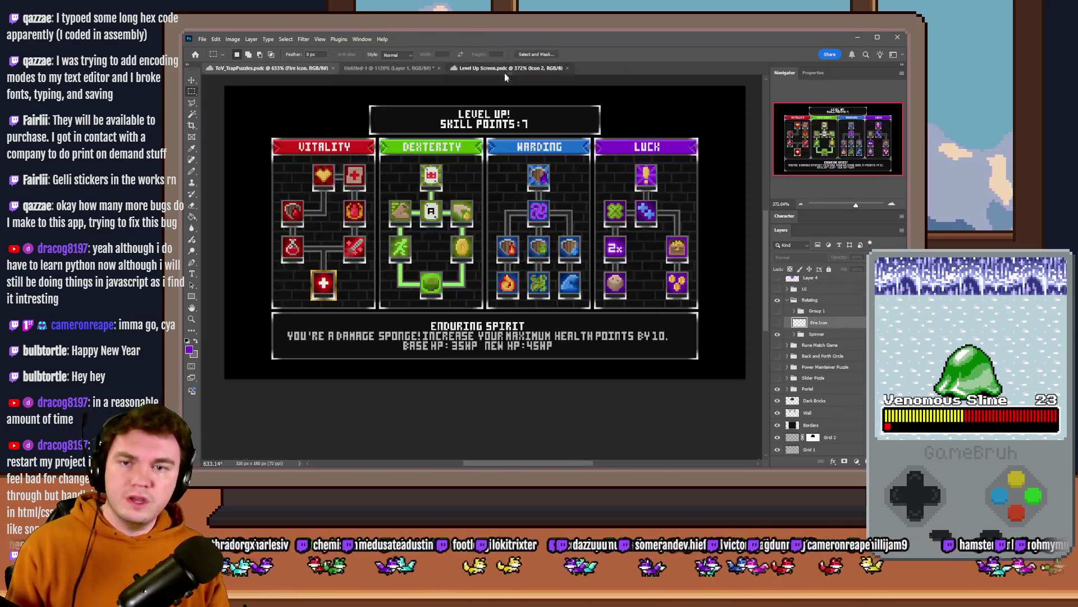
scroll(514, 293, up, 3)
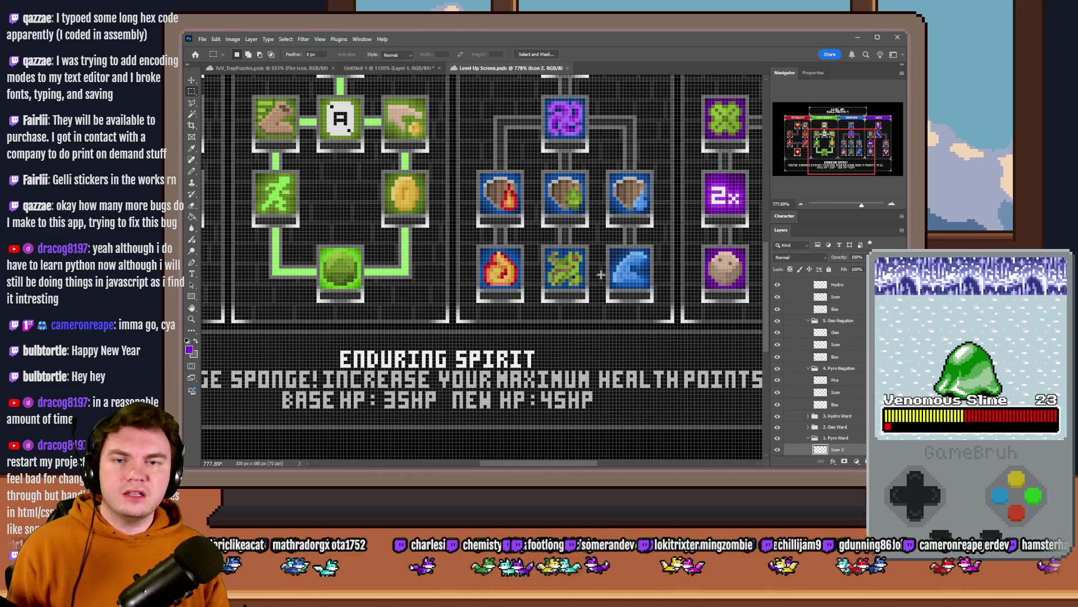
scroll(601, 274, up, 2)
drag(553, 236, 622, 303)
click(425, 239)
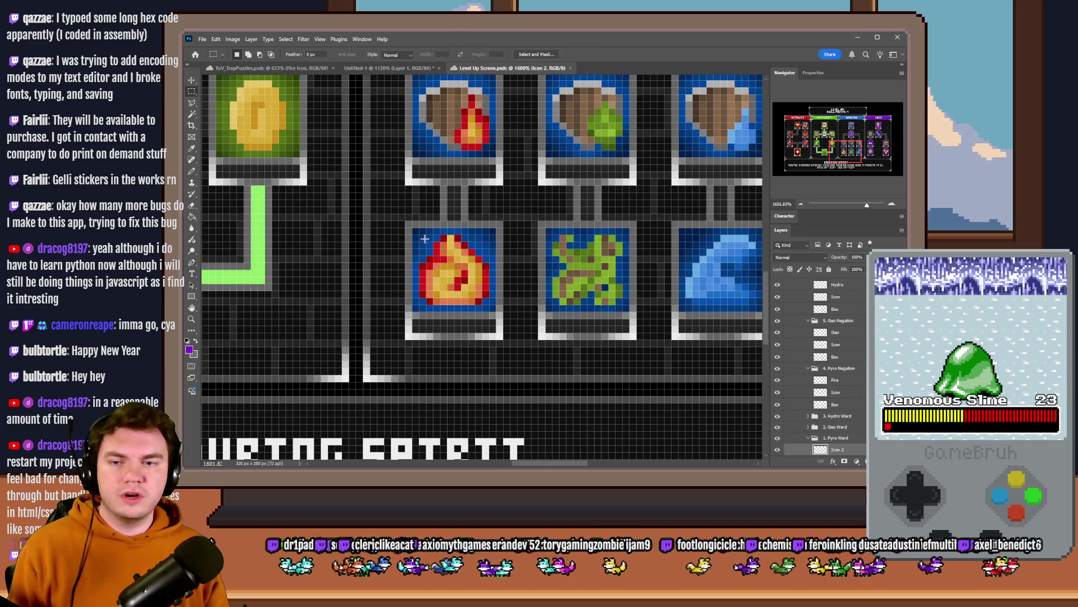
click(318, 70)
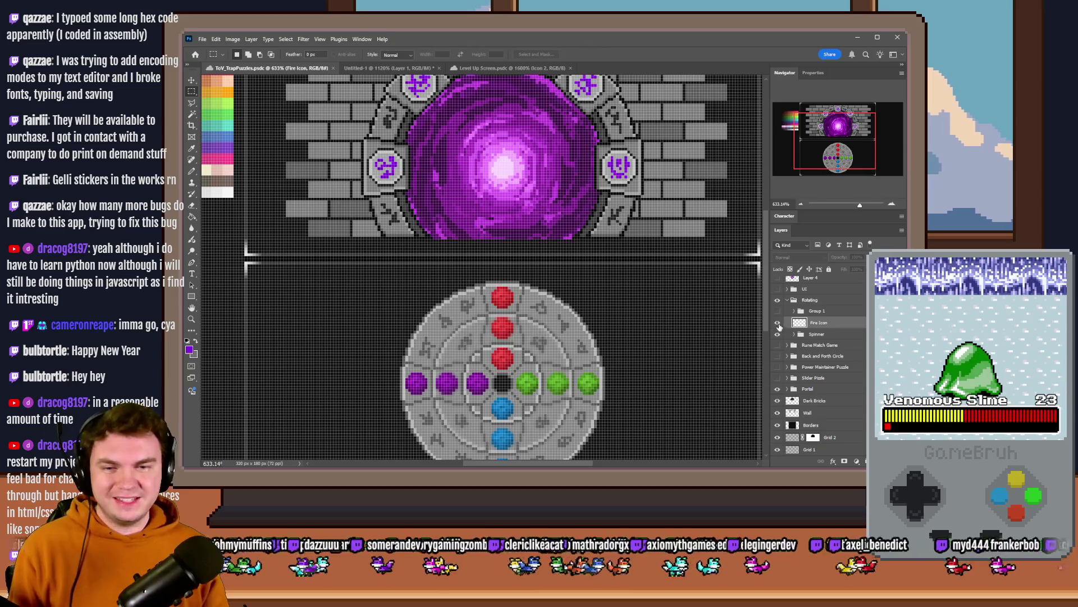
Step: Turn on the Fire Icon layer so the flame tops the spinner, and marquee it to check its size
click(778, 324)
scroll(486, 318, up, 5)
mouse_move(511, 196)
mouse_down()
mouse_move(568, 285)
mouse_move(599, 292)
mouse_up()
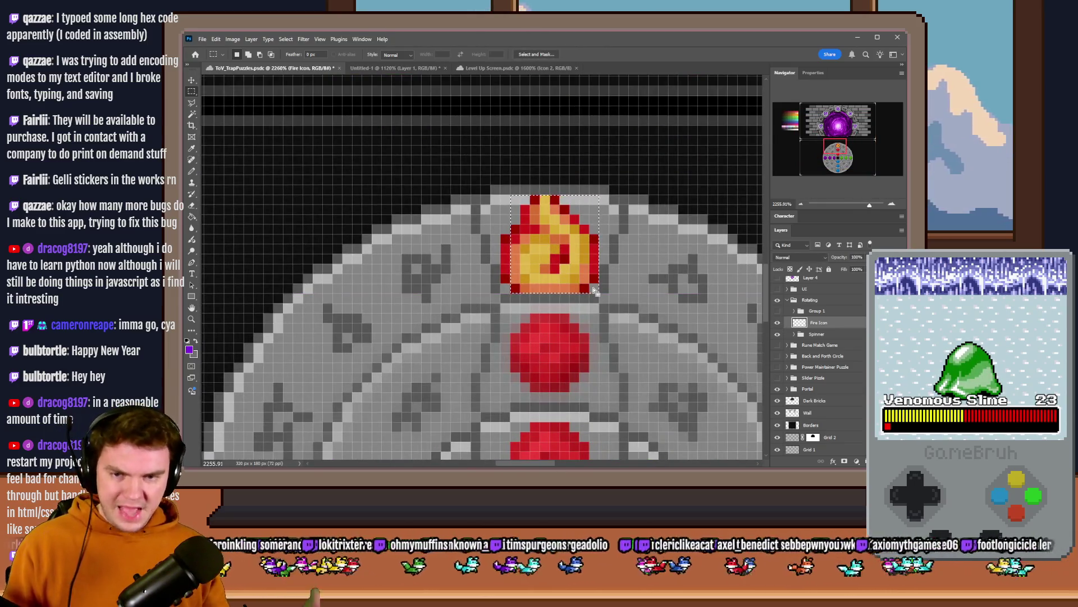
scroll(591, 292, down, 5)
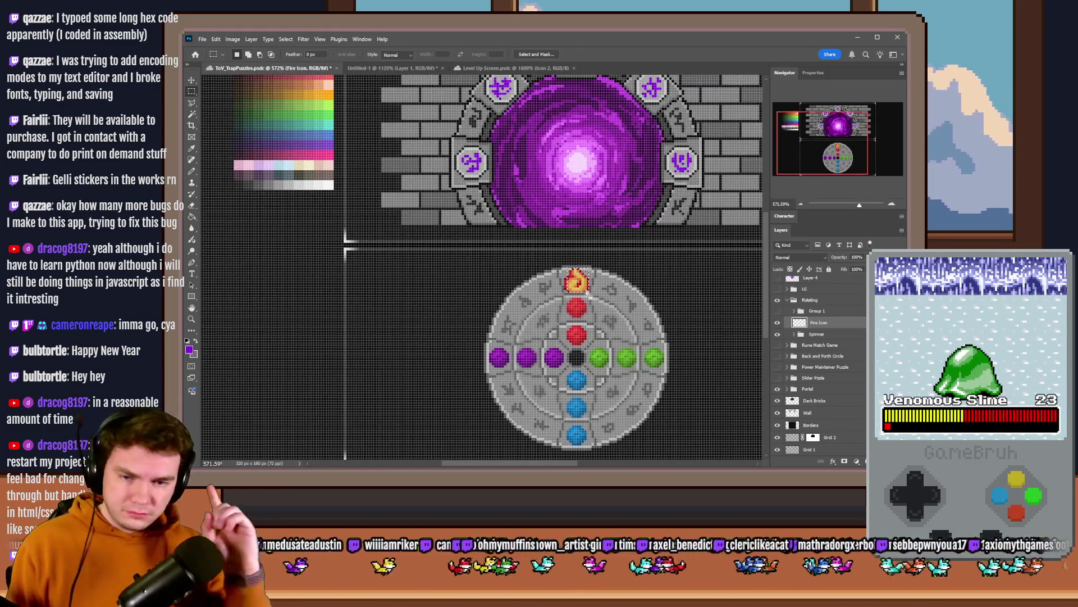
scroll(542, 298, down, 2)
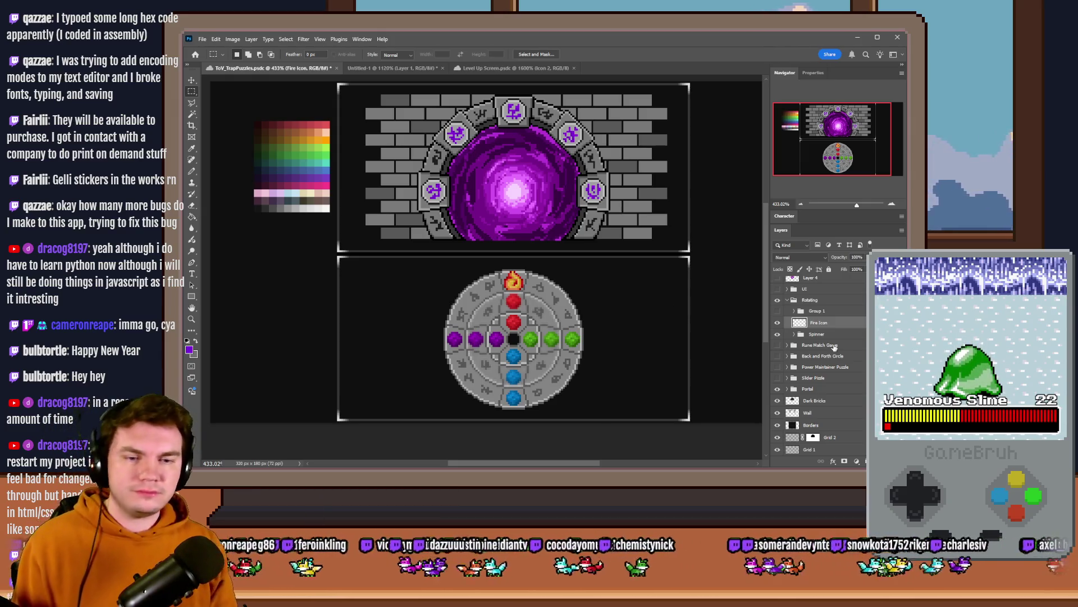
click(804, 334)
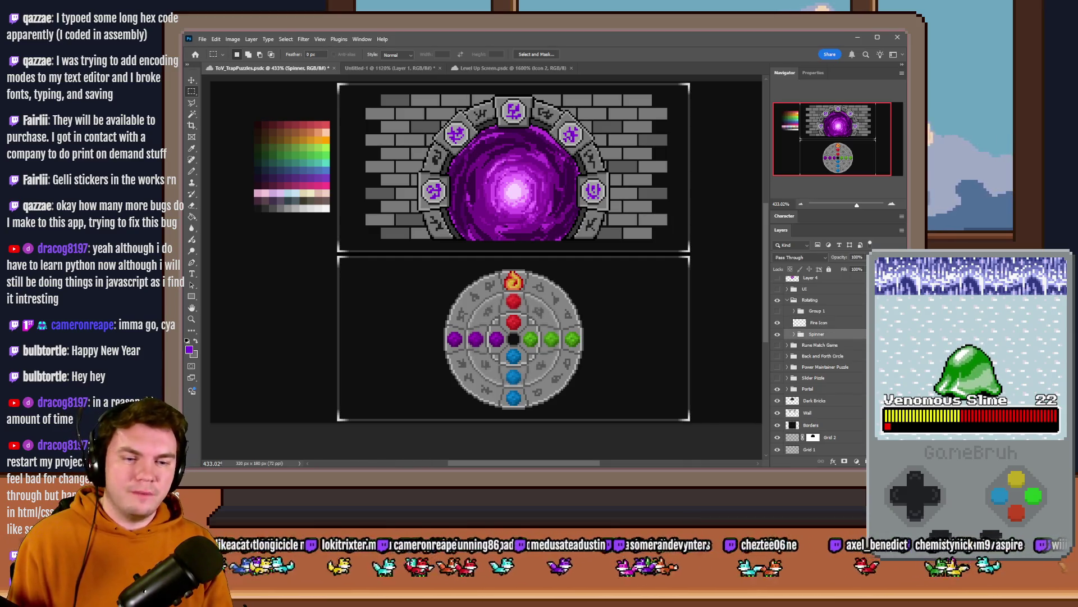
Step: Create an empty layer, group it as 'New Spinners' above Spinner, and rename the layer 'Outer'
key(ctrl+shift+alt+n)
key(ctrl+g)
text(New Spinner)
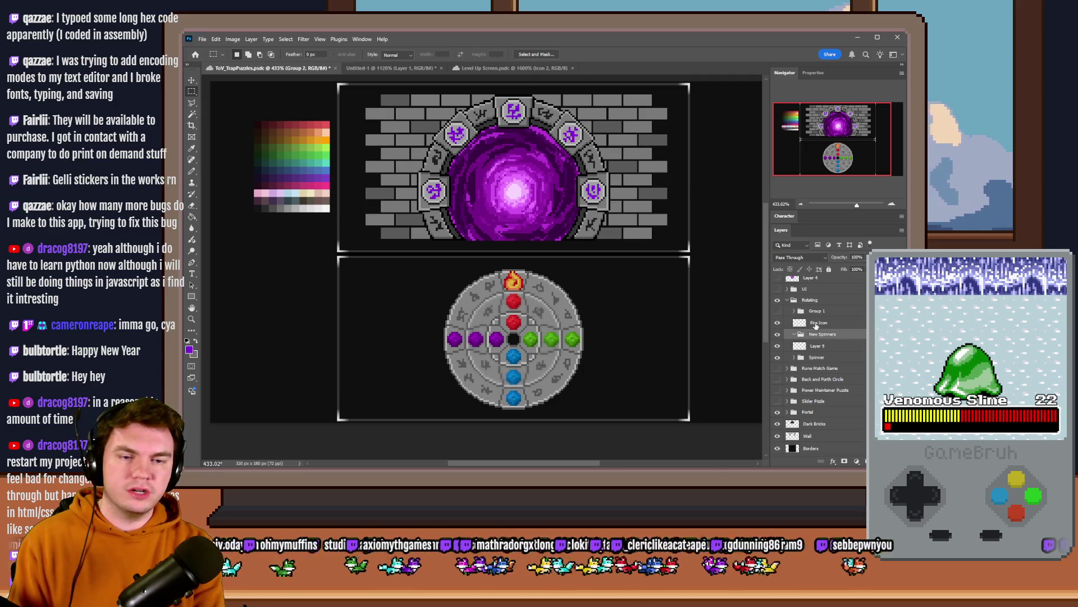
key(Return)
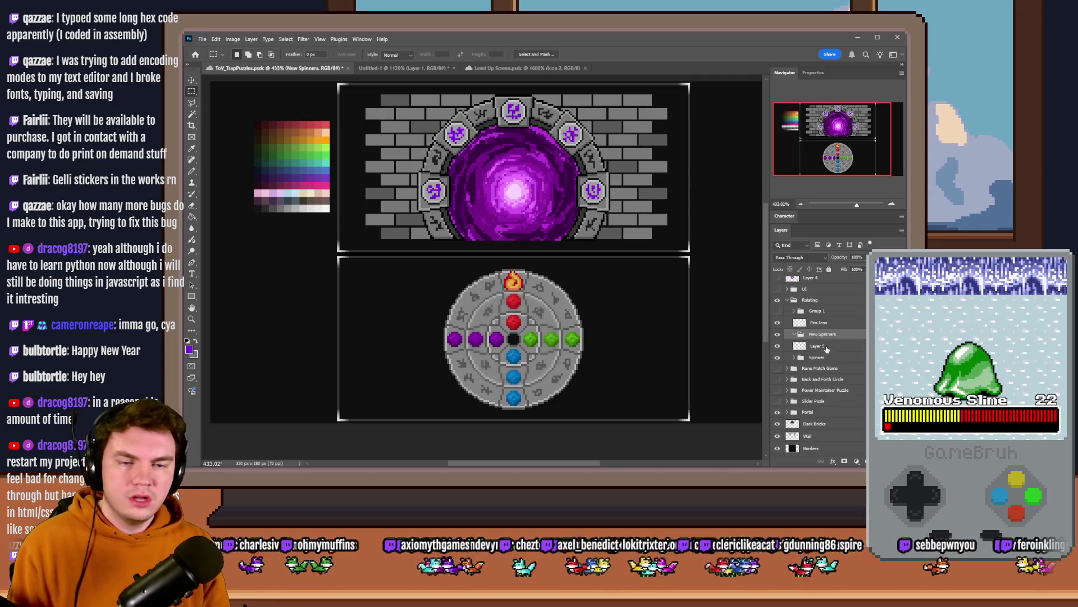
click(826, 348)
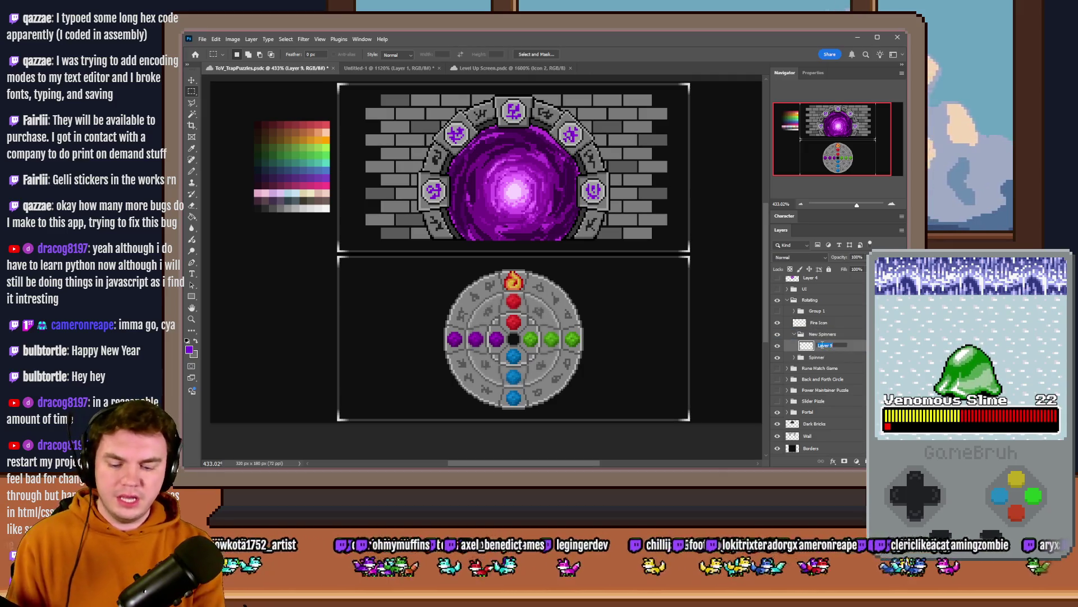
text(Outer)
key(Return)
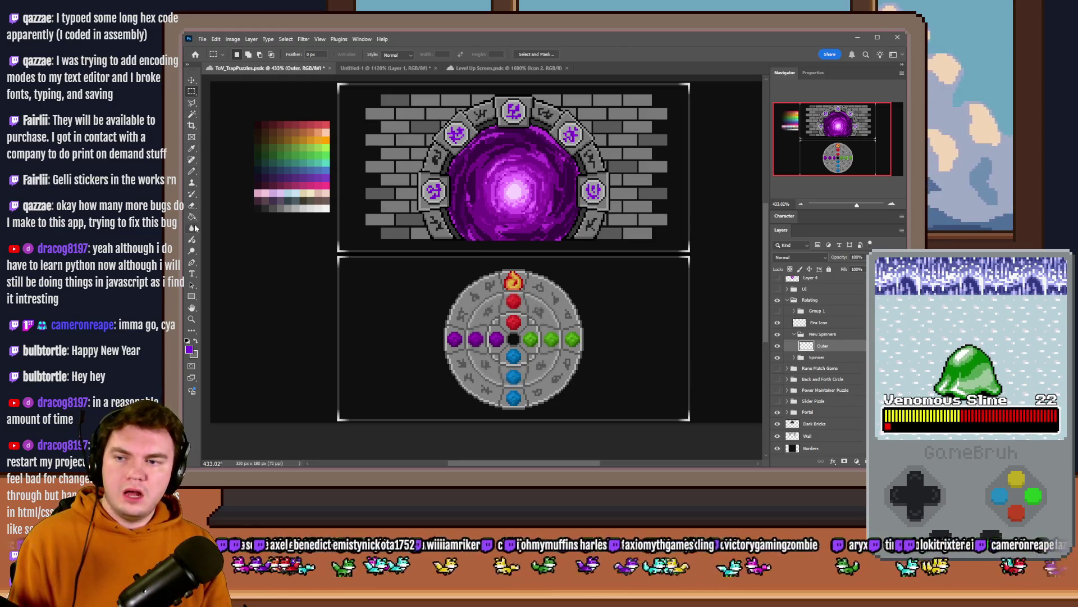
click(191, 296)
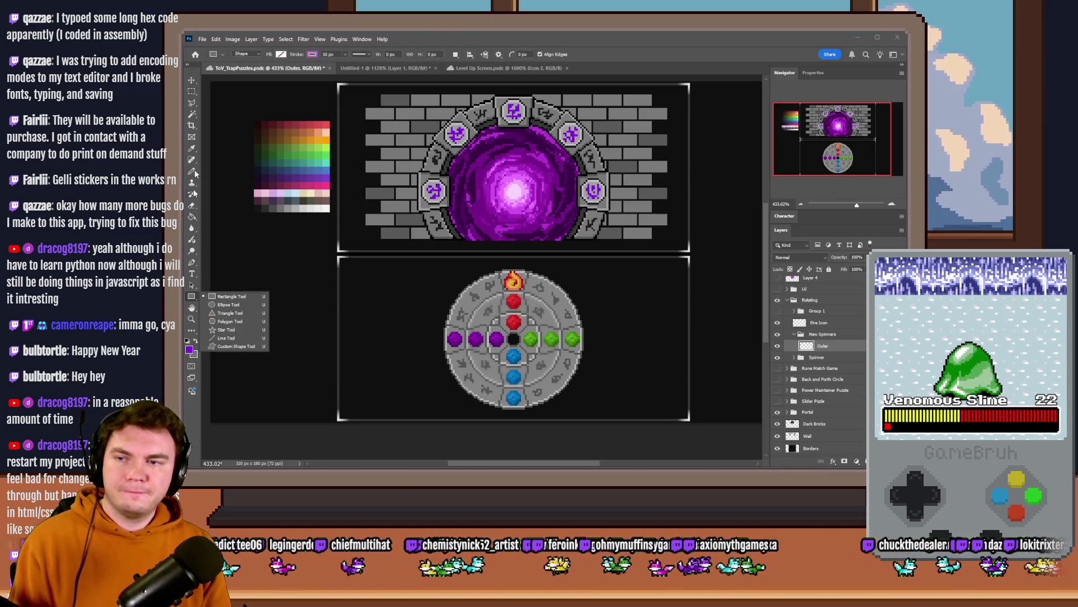
Step: Select a 67 px circle around the spinner with the Elliptical Marquee
right_click(192, 92)
click(225, 101)
scroll(510, 258, up, 5)
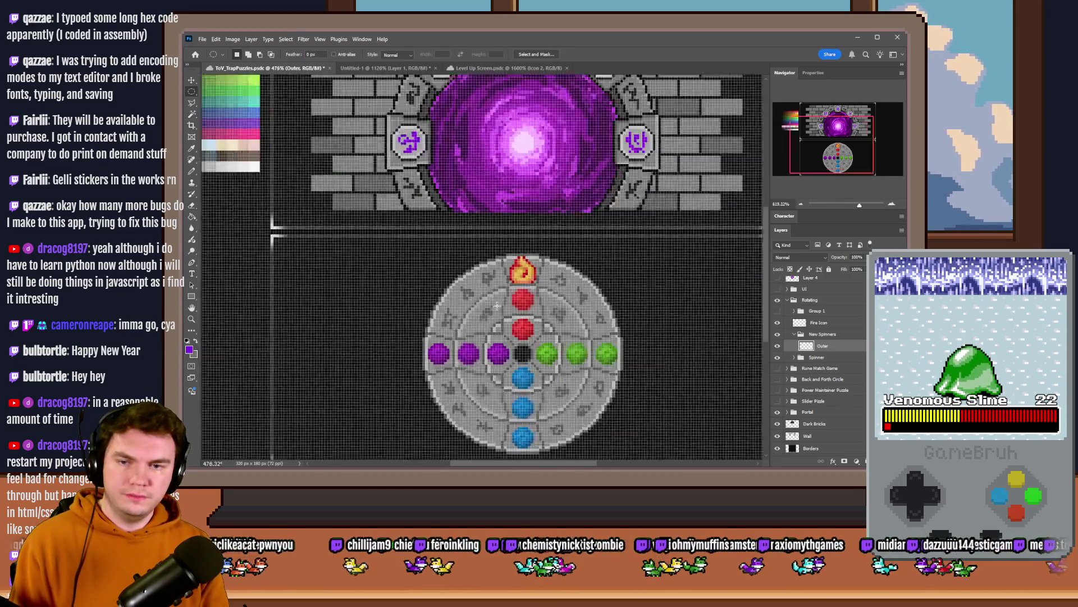
scroll(510, 258, down, 2)
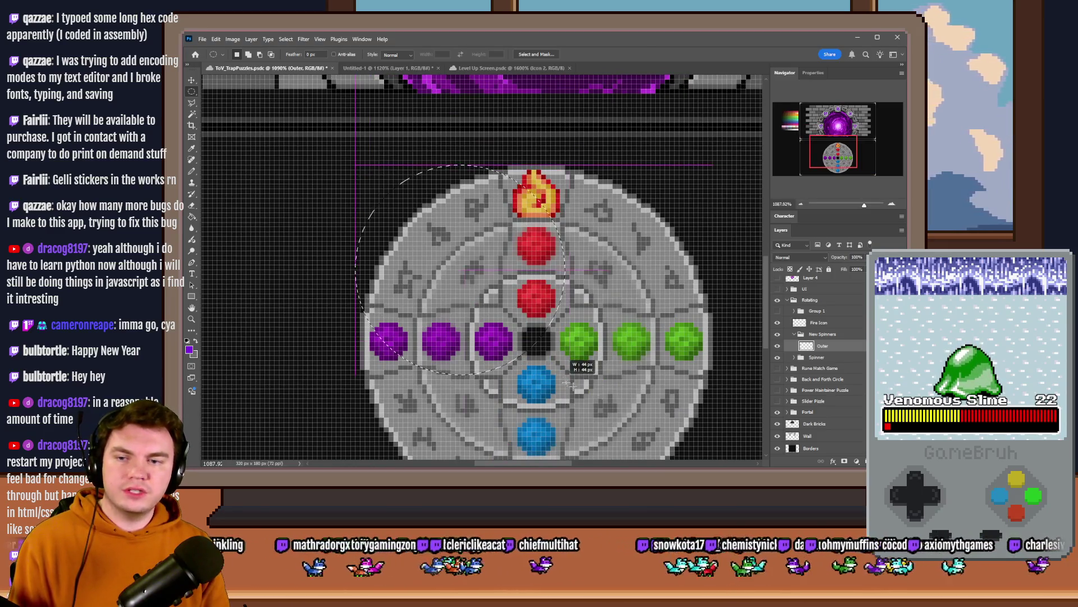
mouse_move(578, 365)
mouse_down()
mouse_move(618, 472)
mouse_move(673, 149)
mouse_move(706, 164)
mouse_up()
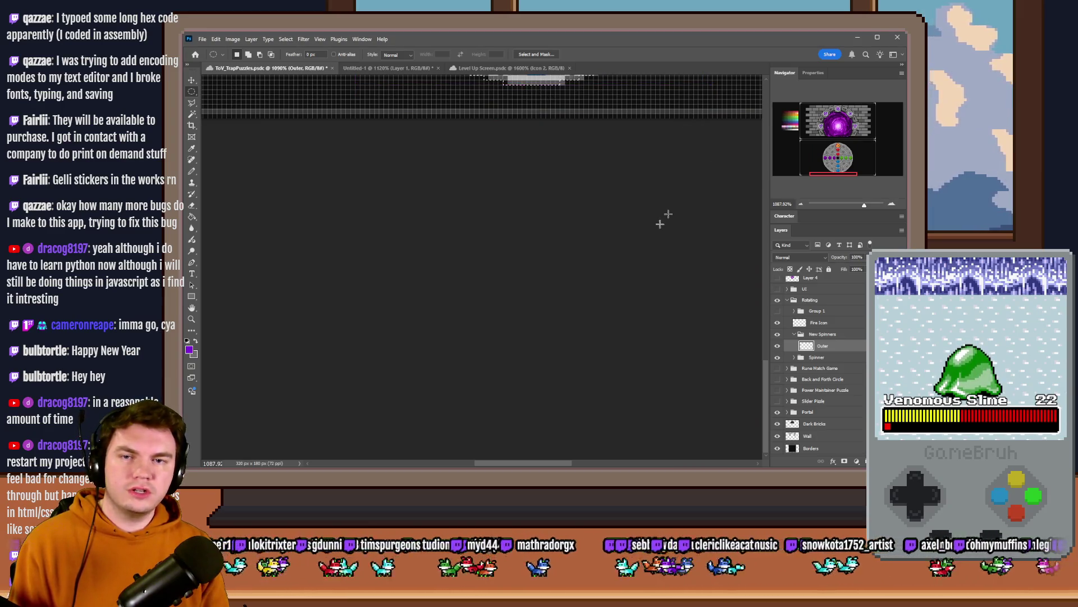
scroll(609, 330, down, 5)
scroll(444, 184, up, 3)
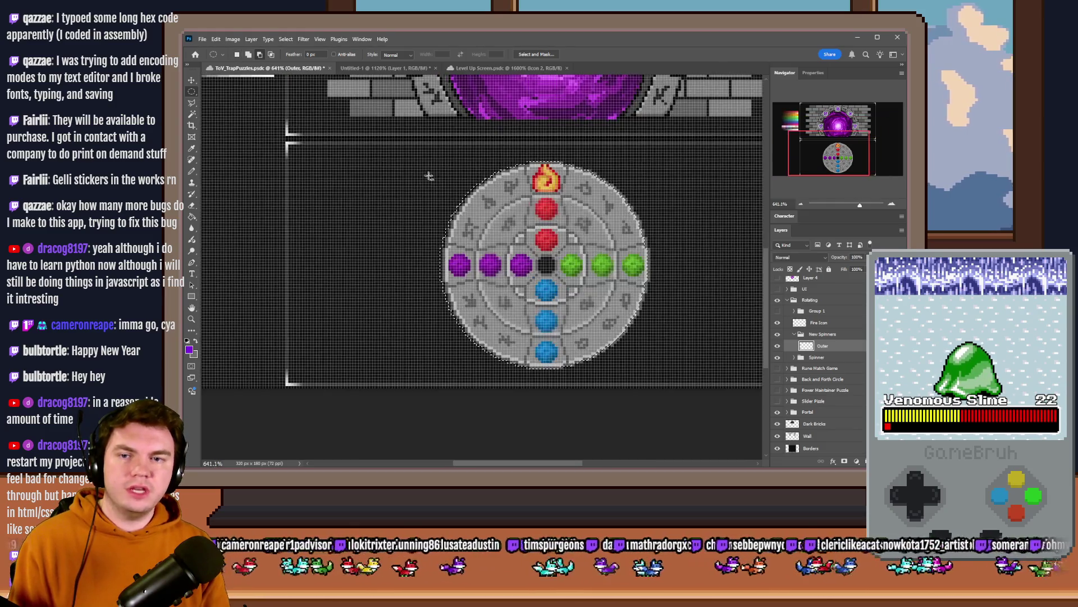
scroll(379, 152, up, 3)
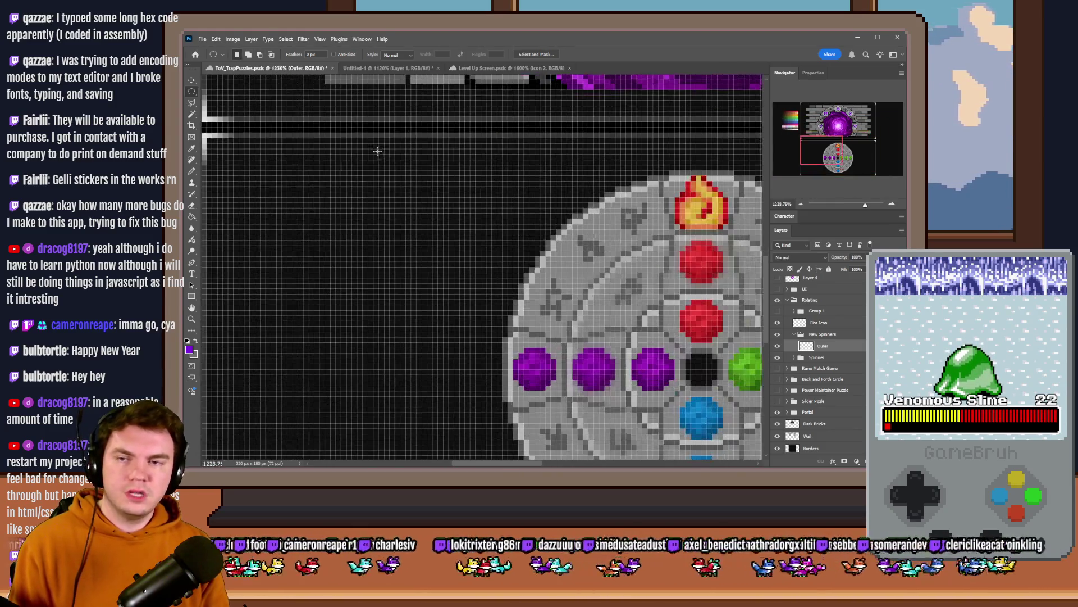
Step: Try and discard a small oval beside the spinner, then nudge the circular selection up
mouse_move(387, 151)
mouse_down()
mouse_move(444, 198)
mouse_move(393, 165)
mouse_move(424, 156)
mouse_move(493, 204)
mouse_move(550, 342)
mouse_move(747, 359)
mouse_move(646, 253)
mouse_move(691, 259)
mouse_move(717, 280)
mouse_move(706, 267)
mouse_up()
click(705, 267)
scroll(704, 266, down, 5)
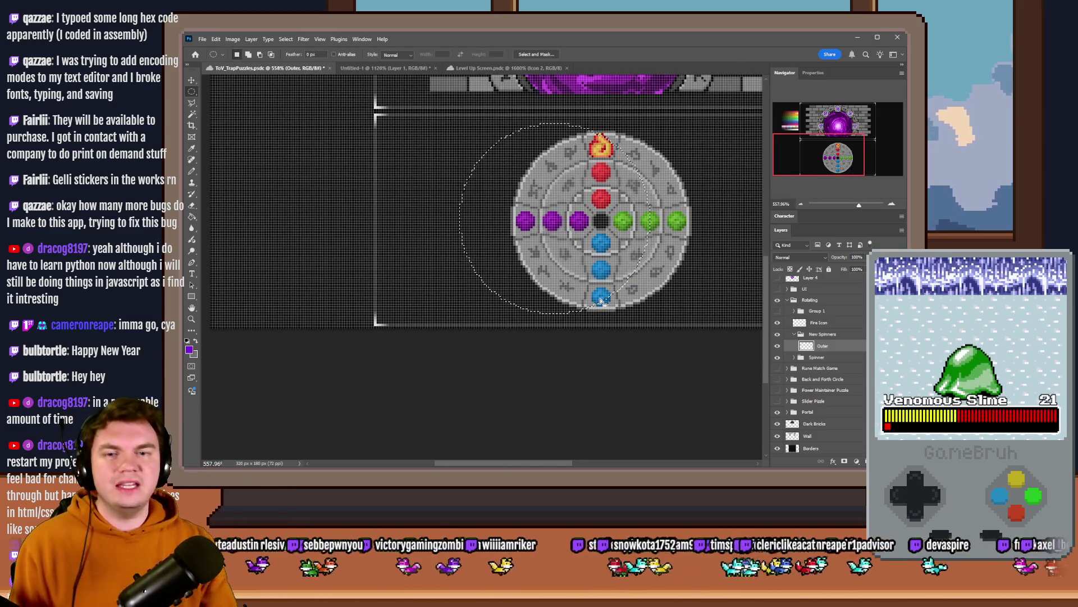
scroll(535, 233, up, 2)
scroll(535, 232, up, 3)
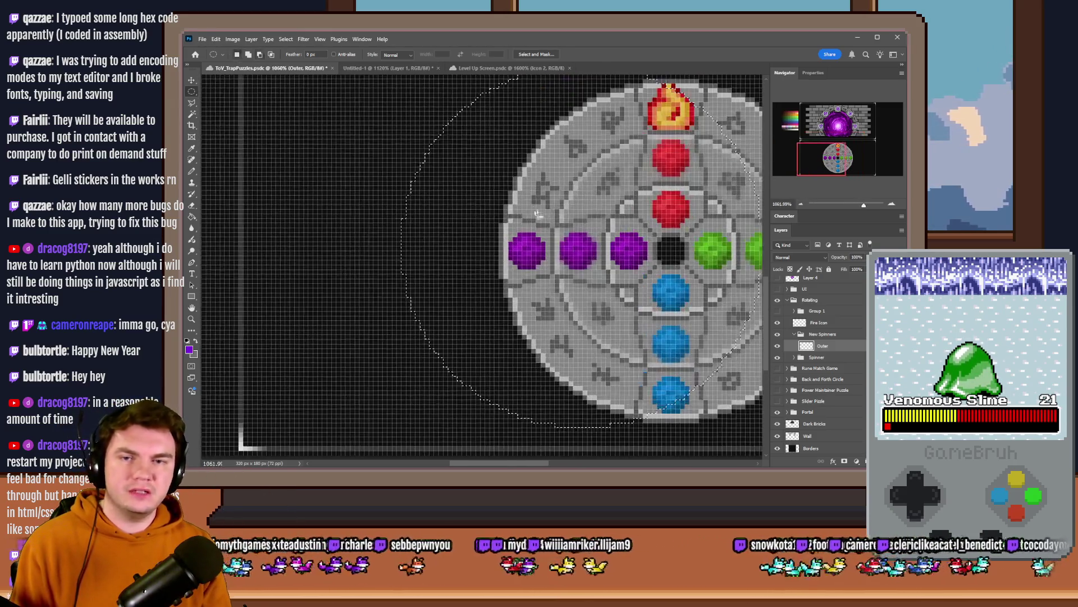
scroll(534, 230, down, 3)
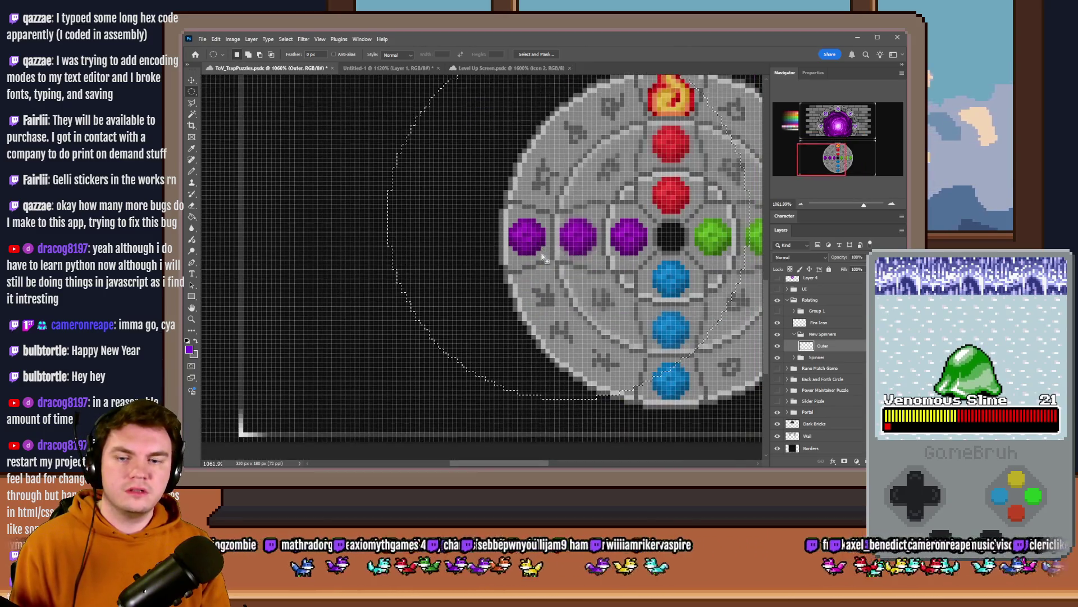
drag(558, 272, 558, 257)
scroll(556, 257, down, 3)
scroll(551, 229, up, 2)
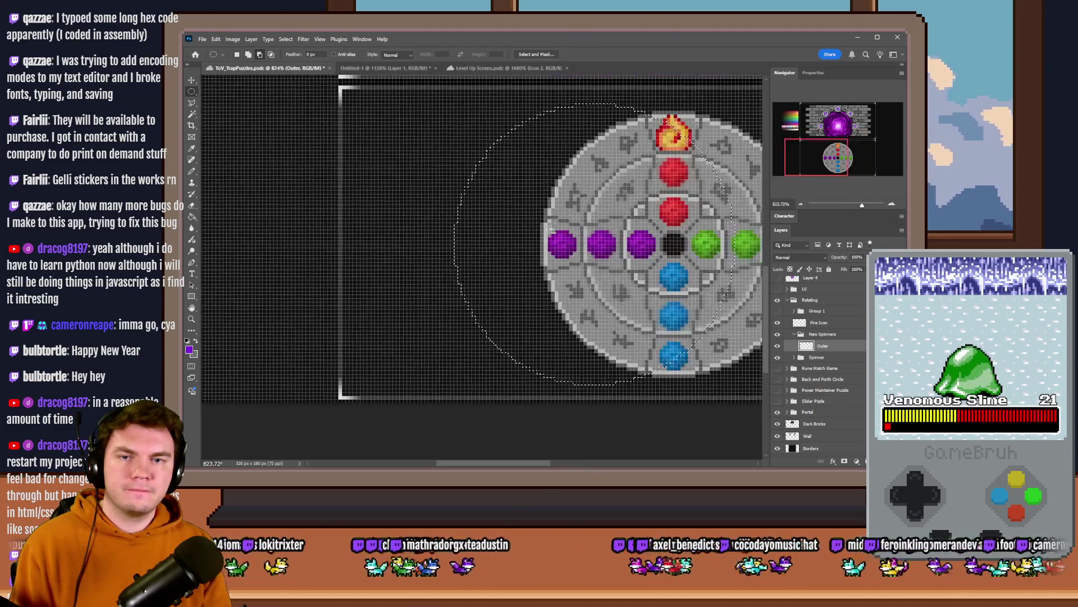
Step: Draw a new circular selection left of the spinner, shift it left, and hide Spinner
click(434, 112)
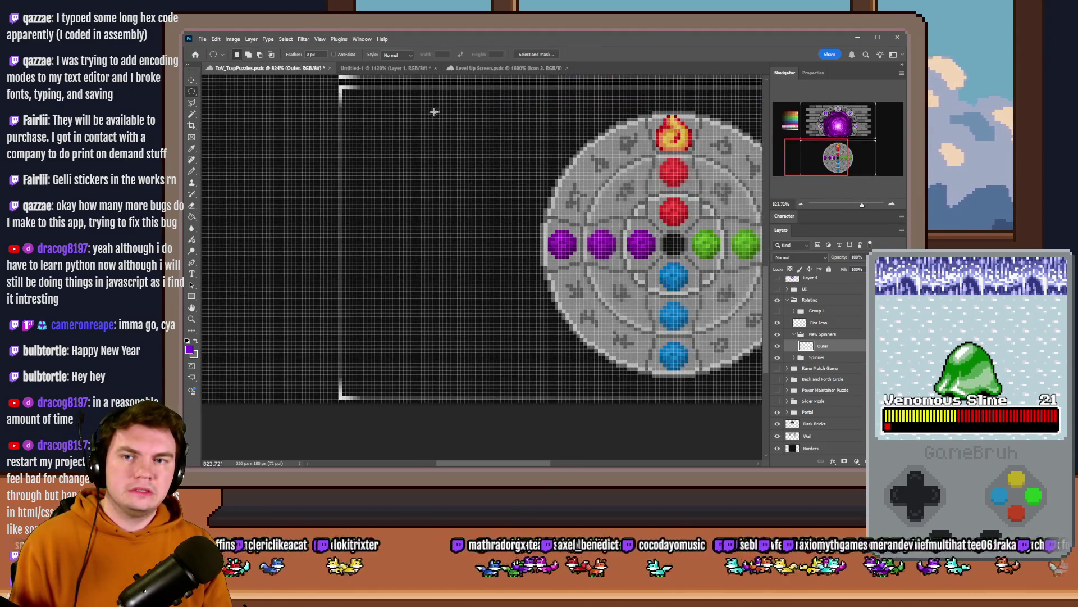
mouse_move(393, 99)
mouse_down()
mouse_move(666, 355)
mouse_move(681, 386)
mouse_up()
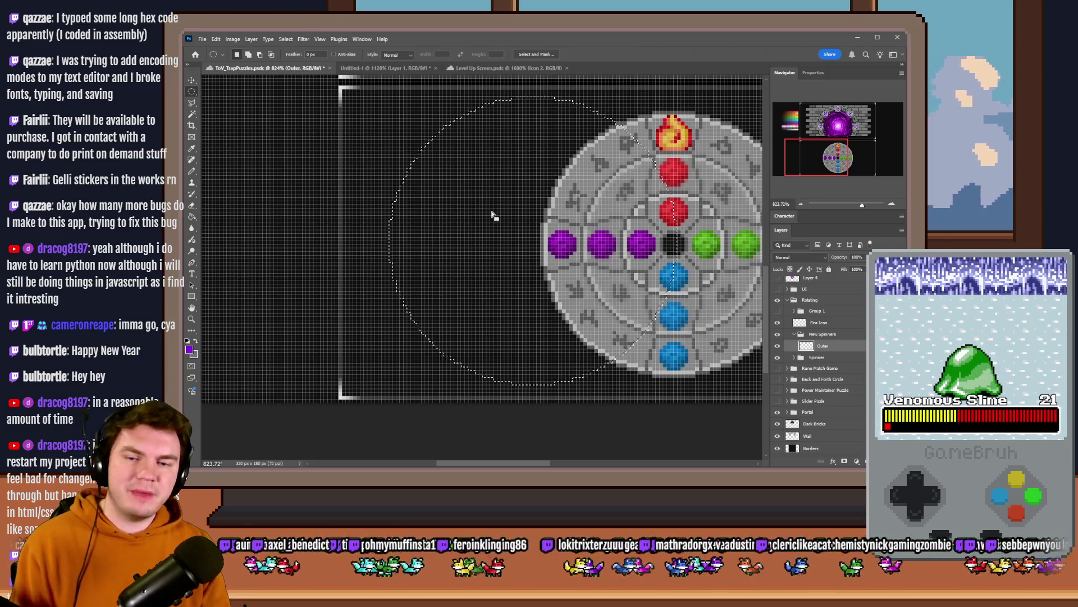
drag(481, 197, 439, 213)
scroll(410, 217, down, 1)
scroll(409, 217, right, 3)
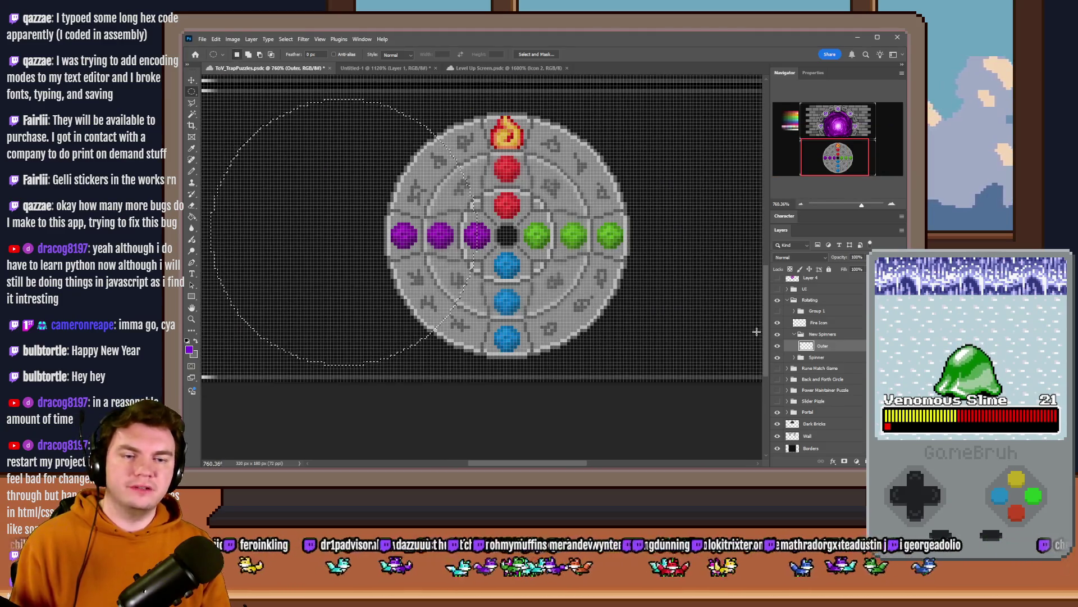
click(778, 356)
scroll(631, 320, down, 3)
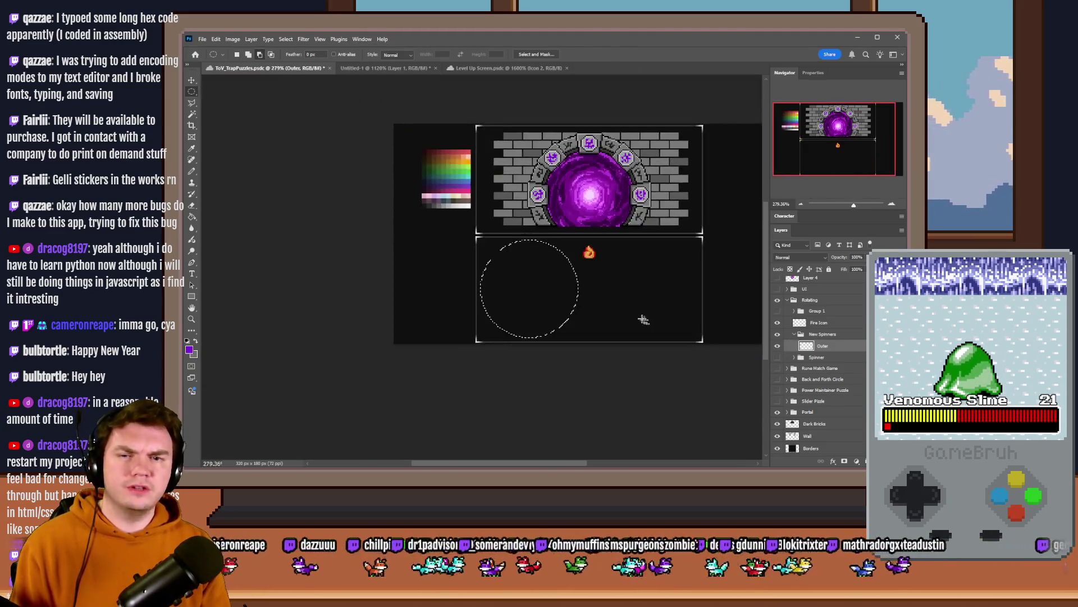
Step: With the Paint Bucket, sample a light grey from the palette and fill the circle on Outer
key(g)
click(778, 357)
scroll(578, 269, up, 1)
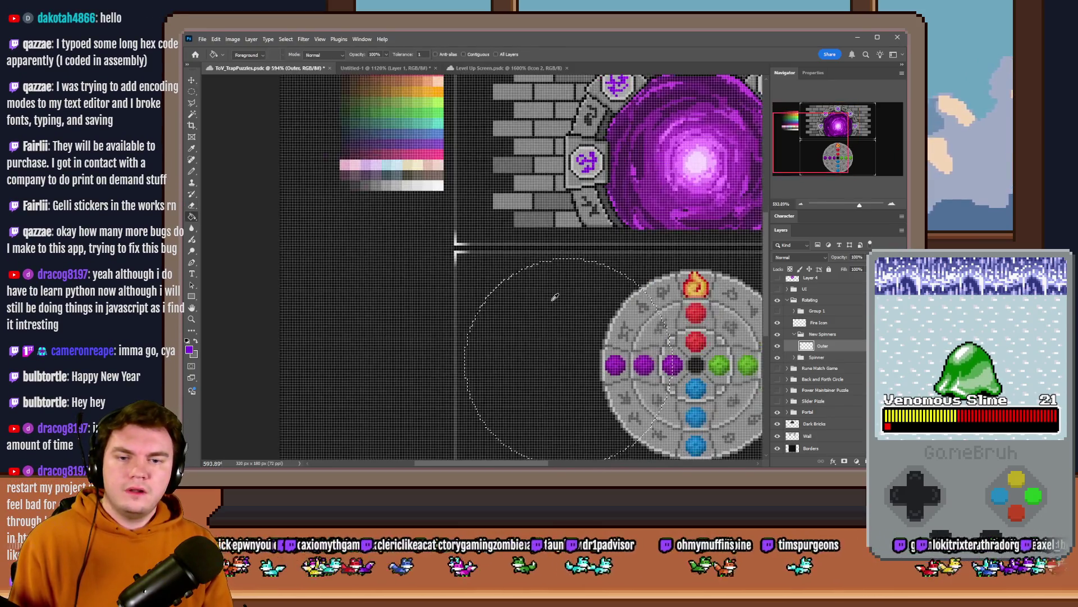
scroll(623, 289, up, 2)
scroll(506, 252, down, 2)
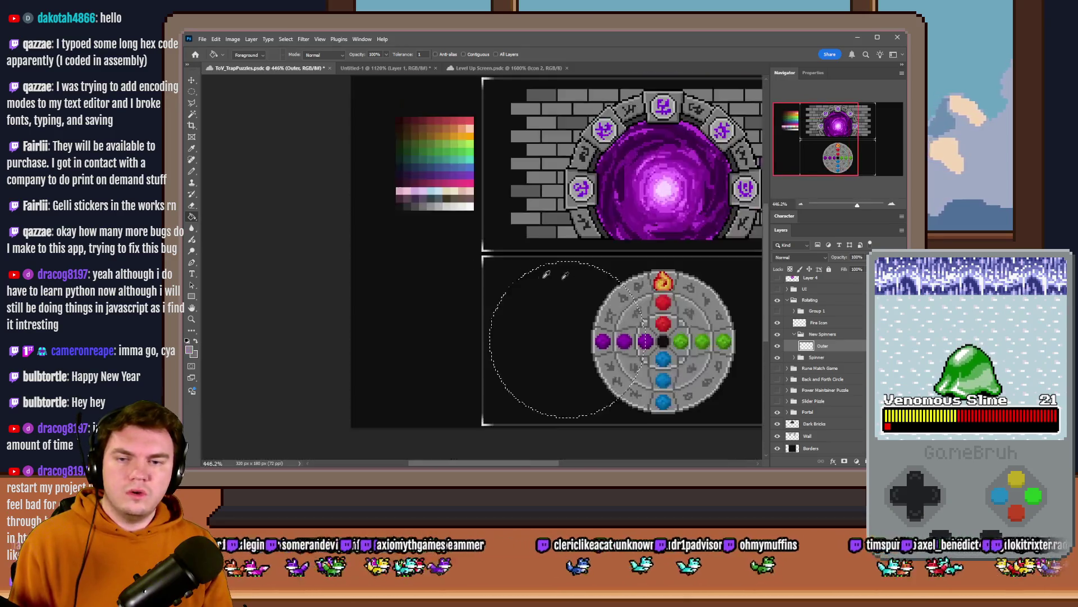
scroll(422, 200, up, 3)
mouse_move(421, 200)
mouse_down()
mouse_move(431, 164)
mouse_move(454, 167)
mouse_up()
scroll(453, 167, down, 5)
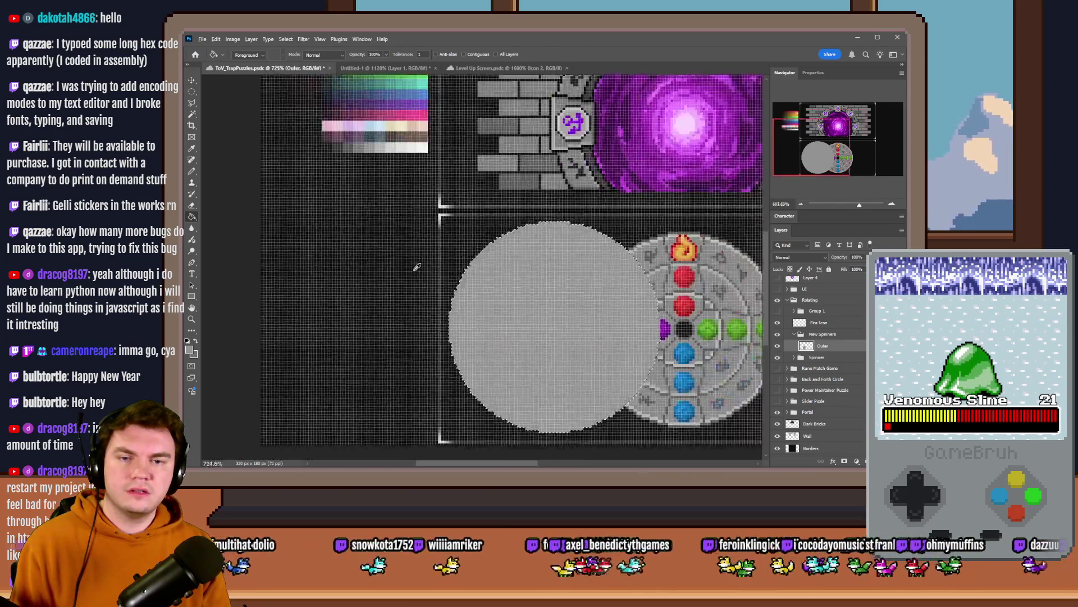
scroll(513, 270, up, 1)
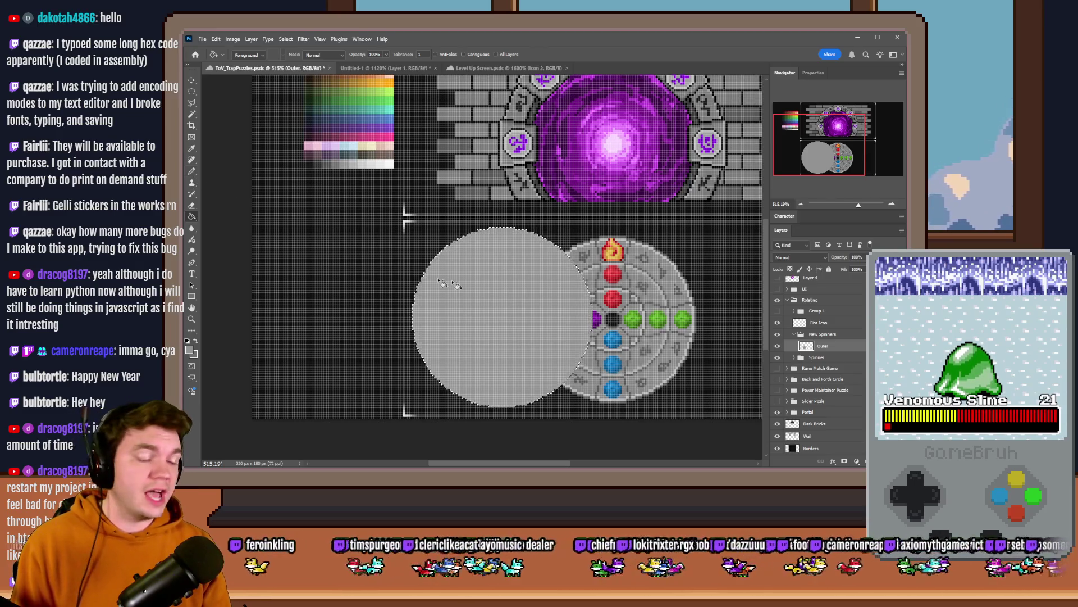
scroll(541, 288, down, 2)
scroll(399, 237, up, 3)
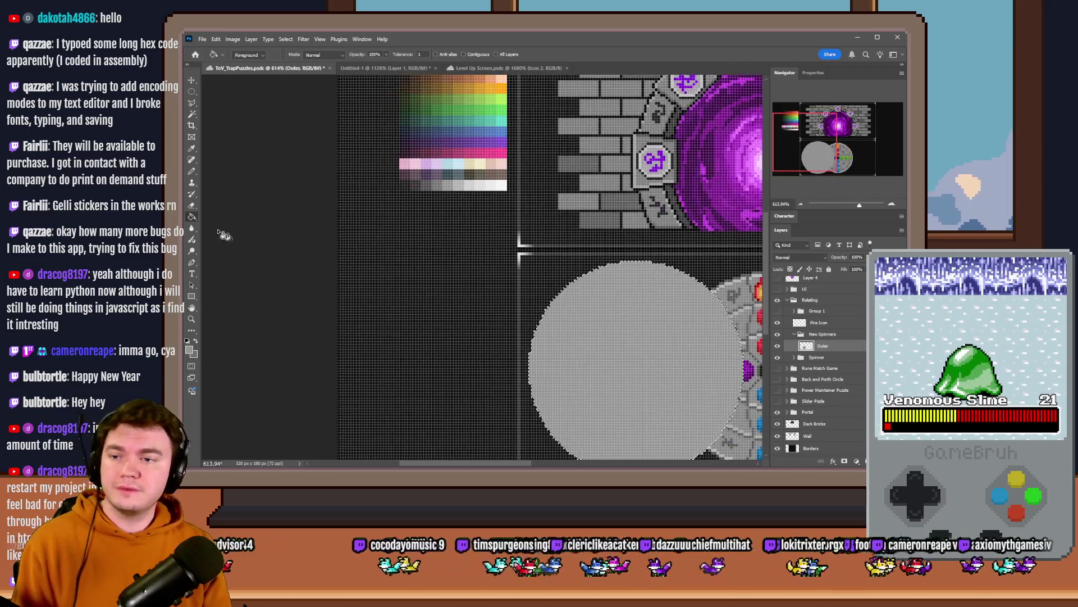
scroll(513, 235, up, 3)
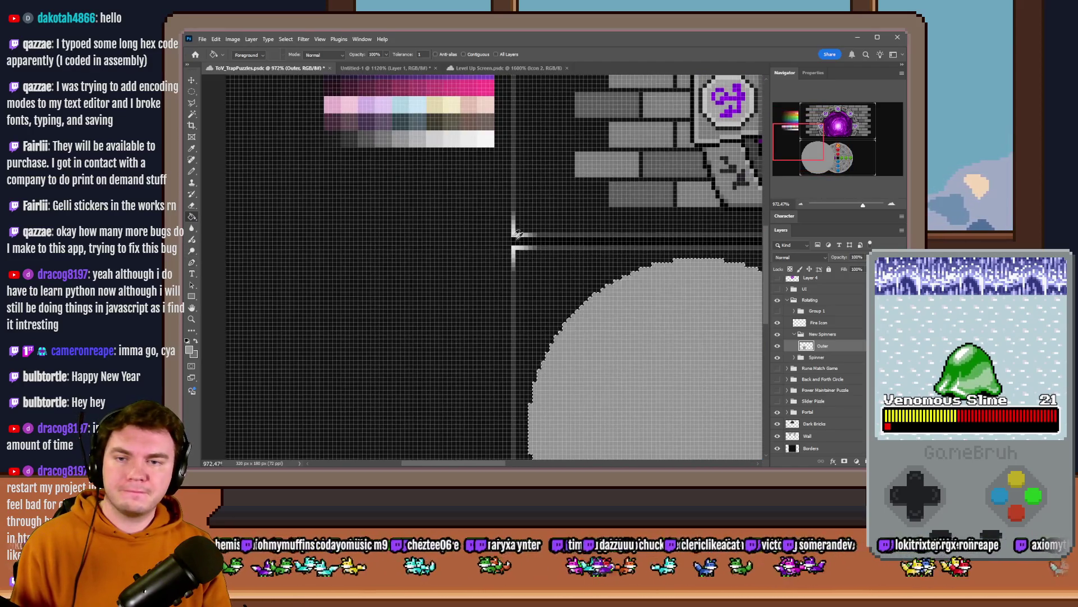
alt+click(404, 138)
scroll(405, 225, down, 3)
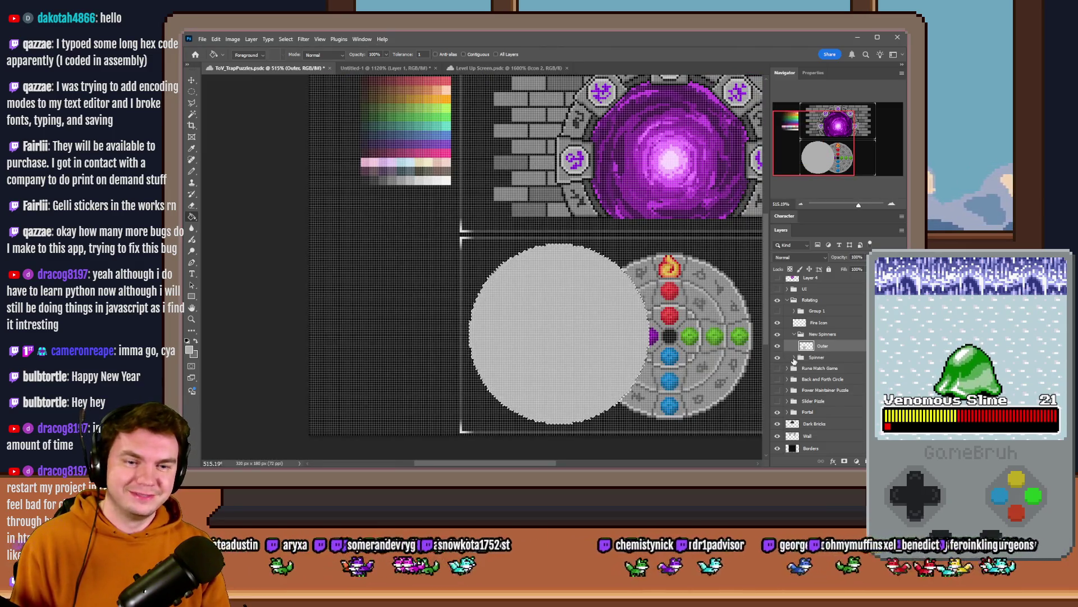
Step: Expand the Spinner group and hide its Center and Middle gem layers
click(794, 358)
click(777, 381)
click(777, 369)
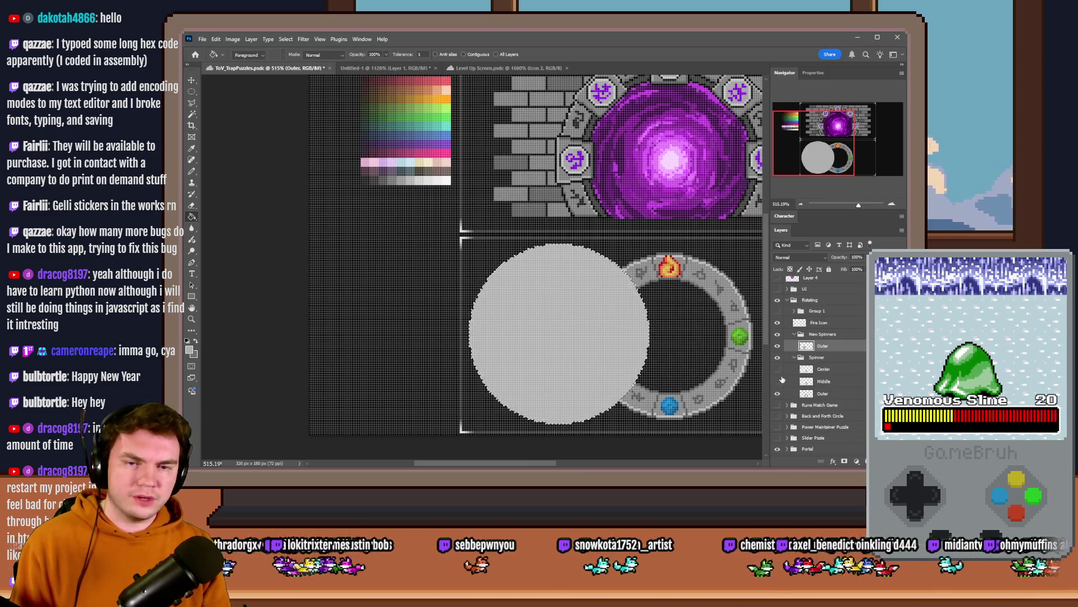
scroll(696, 269, up, 5)
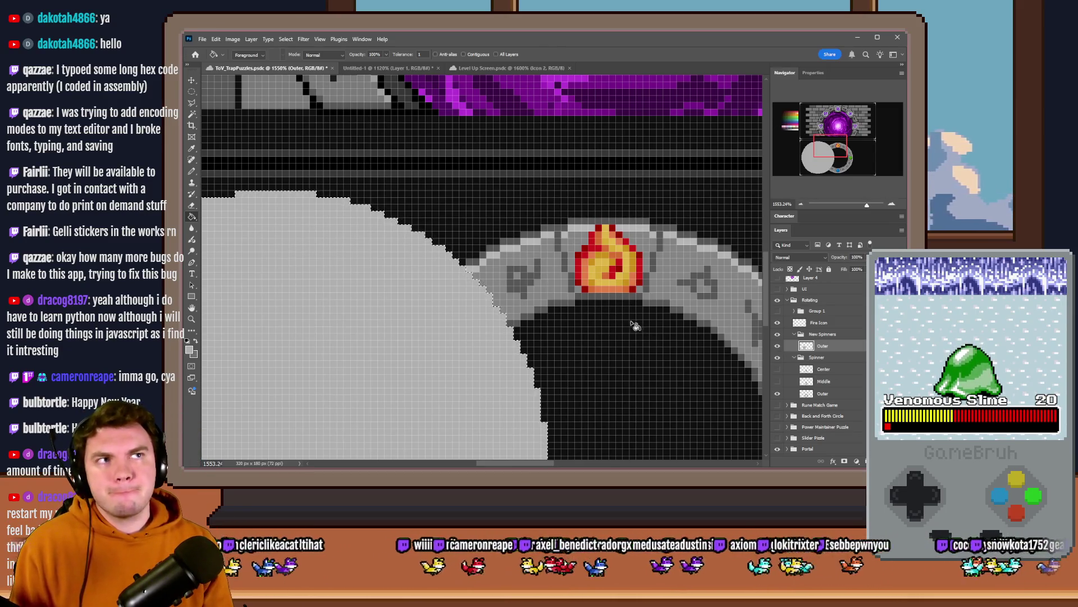
Step: Select the big grey circle with the Elliptical Marquee and delete it
scroll(601, 269, down, 4)
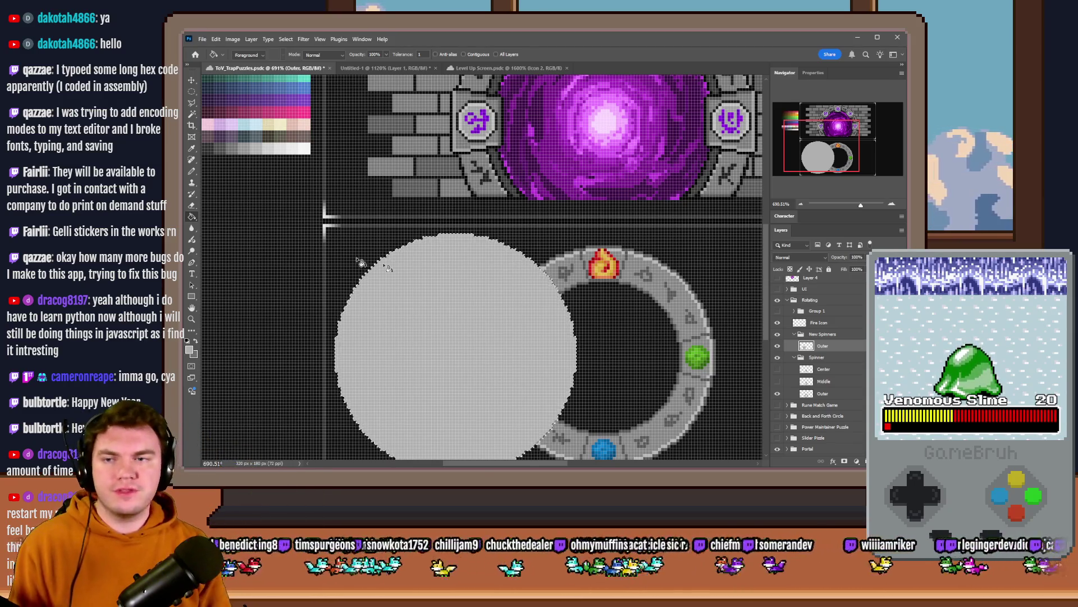
click(192, 91)
scroll(330, 187, up, 2)
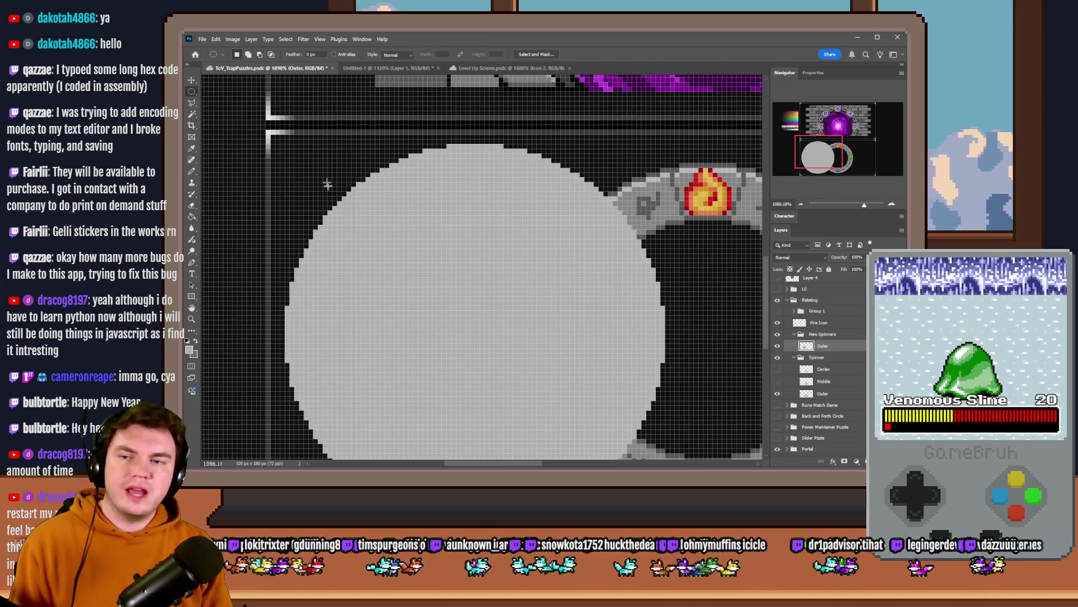
scroll(337, 169, up, 2)
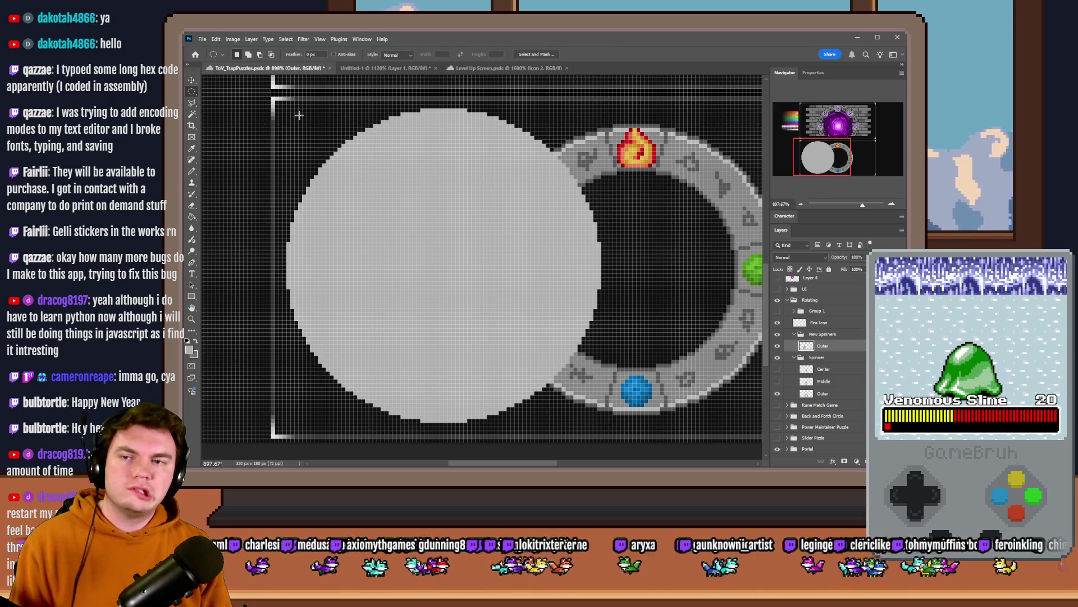
mouse_move(637, 101)
mouse_down()
mouse_move(613, 164)
mouse_move(299, 381)
mouse_move(266, 434)
mouse_up()
key(Delete)
Step: Draw a new circle selection shifted up and left, fill it light grey, and deselect
mouse_move(304, 118)
mouse_down()
mouse_move(533, 313)
mouse_move(631, 419)
mouse_up()
drag(479, 298, 464, 304)
key(g)
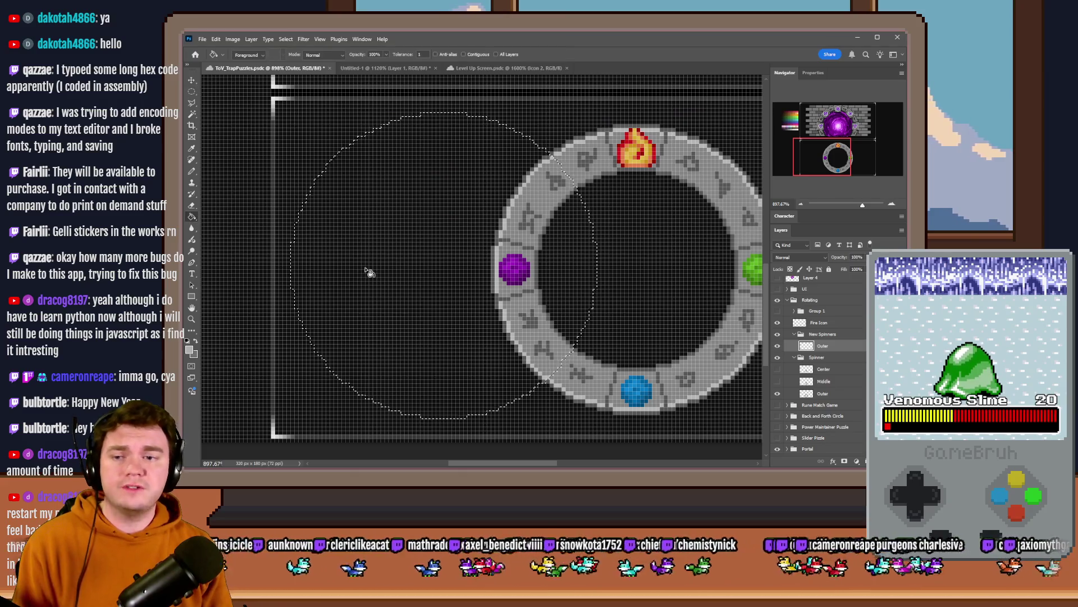
click(369, 272)
key(ctrl+d)
key(m)
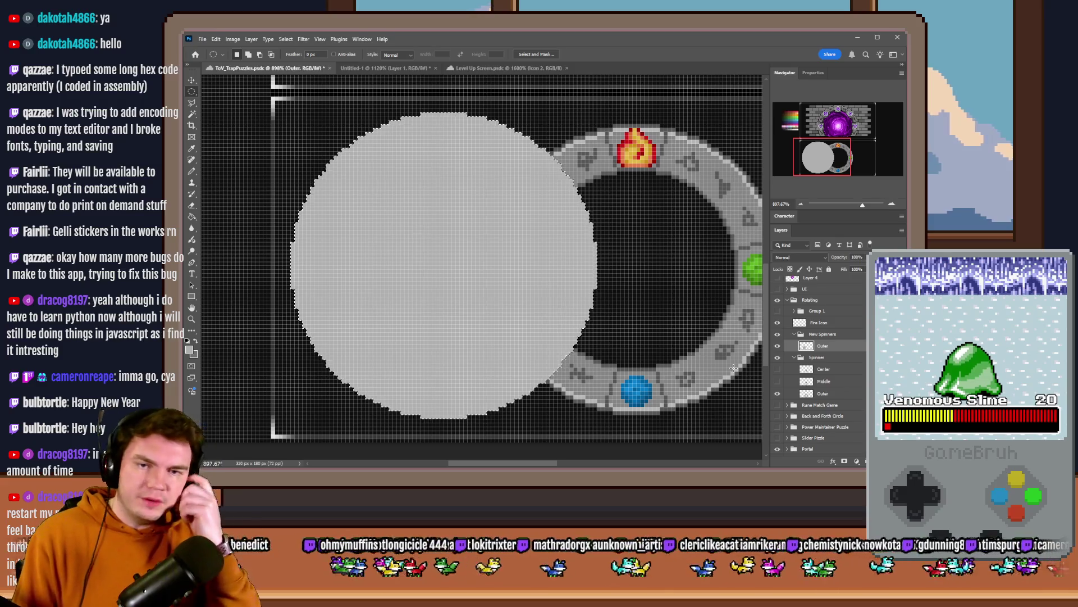
key(alt+bracketleft)
scroll(509, 323, down, 3)
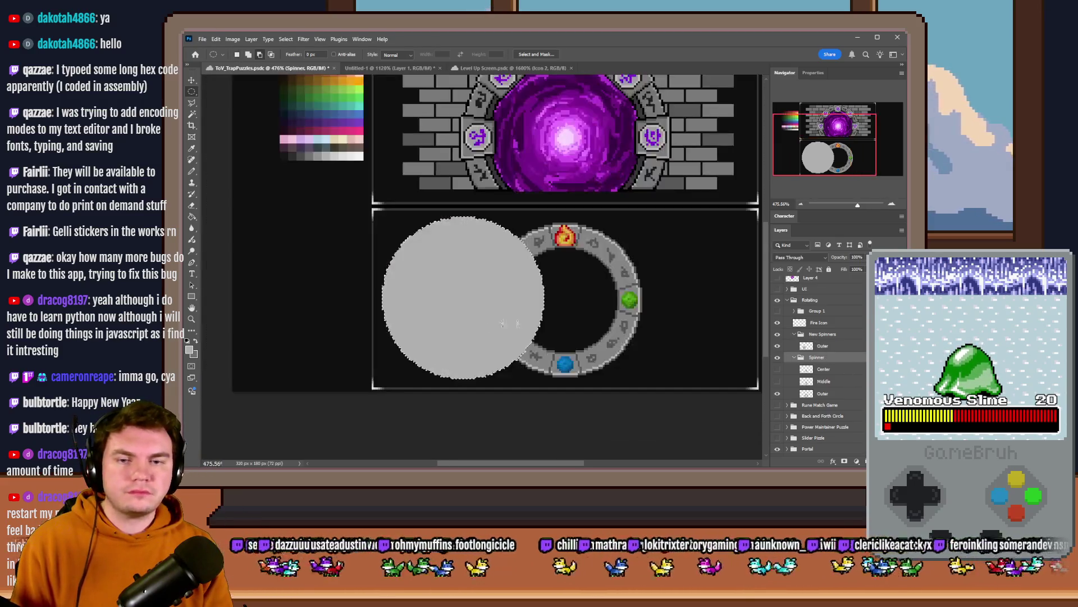
Step: Undo two changes and move the Fire Icon onto the top of the rune ring
ctrl+click(303, 168)
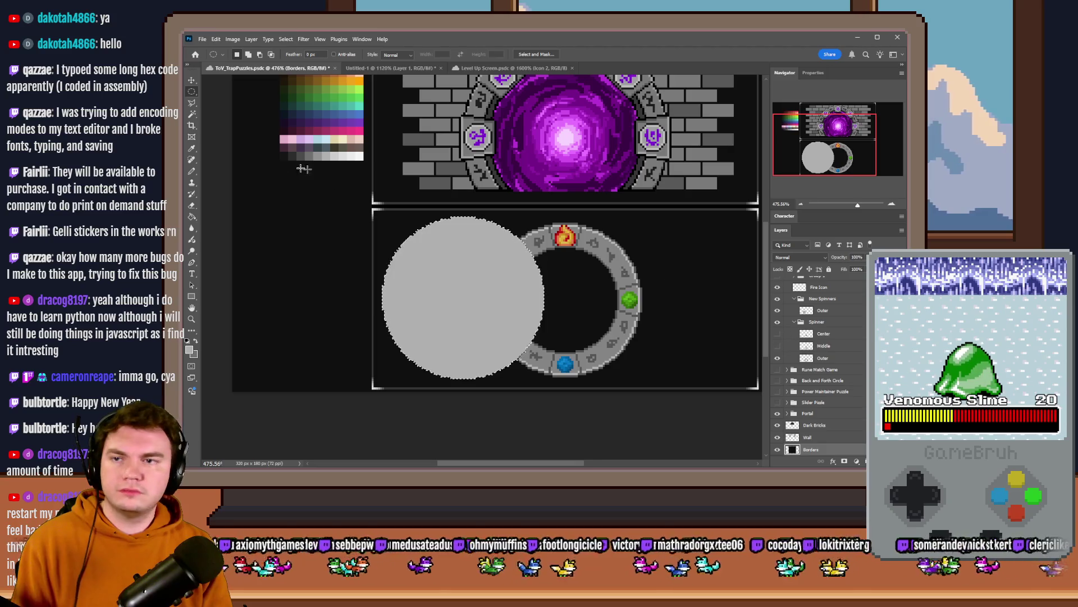
key(v)
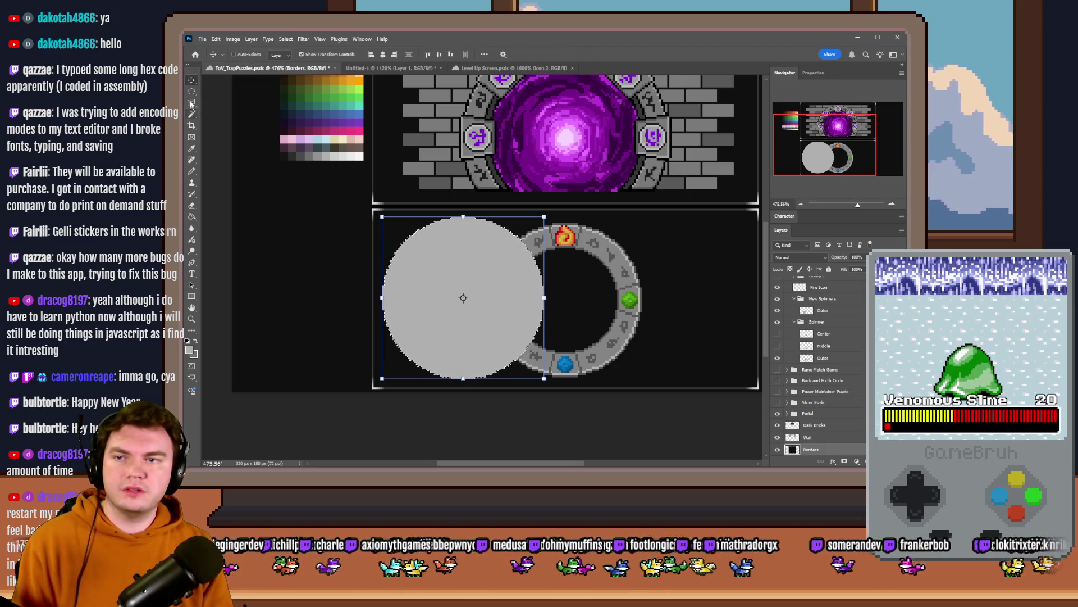
click(192, 91)
key(ctrl+z)
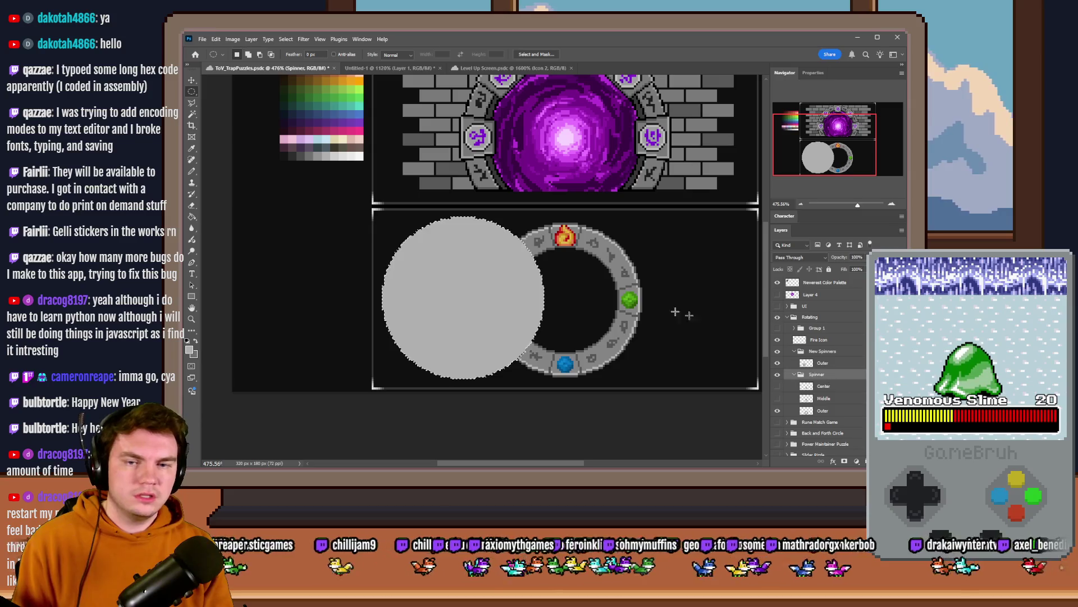
key(ctrl+z)
key(ctrl+z)
click(824, 341)
mouse_move(550, 297)
mouse_down()
mouse_move(660, 286)
mouse_move(627, 297)
mouse_up()
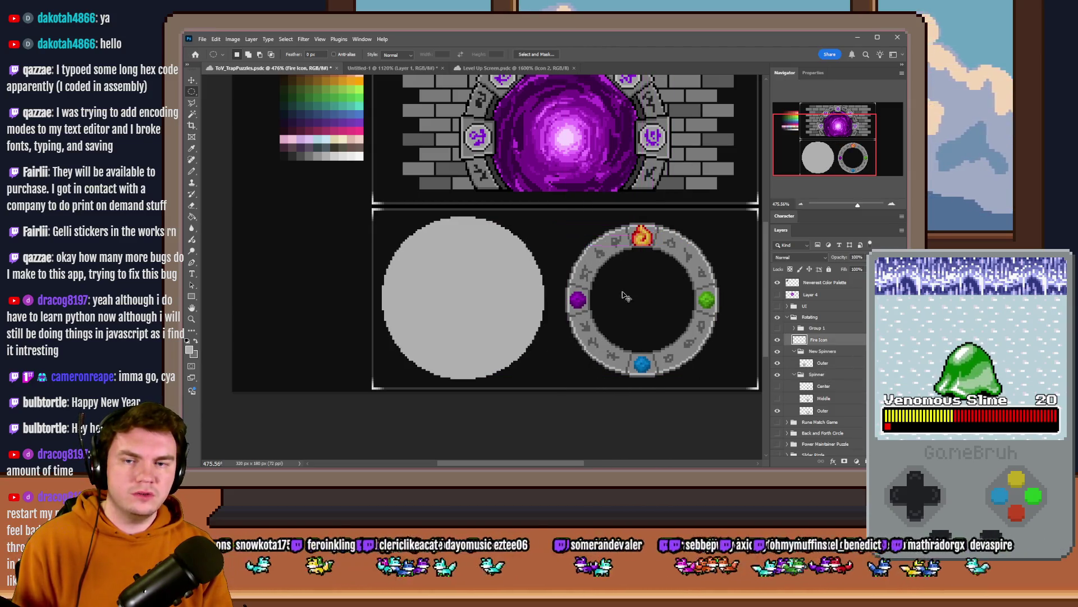
Step: Select the Outer layer and sample a grey palette swatch with the Pencil
click(838, 351)
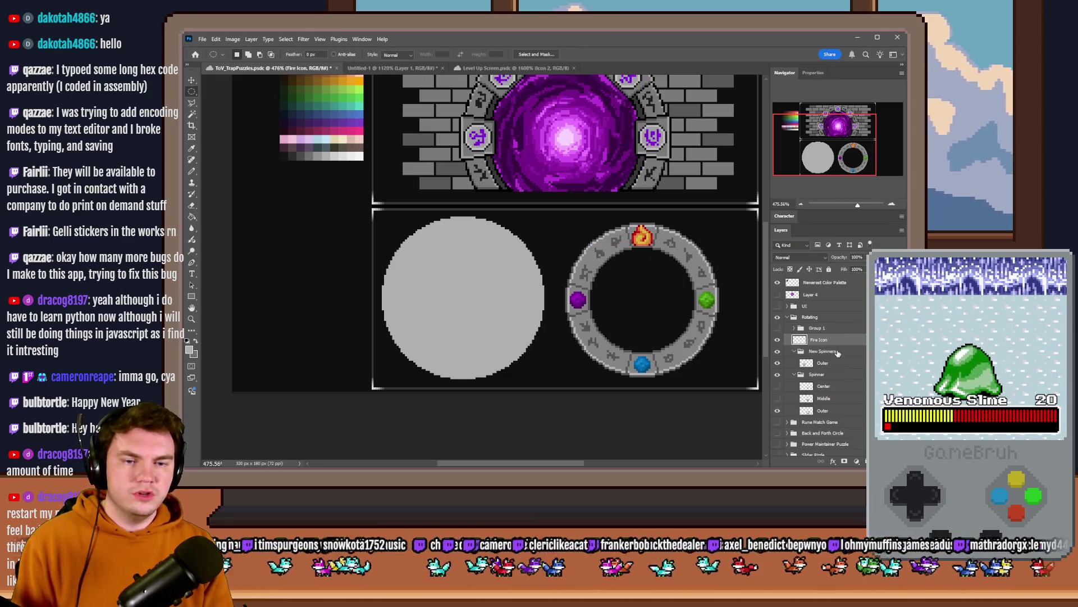
click(821, 363)
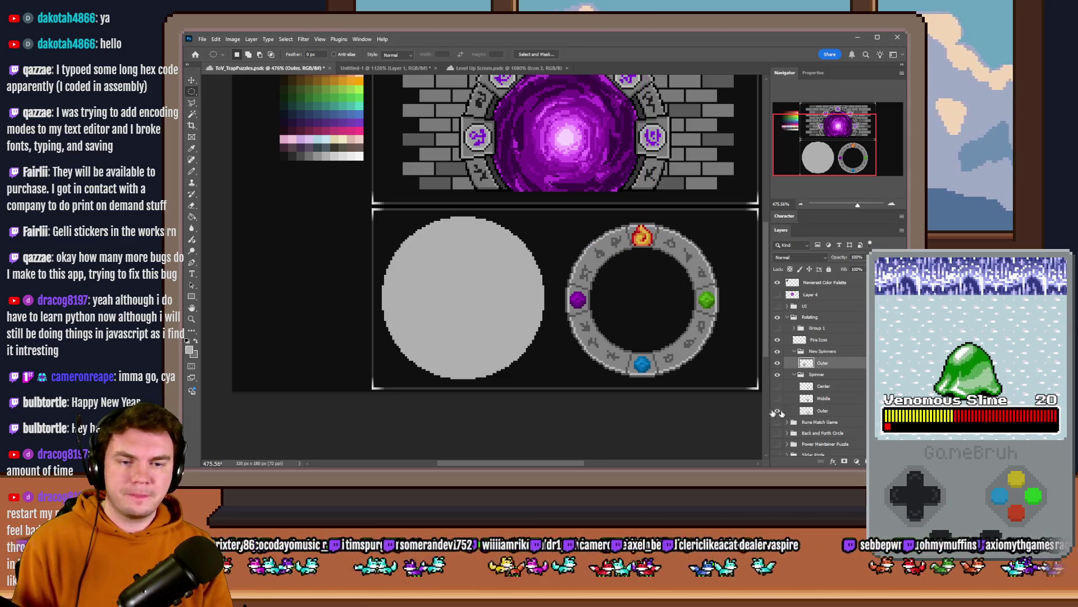
scroll(479, 312, up, 3)
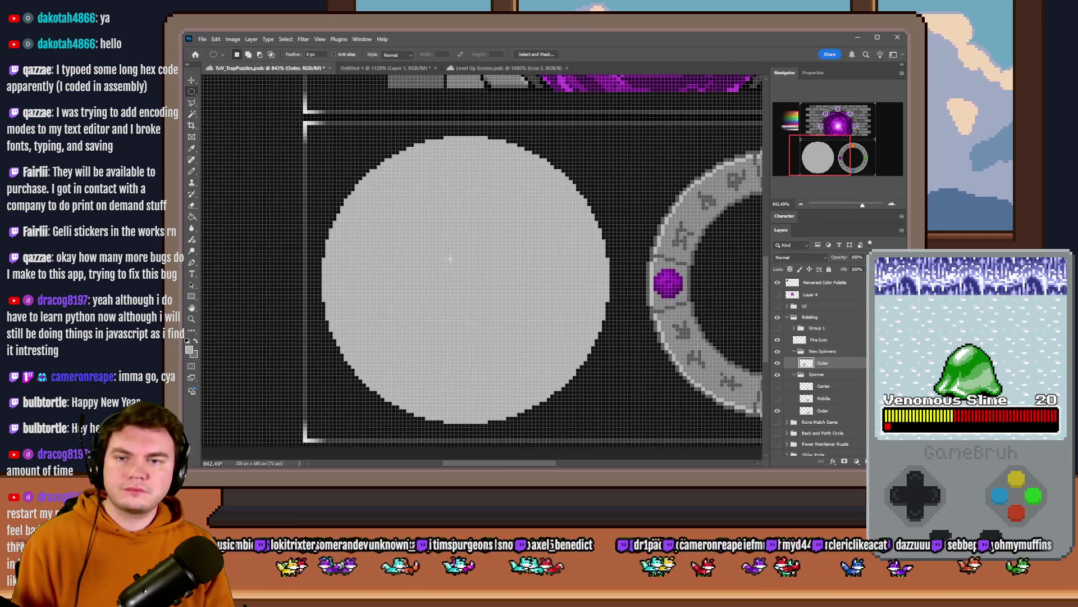
scroll(533, 249, down, 3)
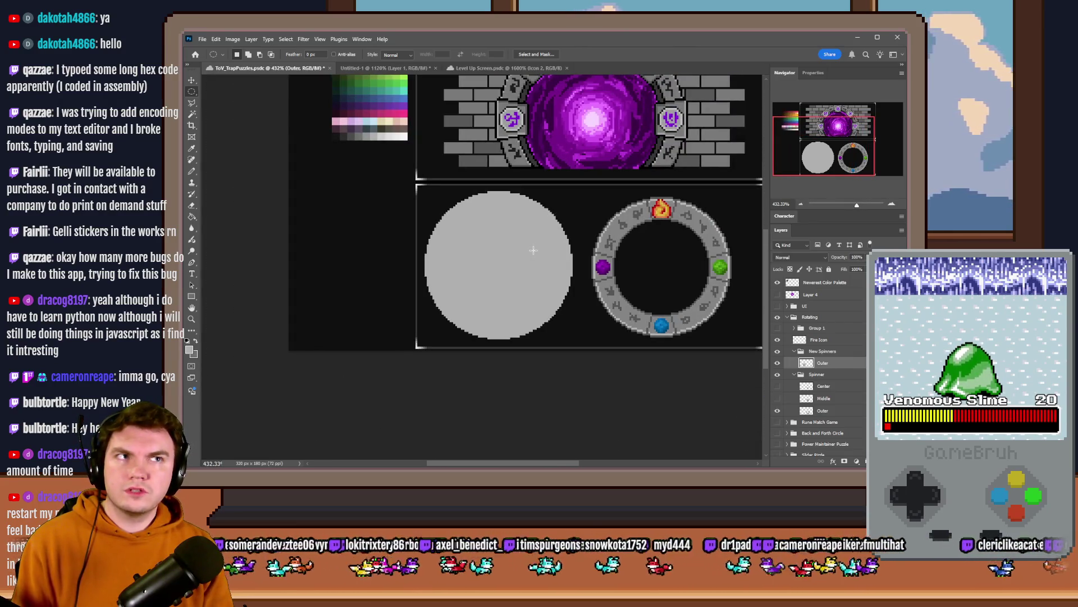
scroll(533, 250, up, 1)
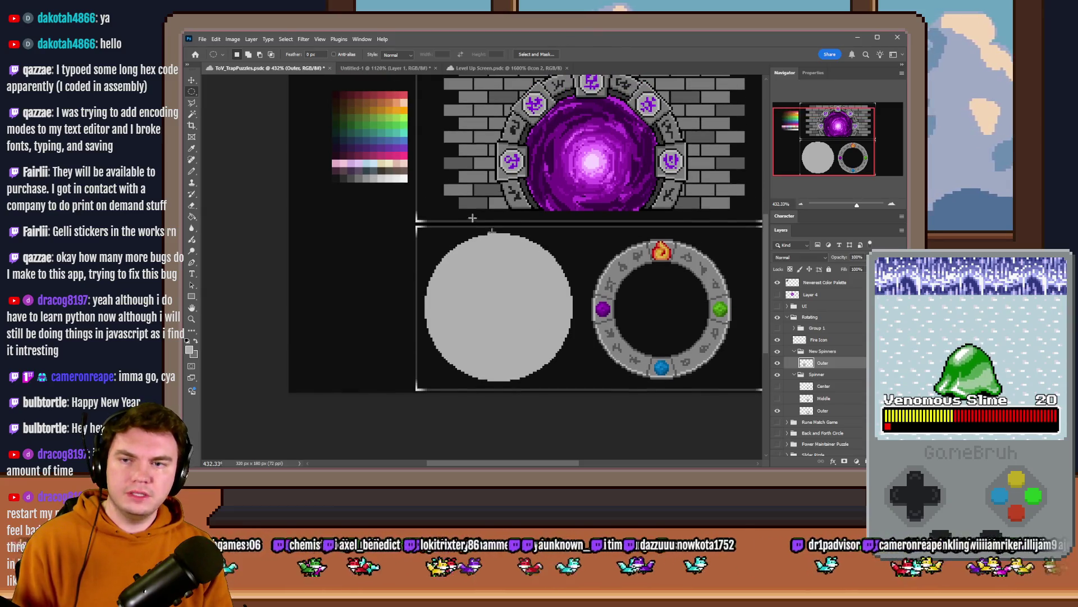
click(192, 175)
scroll(351, 191, up, 3)
alt+click(376, 163)
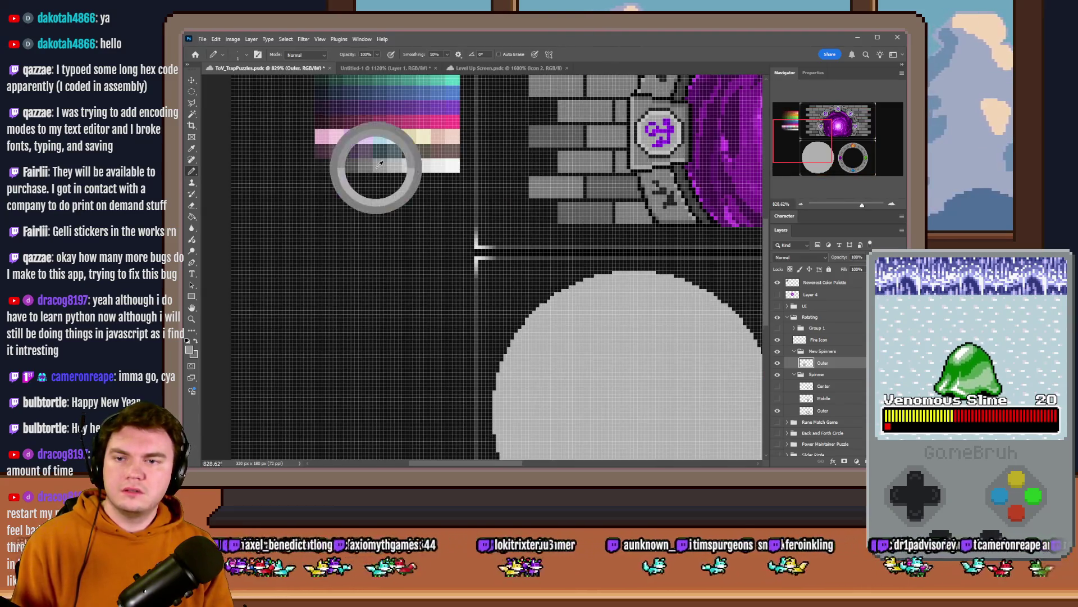
Step: Fill a centred circle inside the disc with the darker grey and deselect
scroll(386, 166, down, 3)
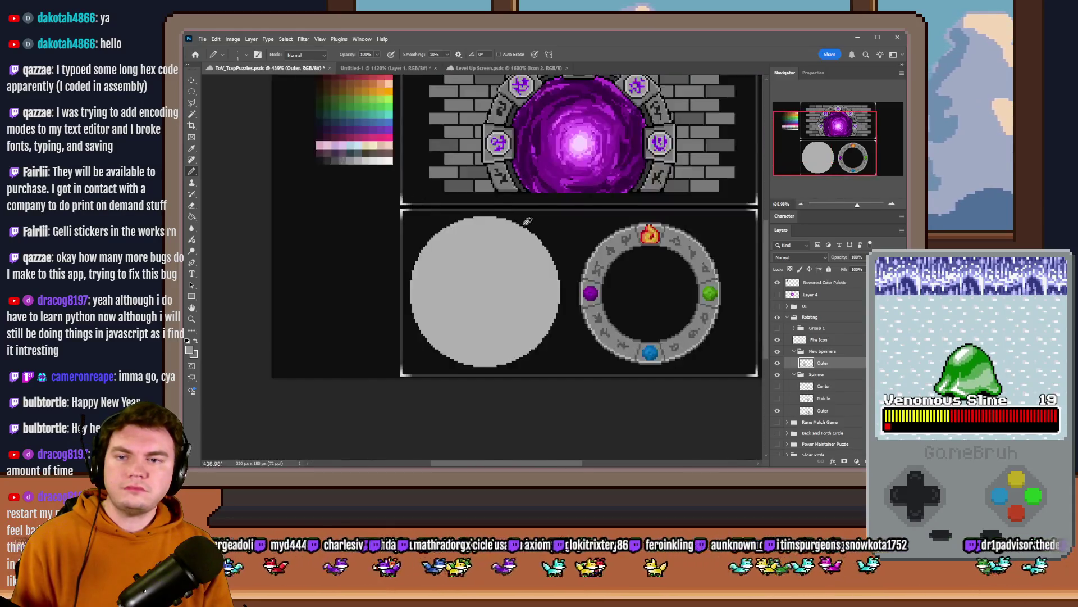
scroll(353, 169, up, 2)
key(m)
scroll(354, 169, down, 2)
mouse_move(353, 169)
mouse_down()
mouse_move(592, 323)
mouse_move(669, 399)
mouse_up()
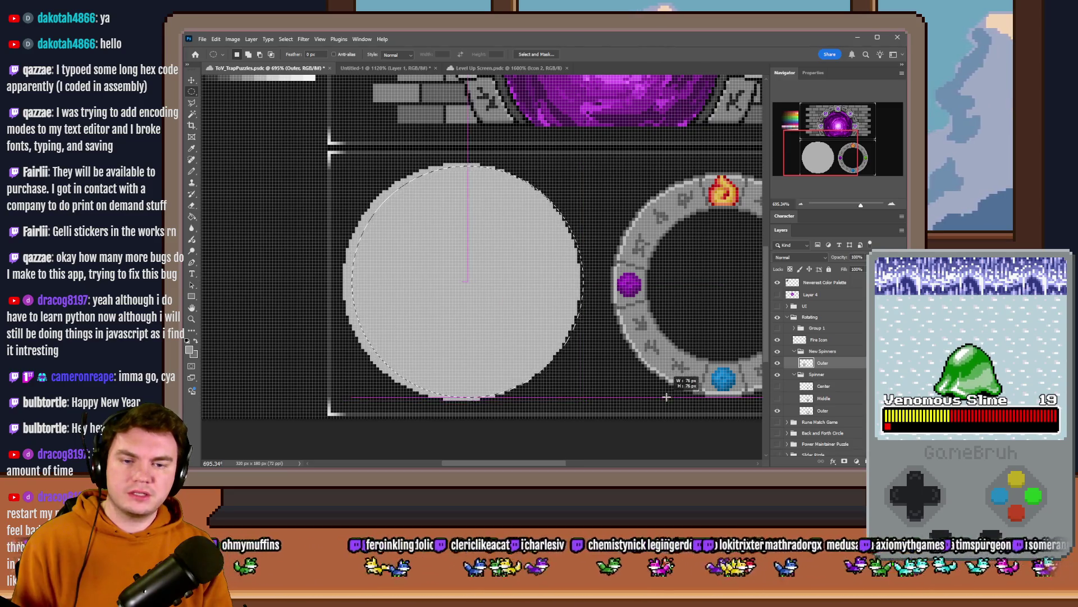
scroll(542, 336, up, 1)
drag(480, 302, 490, 302)
key(g)
click(490, 301)
key(ctrl+d)
key(b)
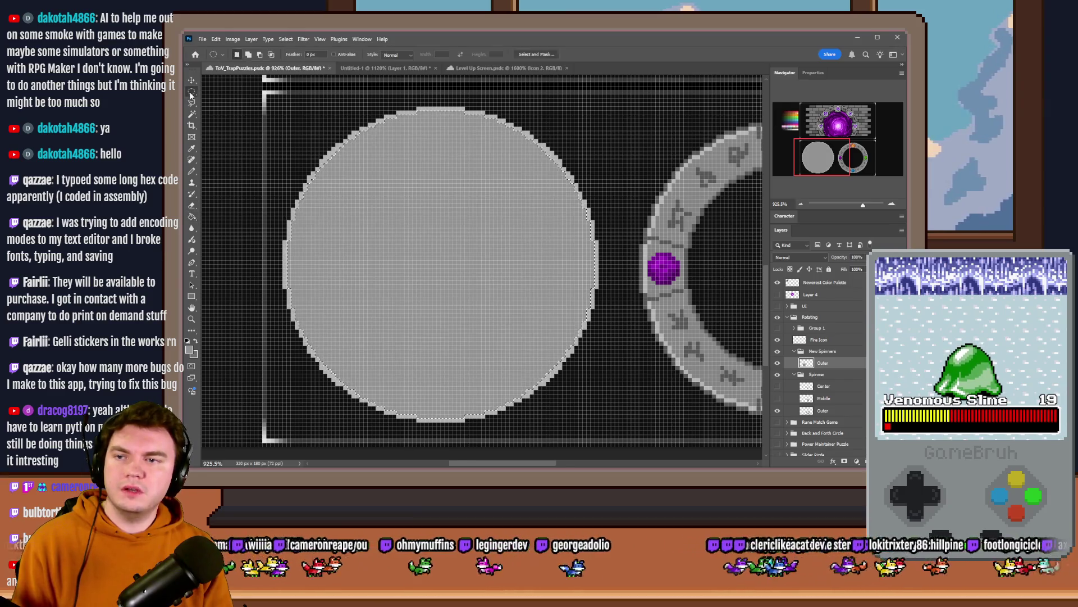
Step: Zoom and pan around the grey disc to inspect its stepped edge
scroll(319, 192, up, 2)
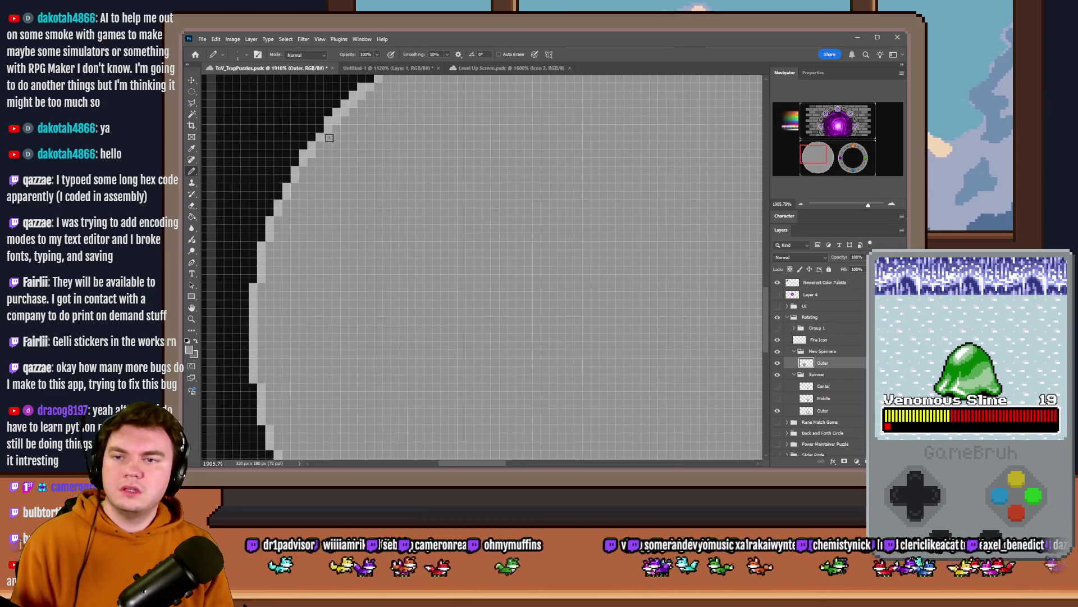
scroll(329, 138, up, 3)
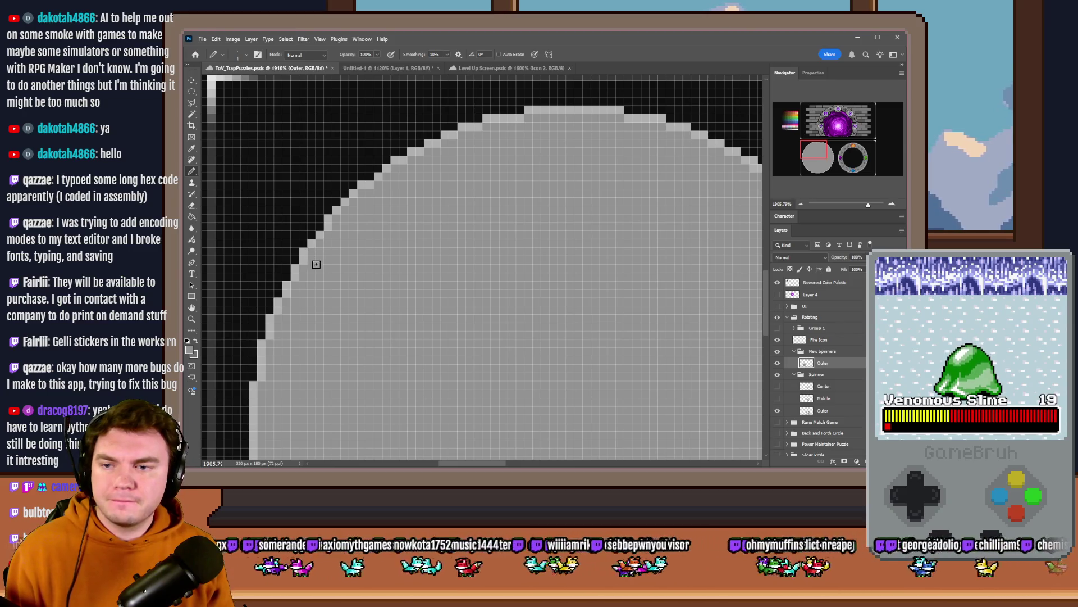
scroll(282, 329, down, 10)
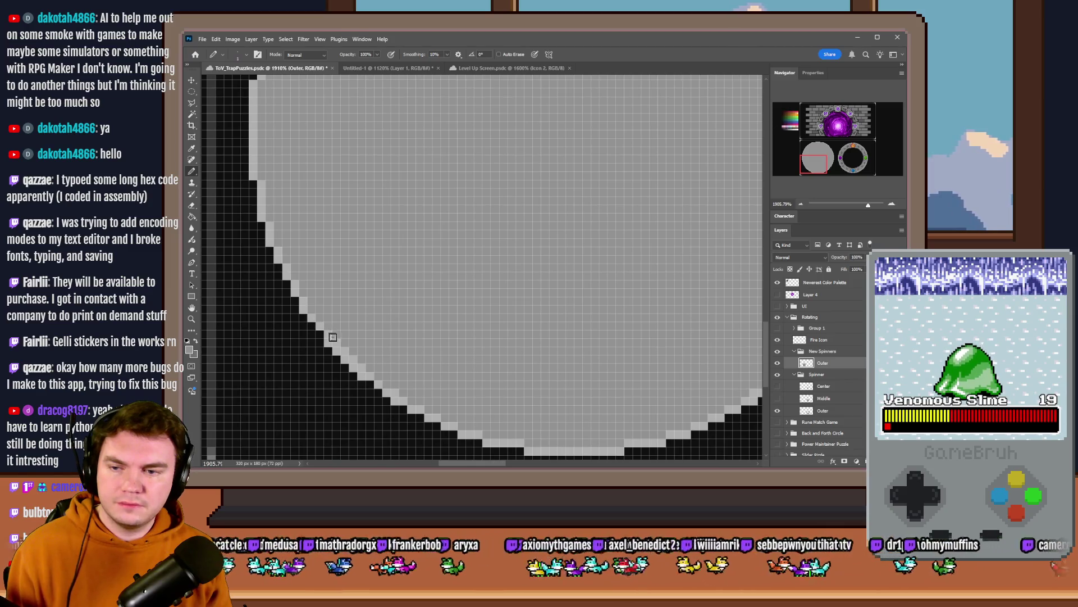
scroll(378, 361, down, 2)
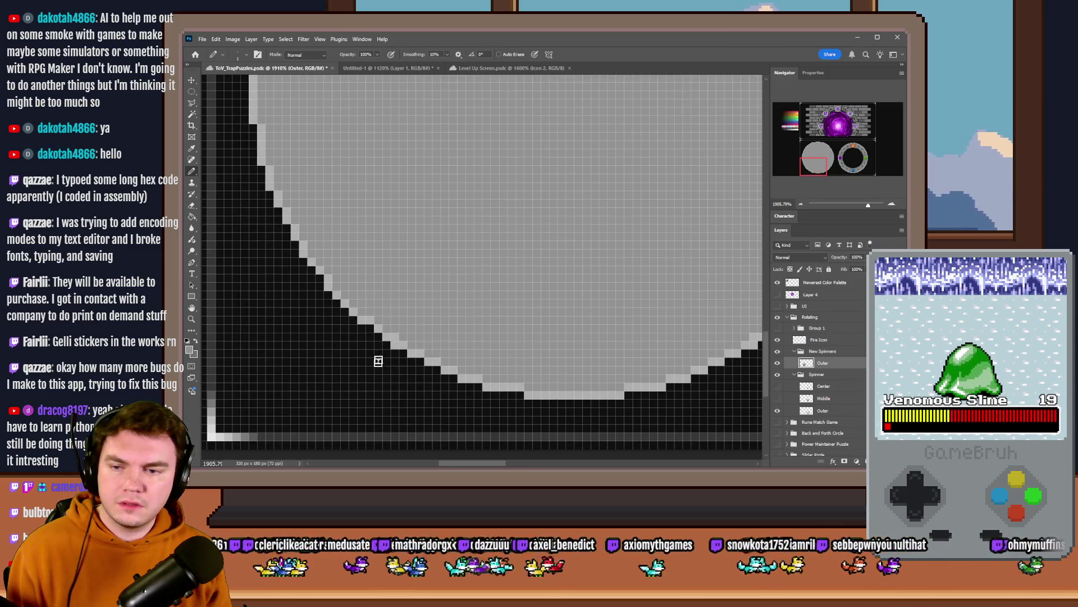
scroll(401, 340, right, 10)
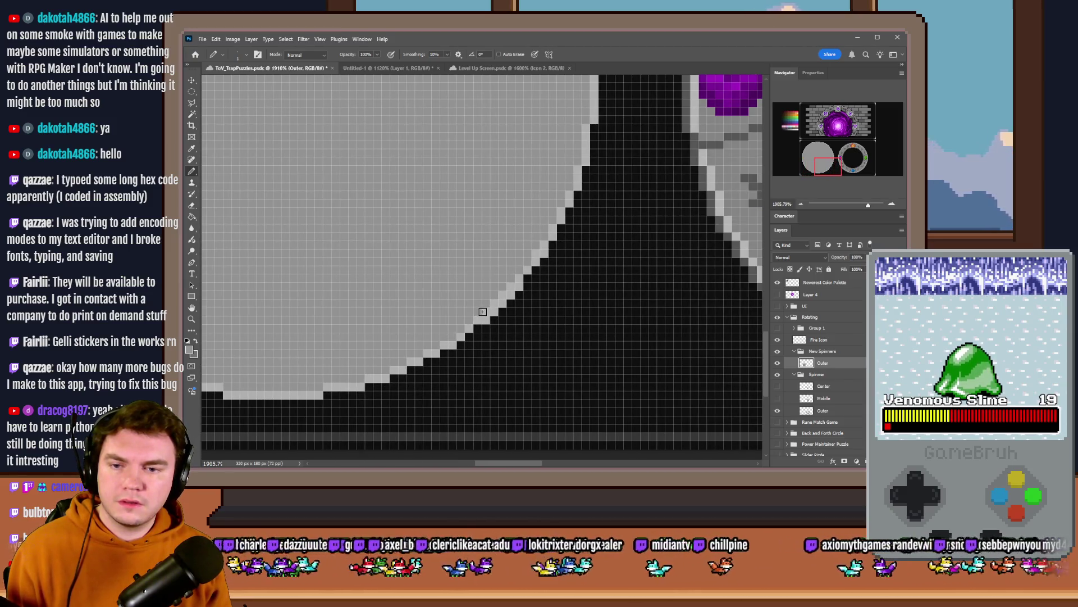
scroll(511, 288, up, 2)
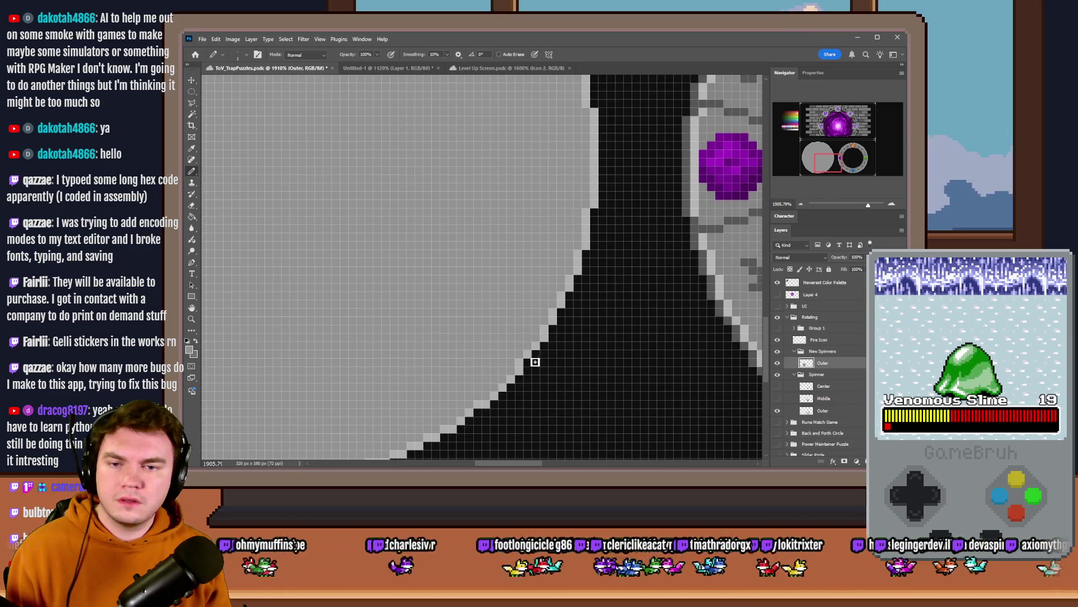
scroll(535, 361, up, 9)
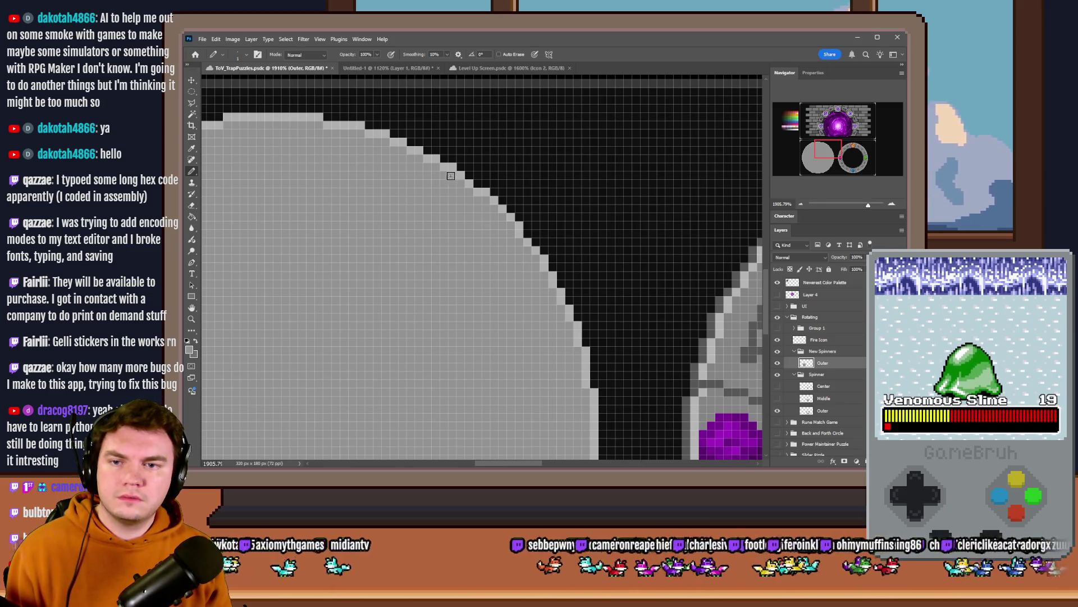
scroll(424, 200, down, 5)
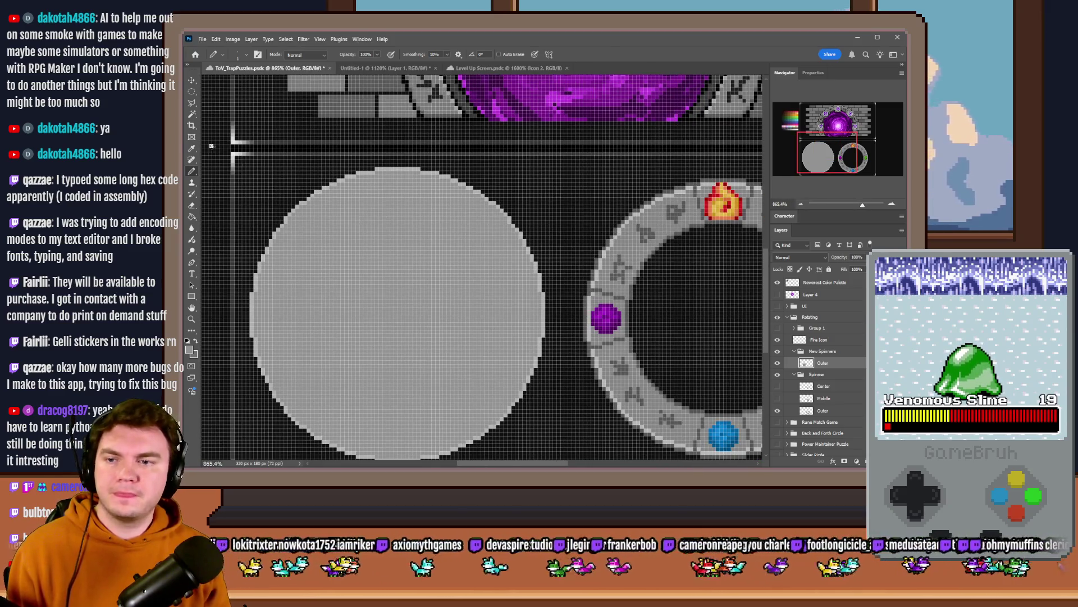
click(192, 91)
Step: Select a circle inside the grey disc and shift it down 3 px
scroll(485, 211, down, 5)
scroll(486, 210, up, 4)
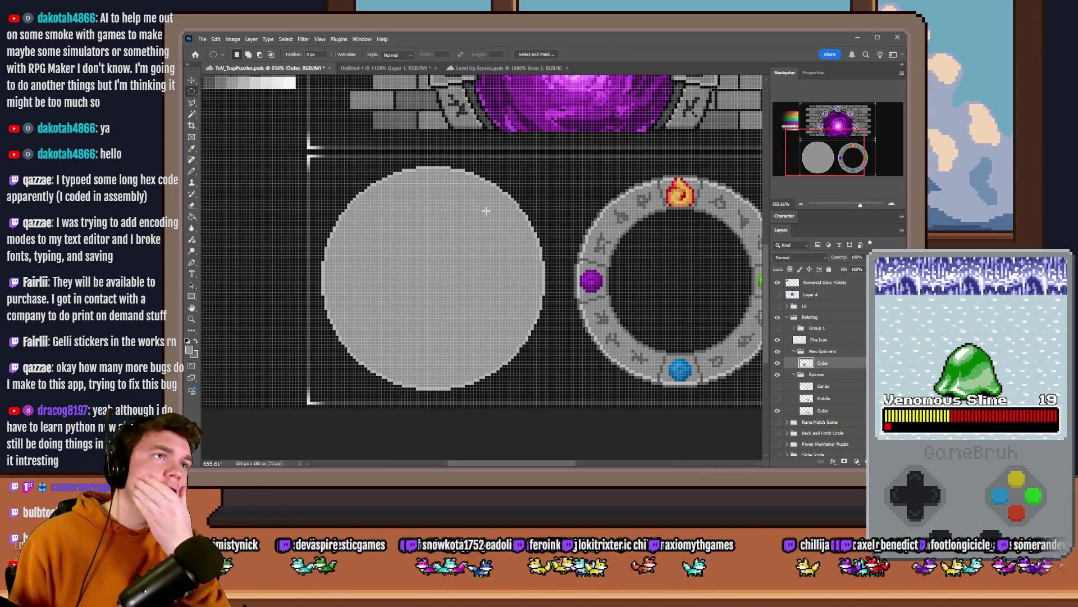
mouse_move(352, 175)
mouse_down()
mouse_move(483, 309)
mouse_move(525, 323)
mouse_move(554, 358)
mouse_up()
drag(464, 286, 457, 303)
scroll(387, 284, up, 3)
scroll(300, 277, up, 3)
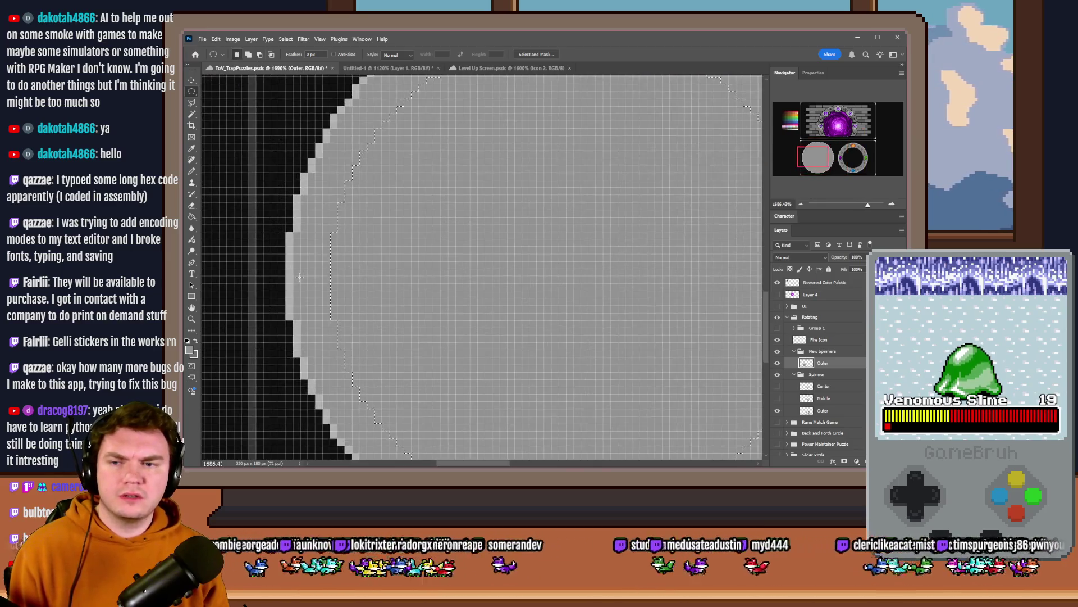
scroll(299, 275, down, 5)
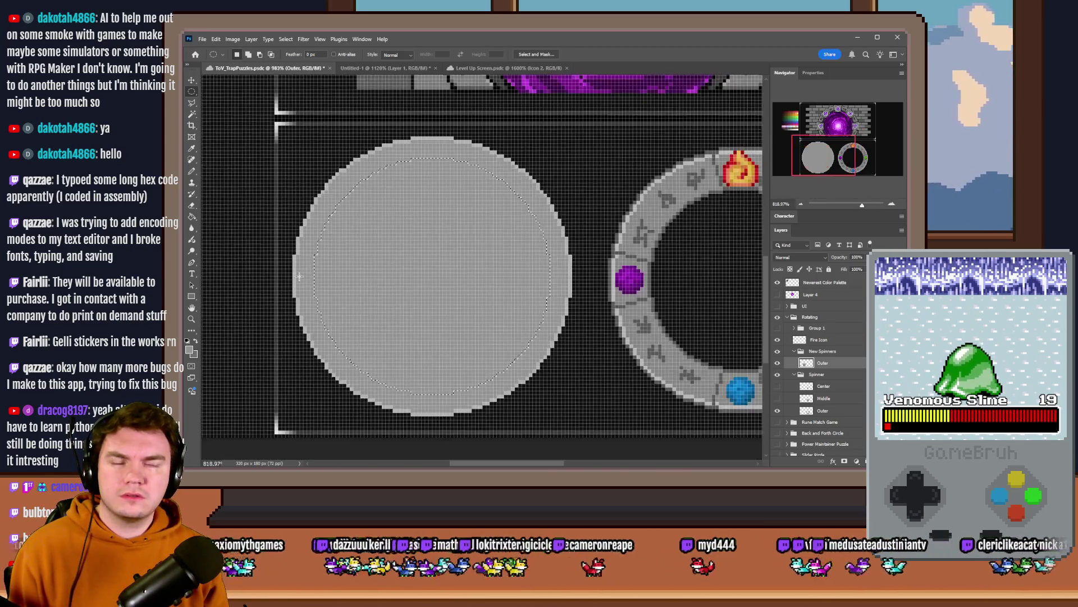
scroll(482, 156, up, 5)
Step: Measure the rune ring band's thickness with a Rectangular Marquee
right_click(189, 93)
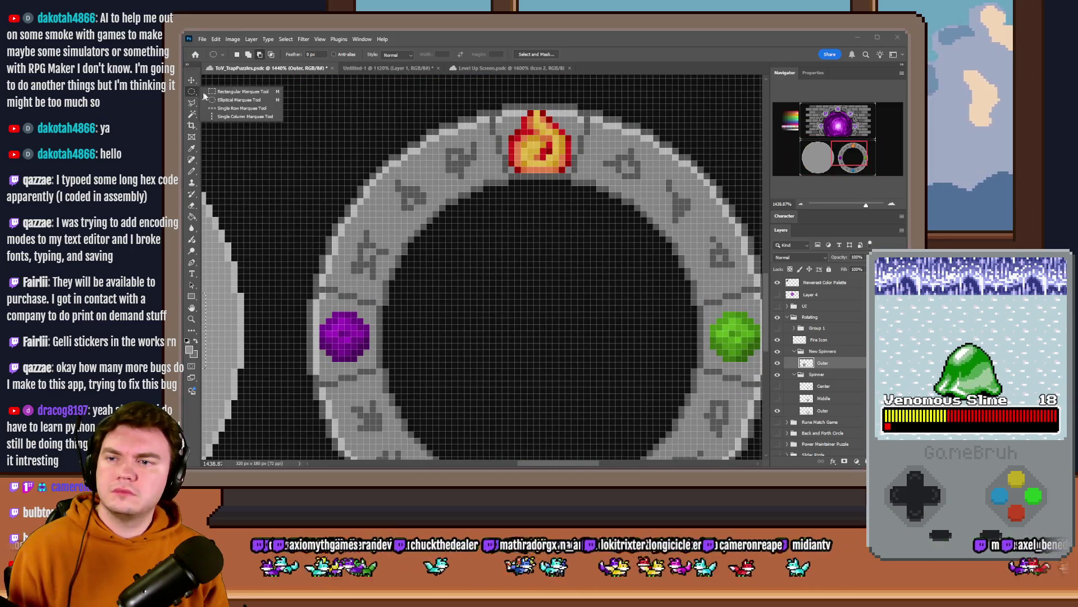
click(225, 91)
scroll(546, 311, down, 1)
scroll(546, 310, down, 5)
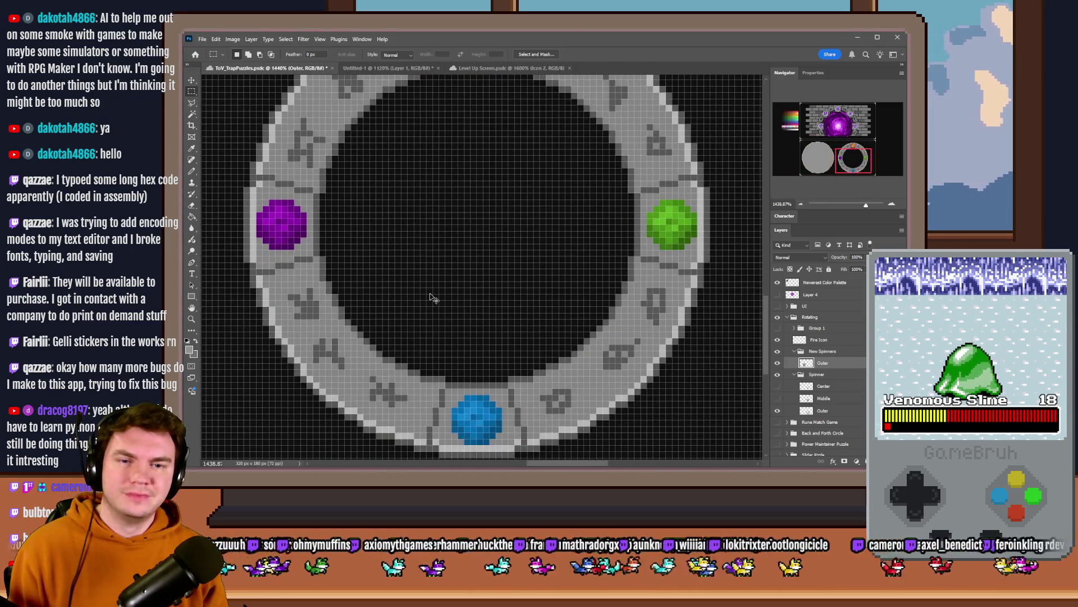
scroll(570, 188, up, 5)
drag(574, 183, 646, 184)
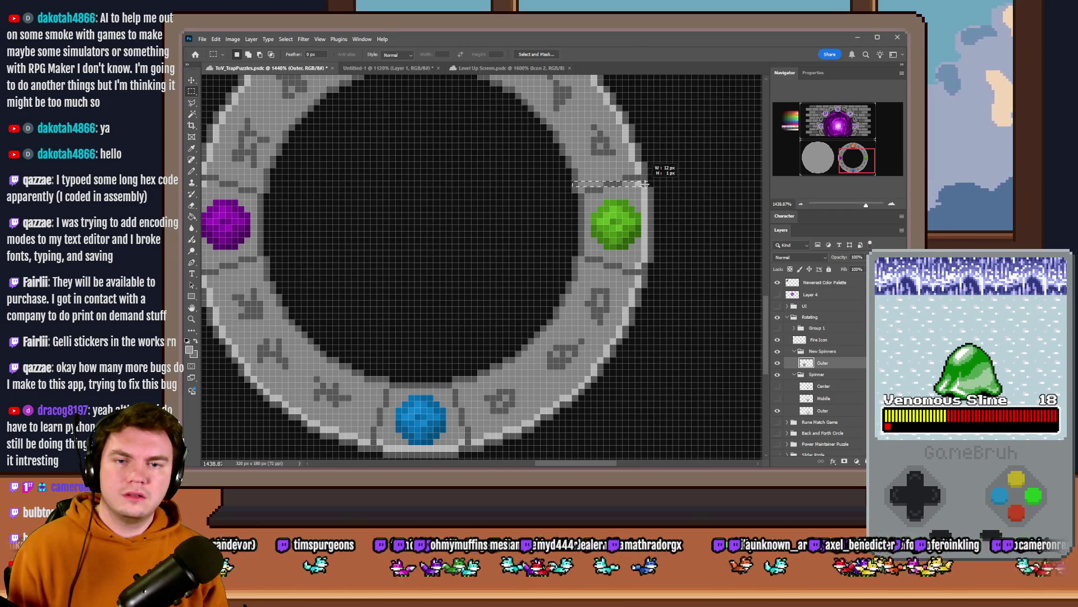
scroll(703, 168, left, 10)
scroll(476, 255, down, 1)
scroll(476, 254, down, 5)
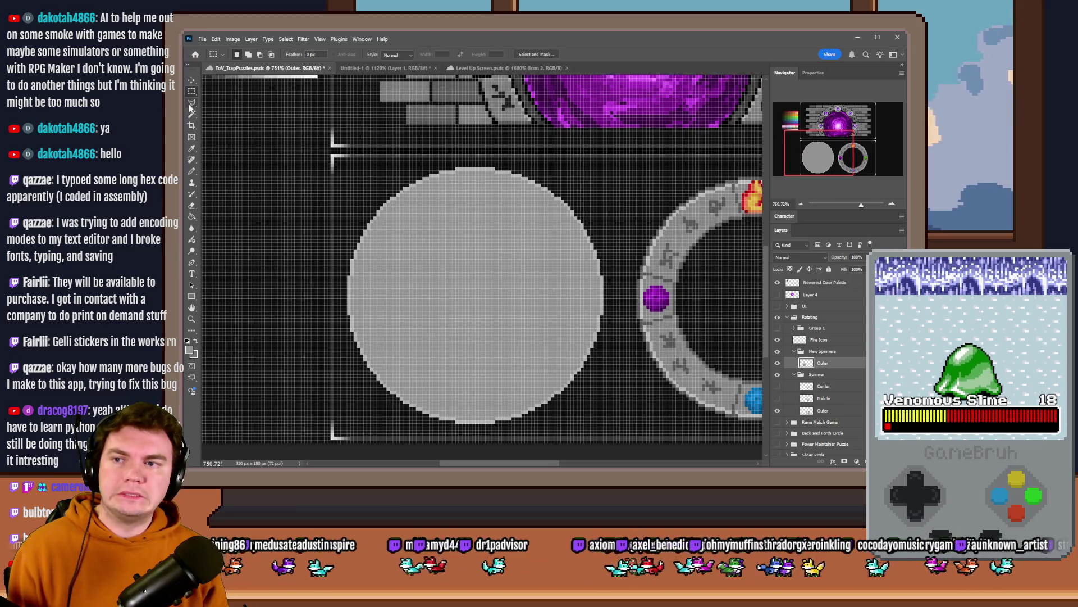
Step: Select a centred inner circle on the disc and delete it, leaving a ring
key(shift+m)
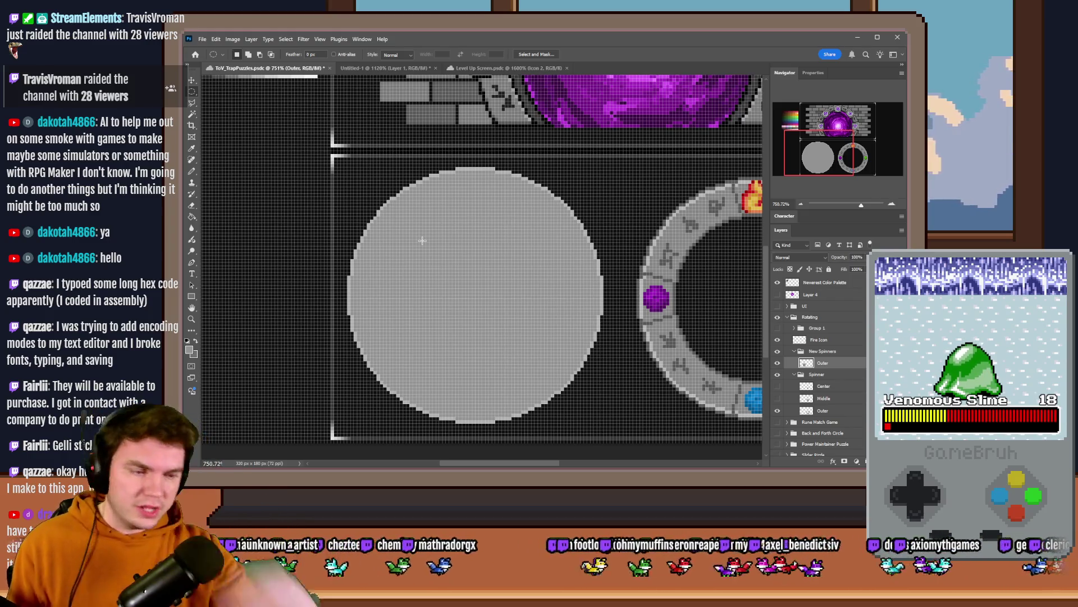
scroll(422, 240, down, 2)
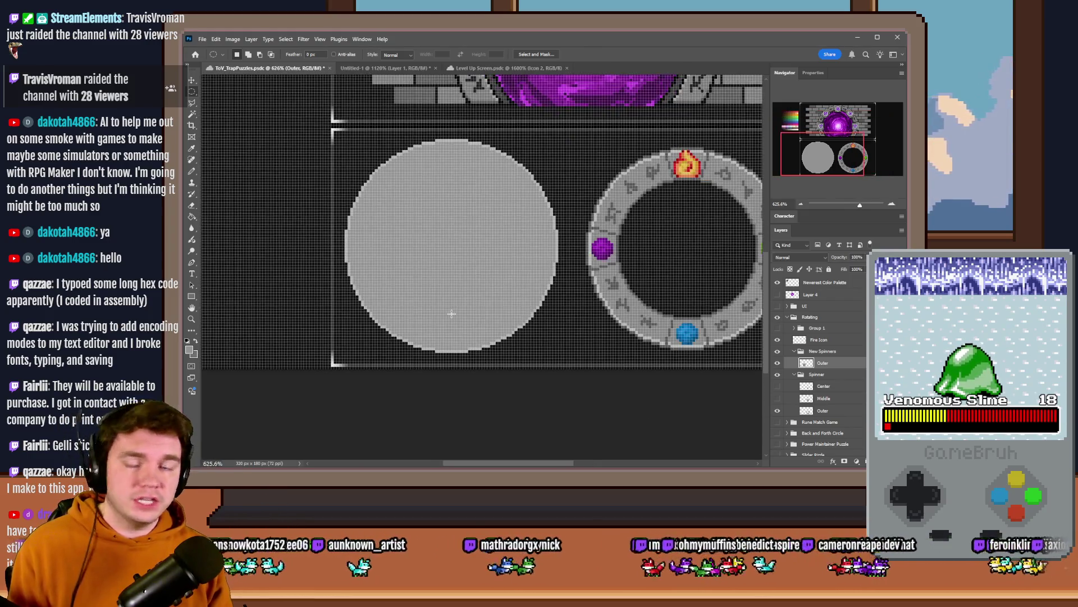
scroll(452, 313, up, 2)
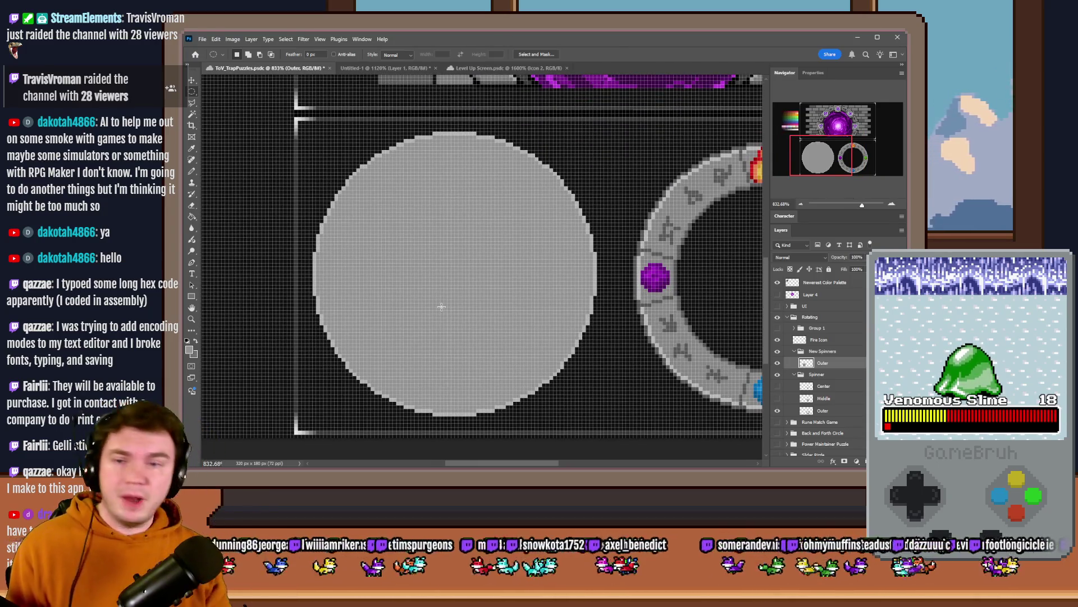
scroll(391, 270, down, 6)
scroll(564, 155, up, 1)
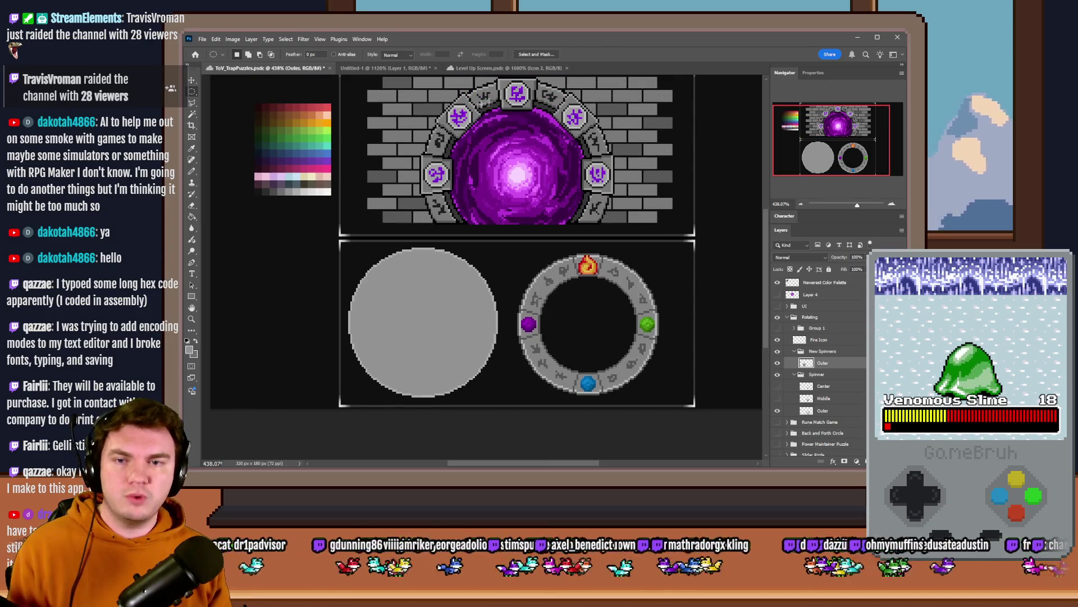
scroll(483, 103, down, 1)
scroll(370, 296, up, 3)
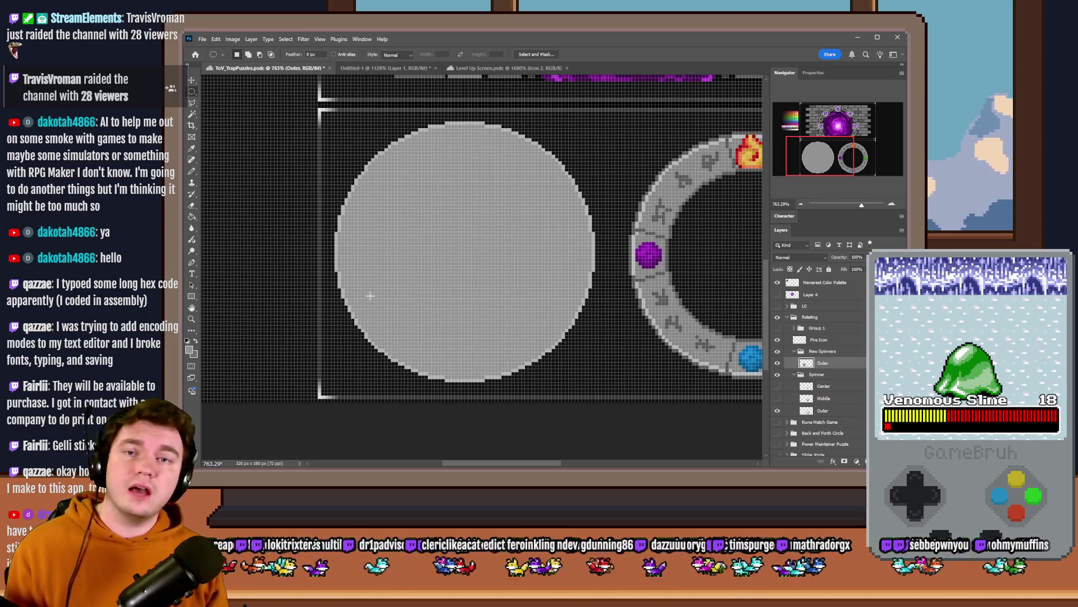
mouse_move(395, 171)
mouse_down()
mouse_move(583, 298)
mouse_move(612, 337)
mouse_move(600, 344)
mouse_move(637, 368)
mouse_up()
drag(472, 271, 445, 258)
key(Delete)
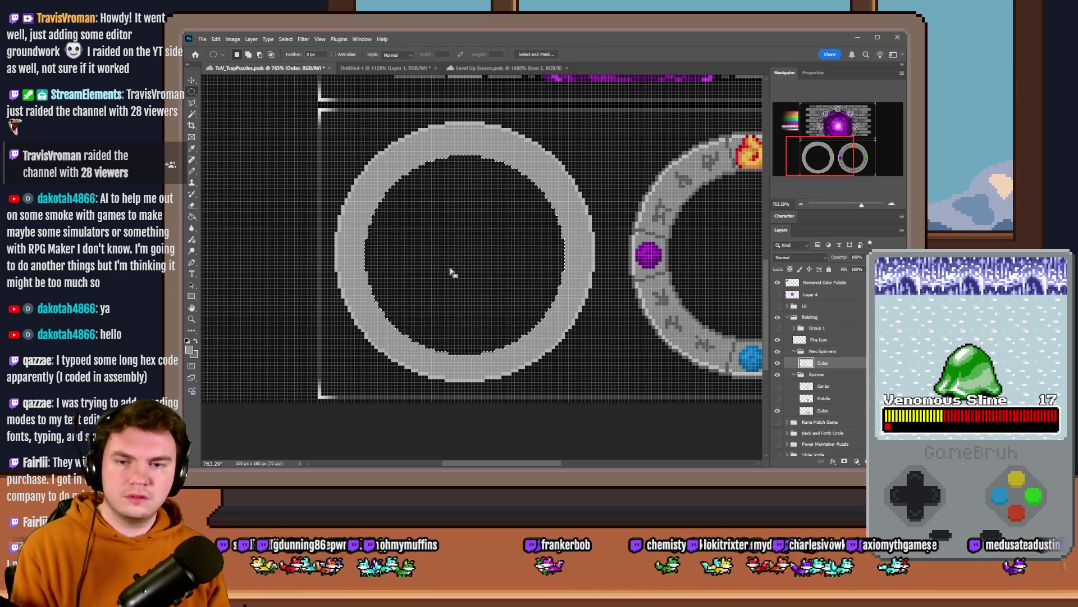
Step: Fill a rectangular strip across the grey ring band with light grey
right_click(191, 91)
click(235, 92)
scroll(323, 262, up, 5)
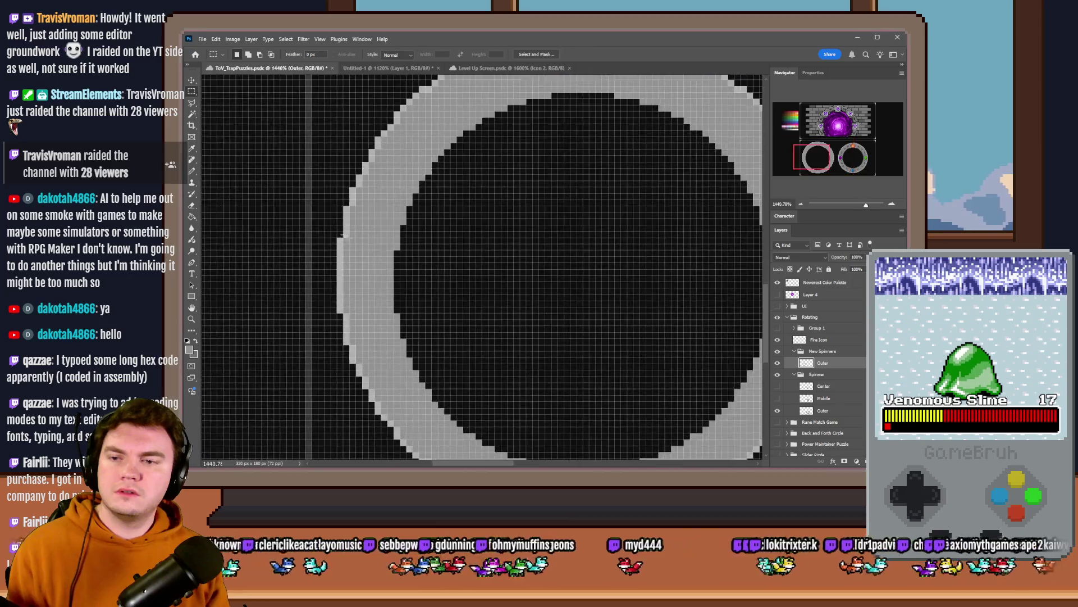
drag(323, 262, 423, 280)
scroll(391, 290, down, 3)
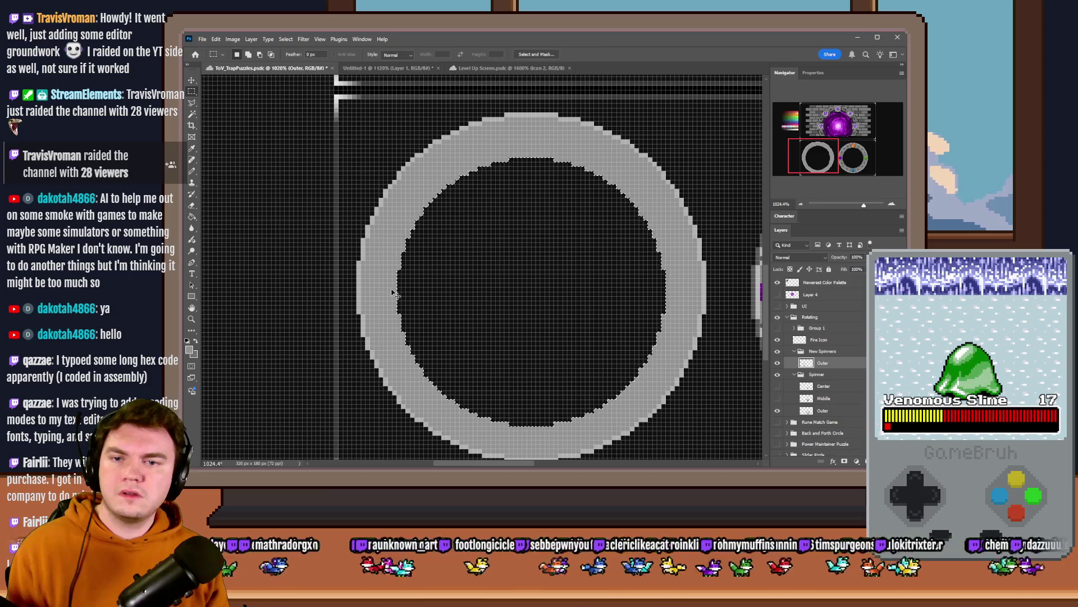
key(alt+BackSpace)
Step: Discard a small 4×3 px selection, then fit a 49 px circle to the ring's inner hole
right_click(192, 92)
click(222, 92)
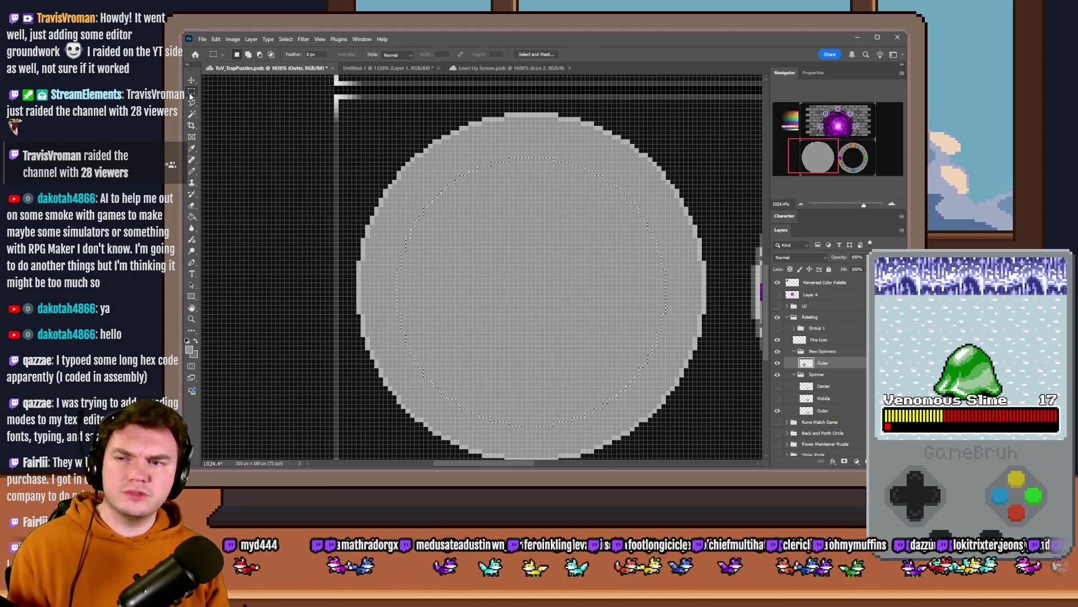
mouse_move(361, 274)
mouse_down()
mouse_move(379, 286)
mouse_move(652, 283)
mouse_move(706, 113)
mouse_up()
click(522, 286)
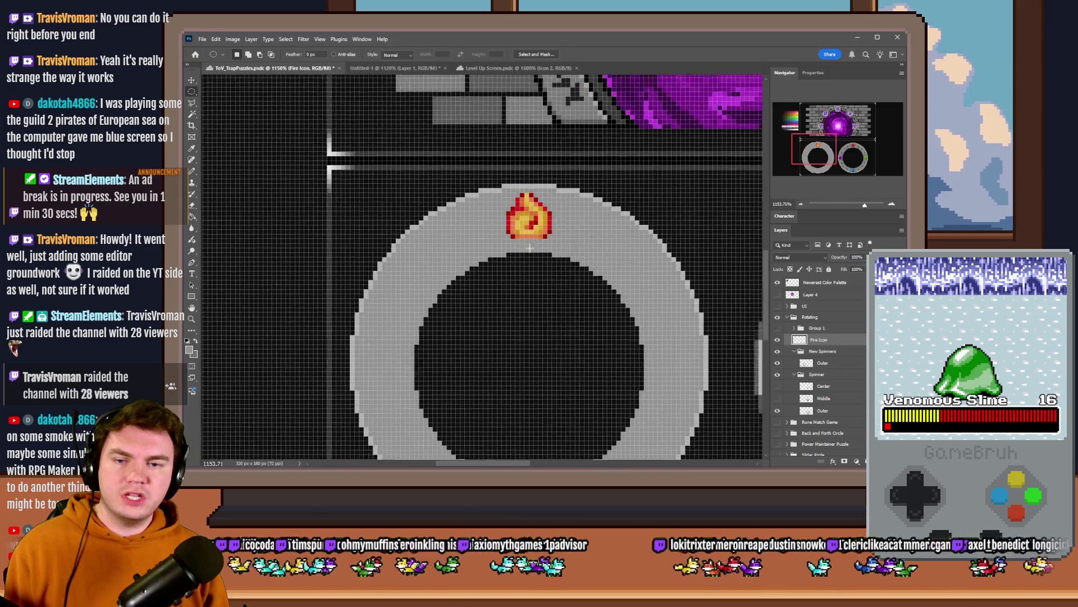
scroll(545, 300, up, 3)
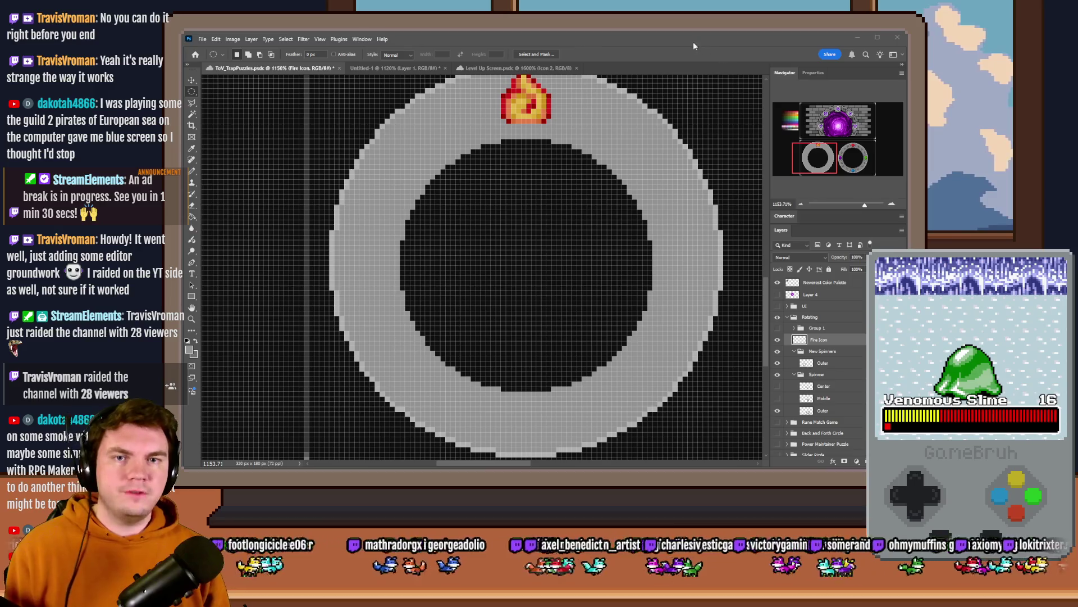
drag(652, 168, 399, 436)
mouse_move(492, 341)
mouse_down()
mouse_move(513, 281)
mouse_move(499, 301)
mouse_up()
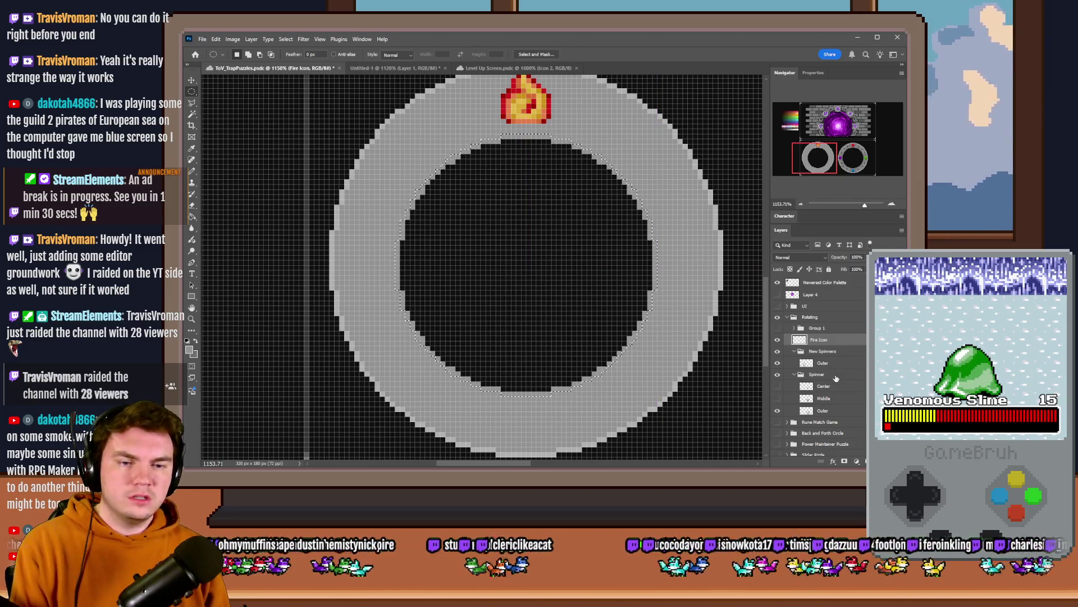
Step: Erase the leftover pixels inside the circular selection on the upper Outer ring layer
click(824, 363)
key(Delete)
key(ctrl+d)
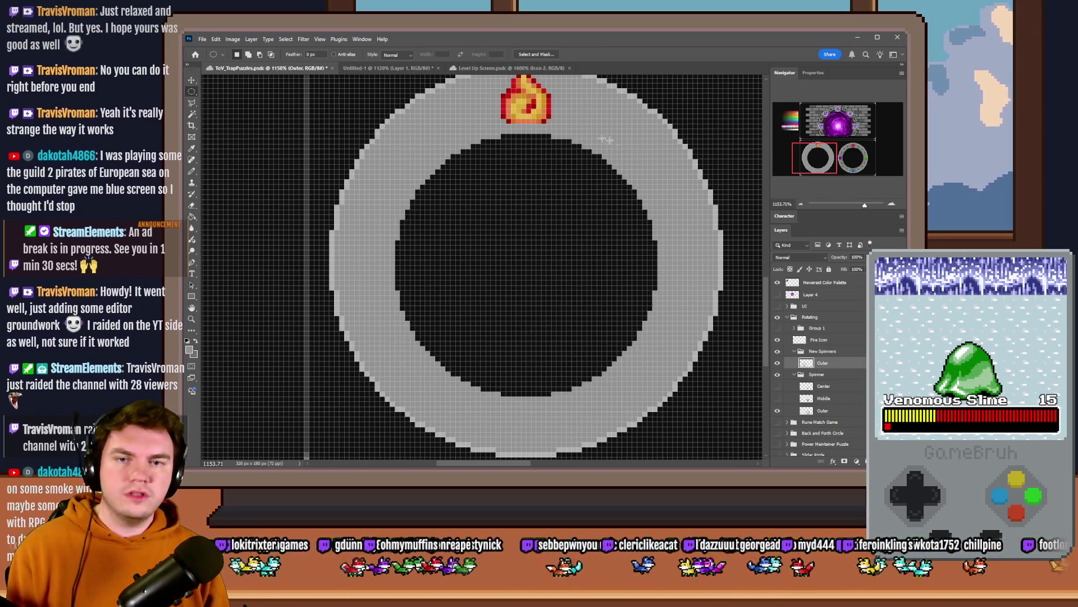
Step: Restore the circular selection and shift it up onto the hole, then deselect and inspect the edges with the Pencil
key(ctrl+shift+d)
drag(473, 336, 460, 314)
click(191, 216)
key(ctrl+d)
key(b)
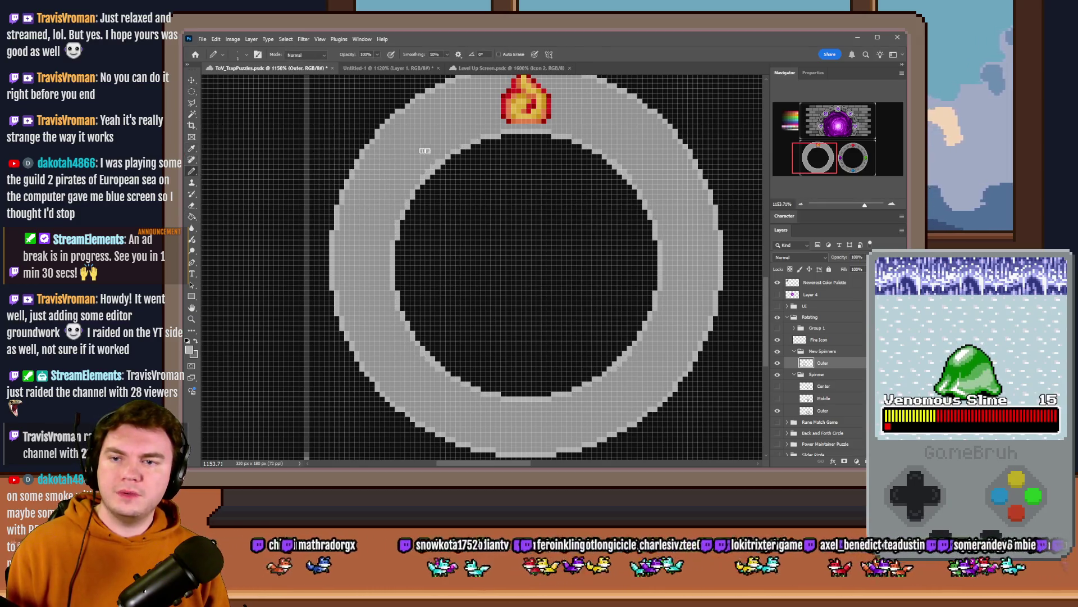
scroll(425, 151, up, 3)
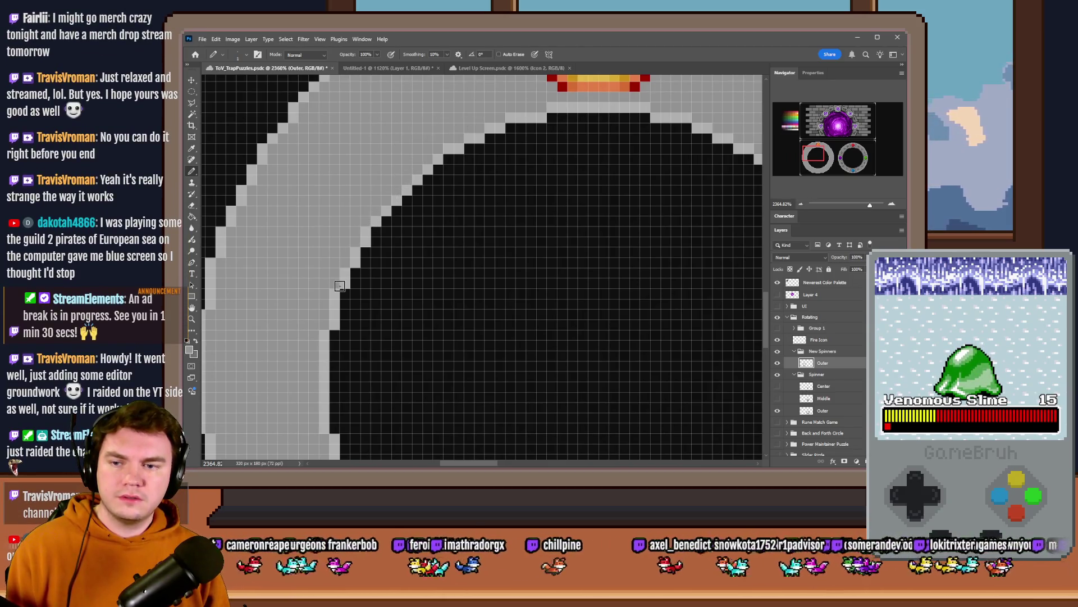
scroll(329, 325, down, 5)
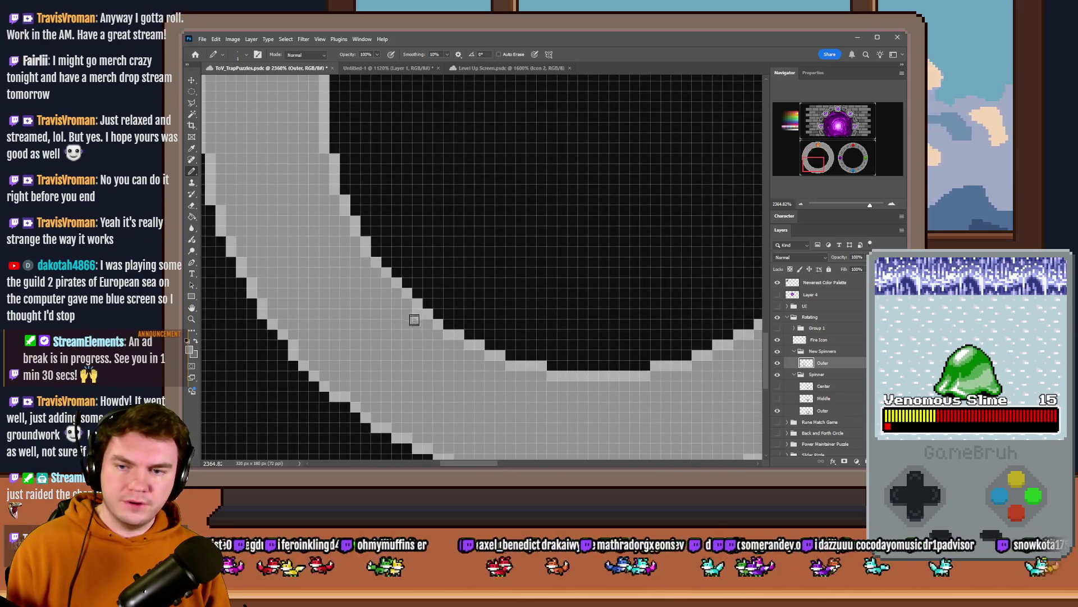
scroll(519, 370, right, 5)
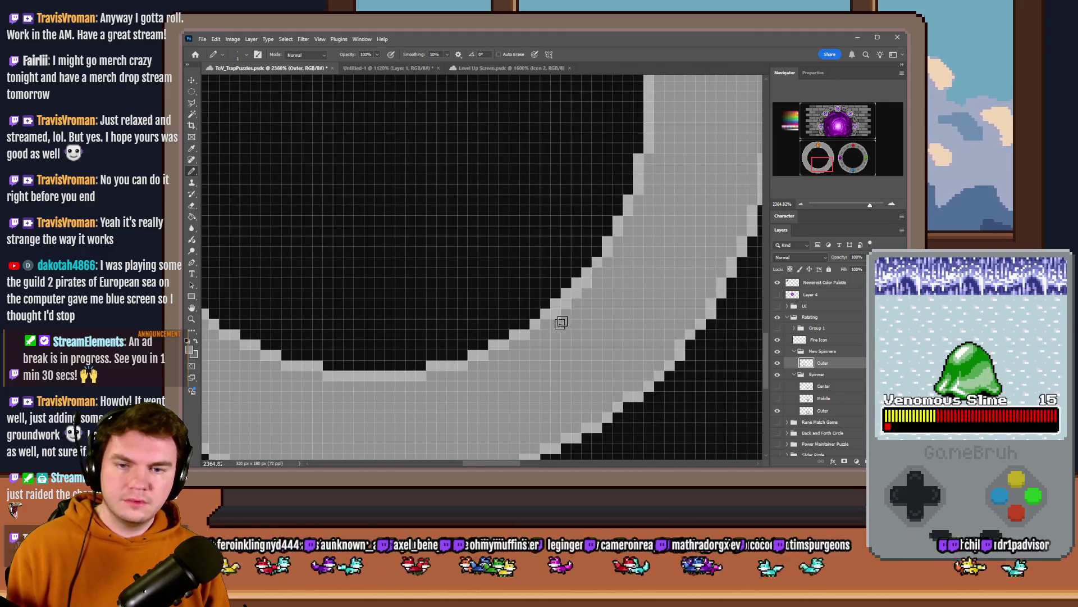
scroll(586, 289, up, 10)
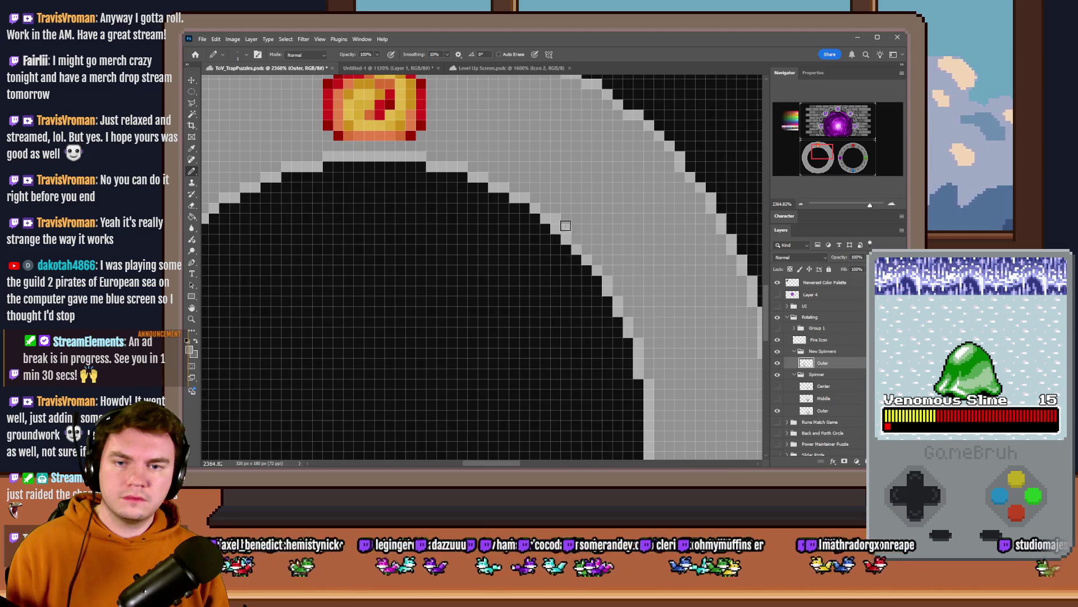
scroll(564, 222, down, 10)
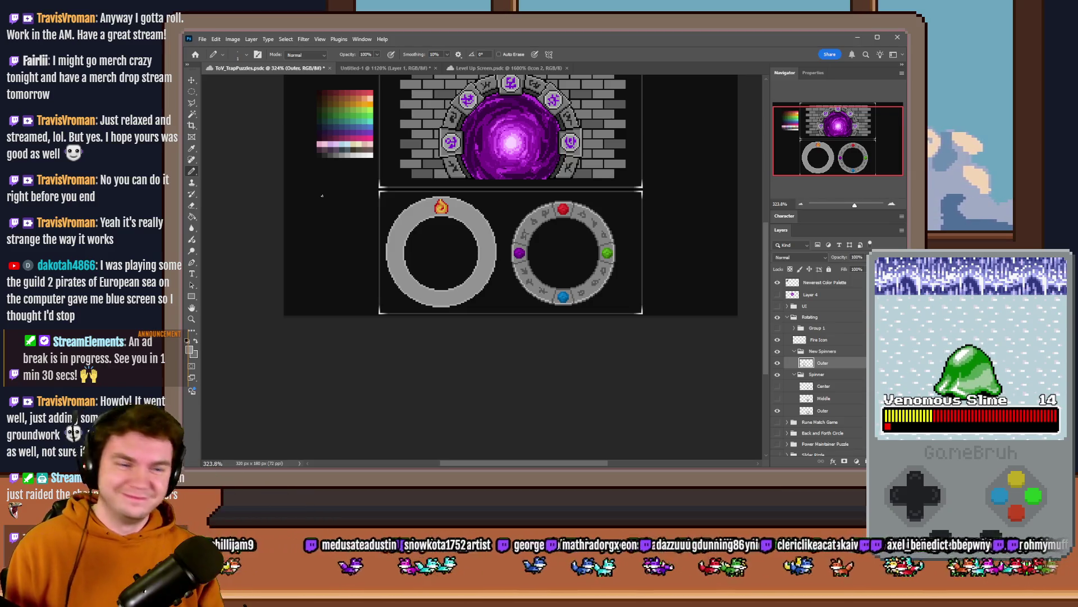
scroll(400, 220, up, 3)
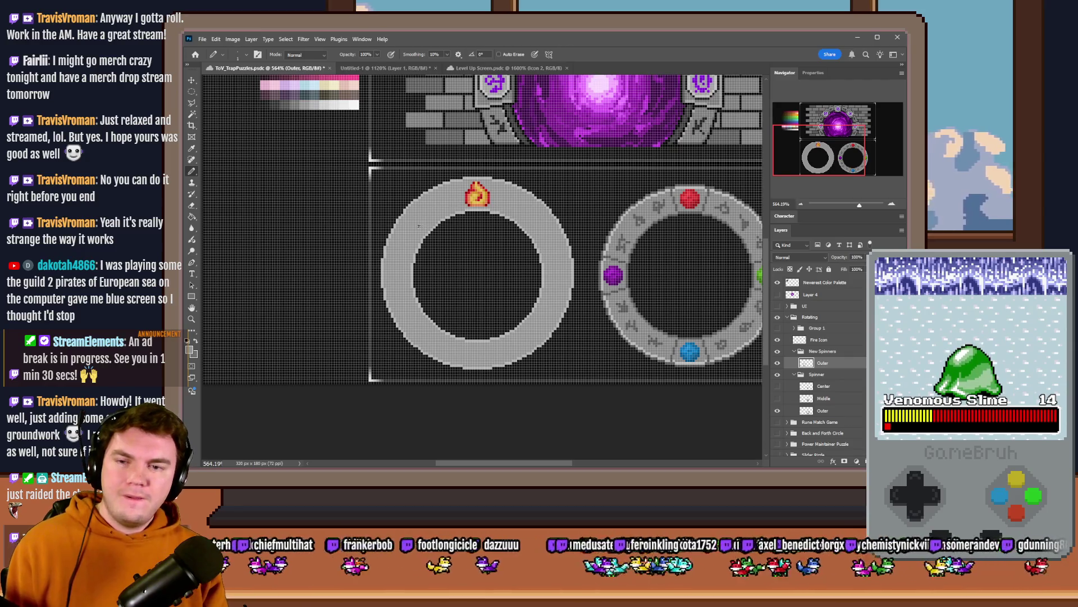
scroll(497, 217, up, 3)
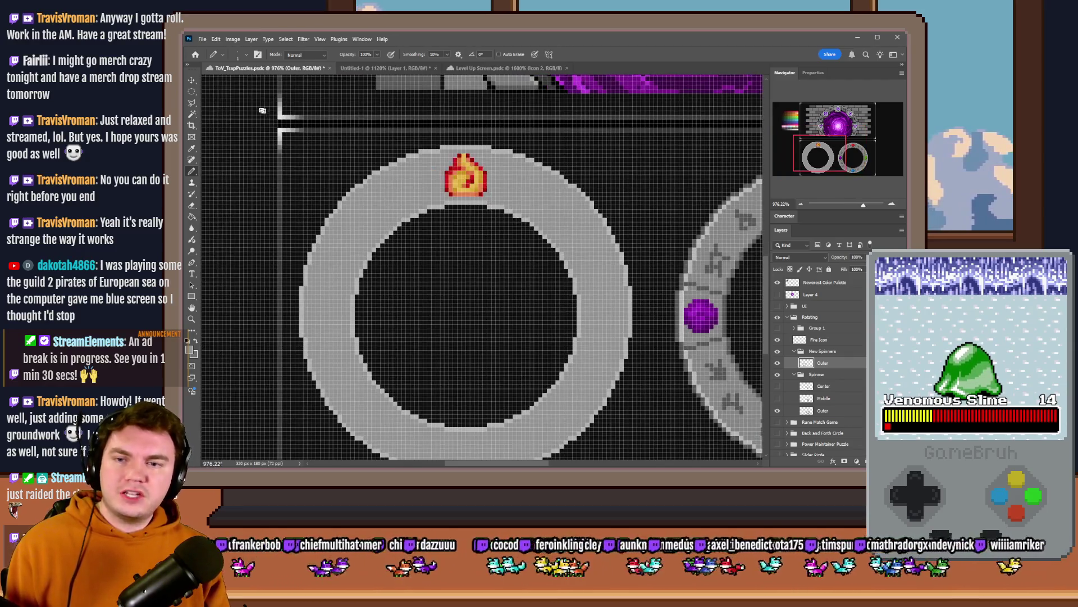
click(191, 91)
scroll(468, 147, up, 2)
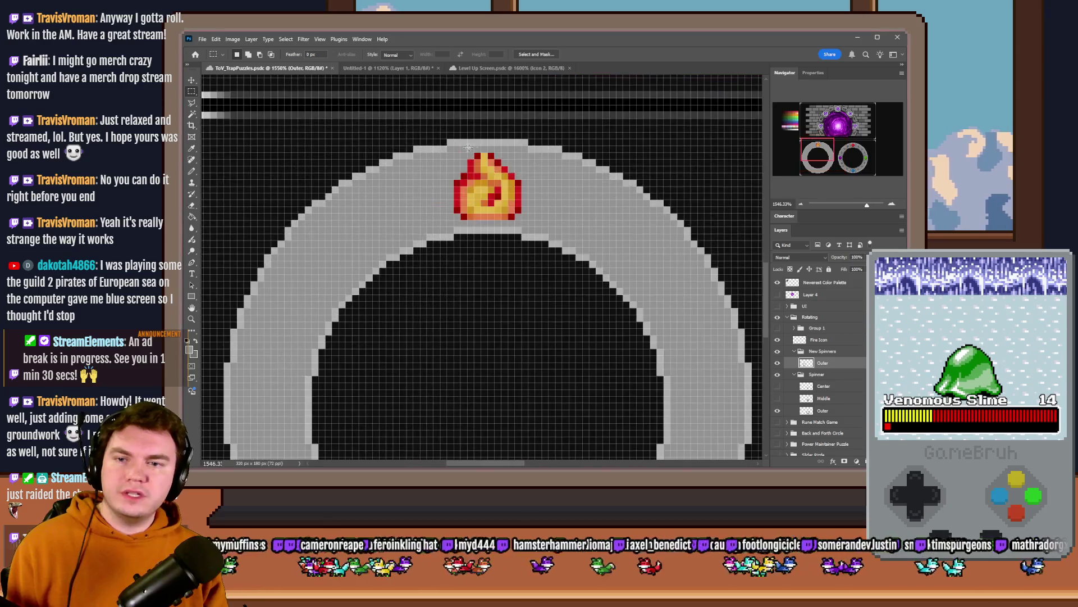
drag(475, 140, 514, 232)
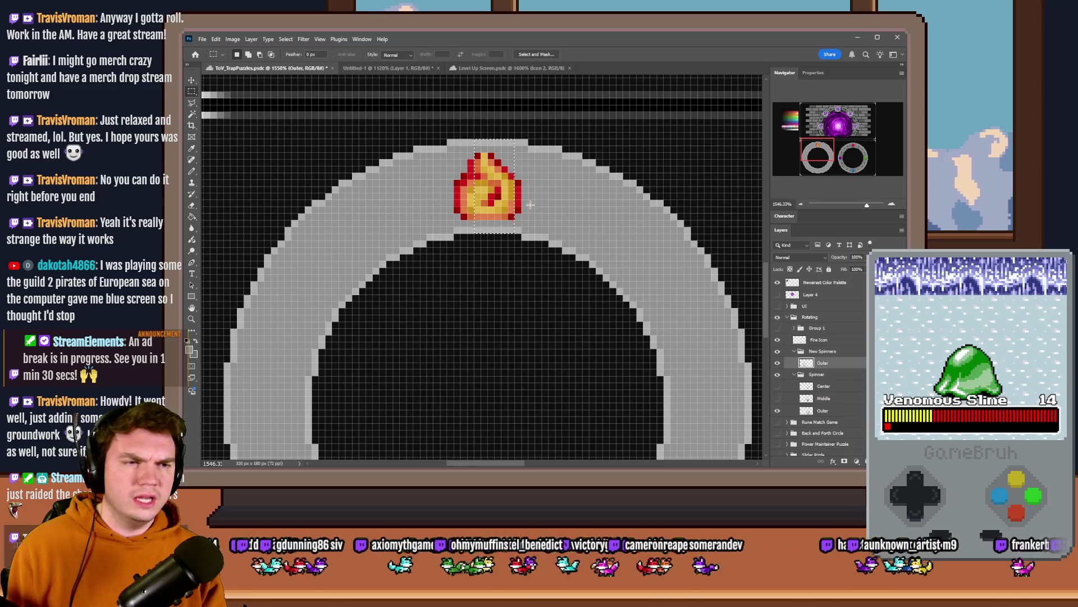
drag(468, 140, 505, 226)
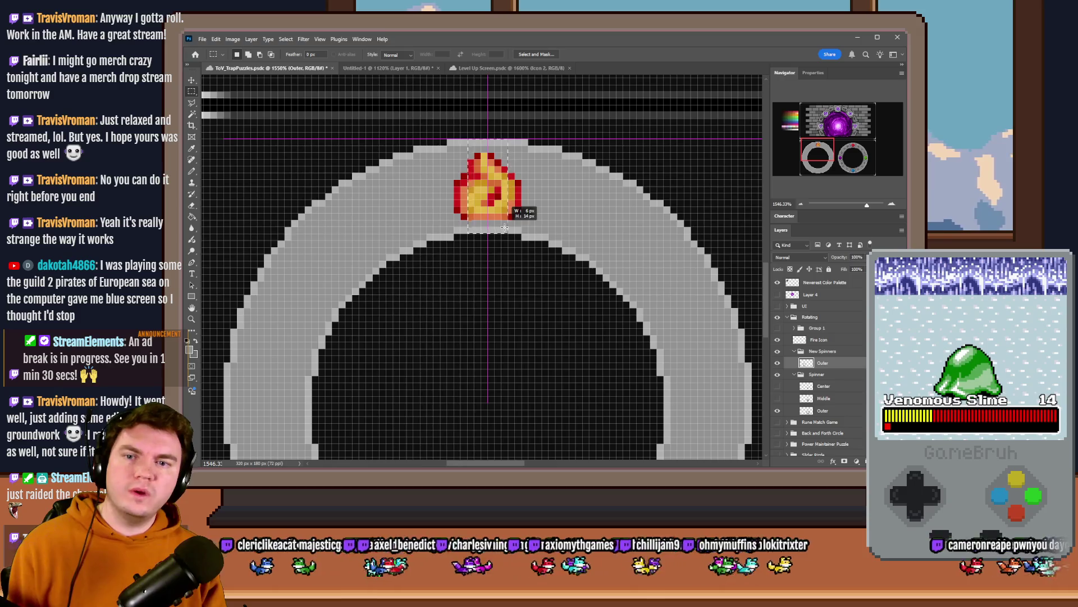
key(ctrl+d)
right_click(191, 91)
click(236, 99)
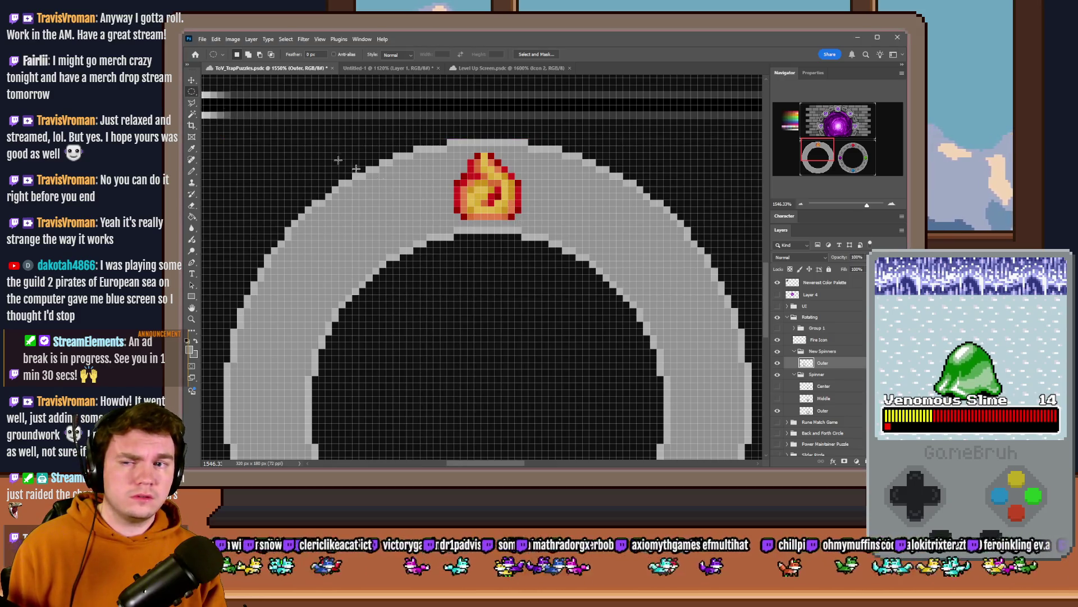
scroll(371, 163, down, 3)
scroll(407, 149, up, 2)
key(shift+m)
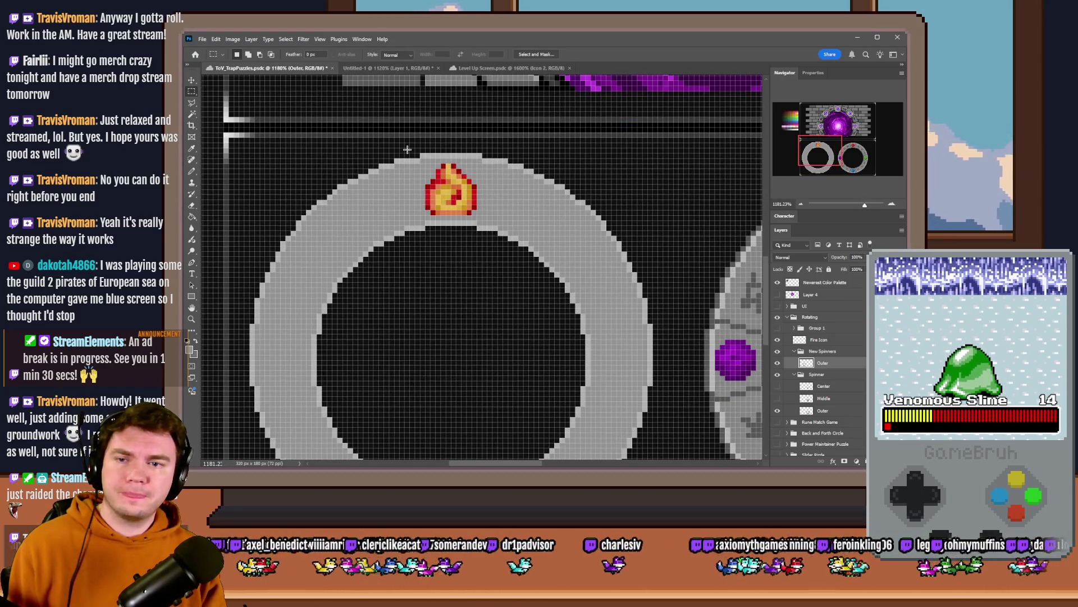
mouse_move(426, 155)
mouse_down()
mouse_move(487, 450)
mouse_move(477, 334)
mouse_up()
key(ctrl+d)
scroll(419, 372, down, 5)
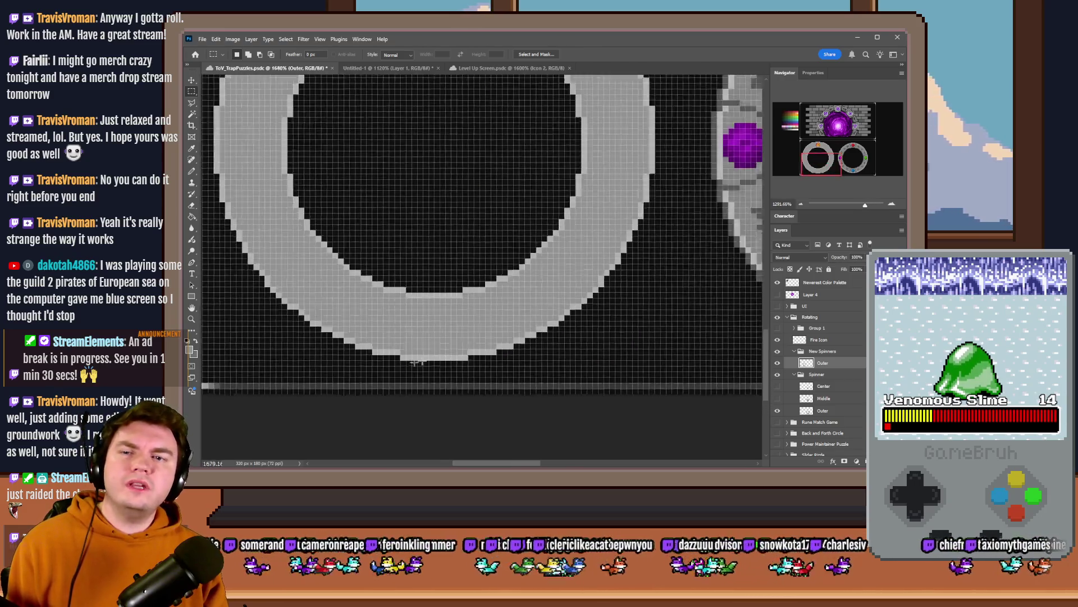
scroll(376, 254, up, 2)
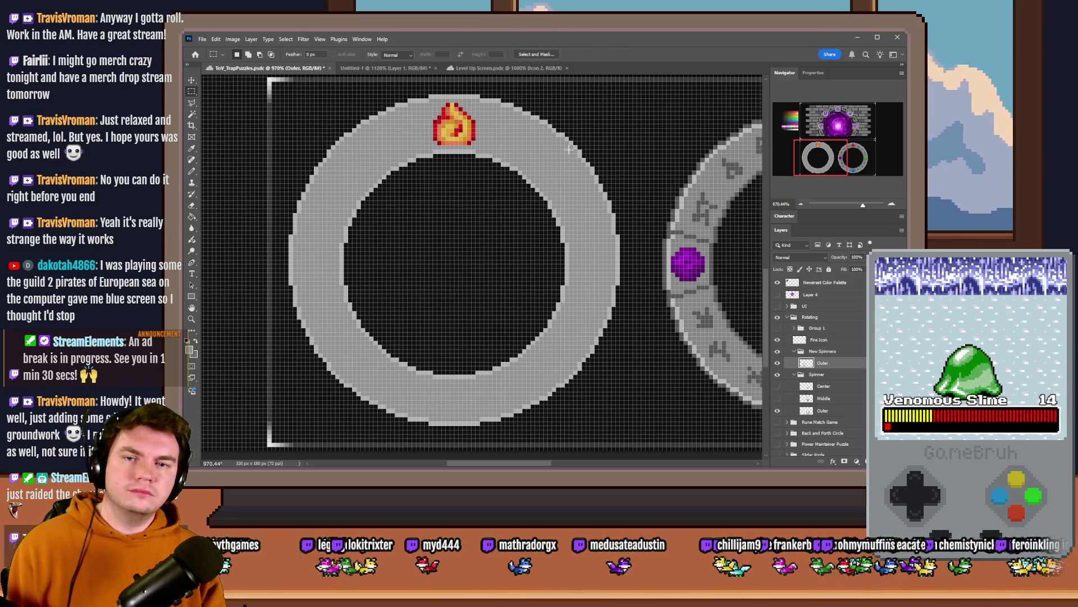
mouse_move(571, 150)
mouse_down()
mouse_move(361, 308)
mouse_move(340, 382)
mouse_up()
drag(555, 366, 579, 393)
key(g)
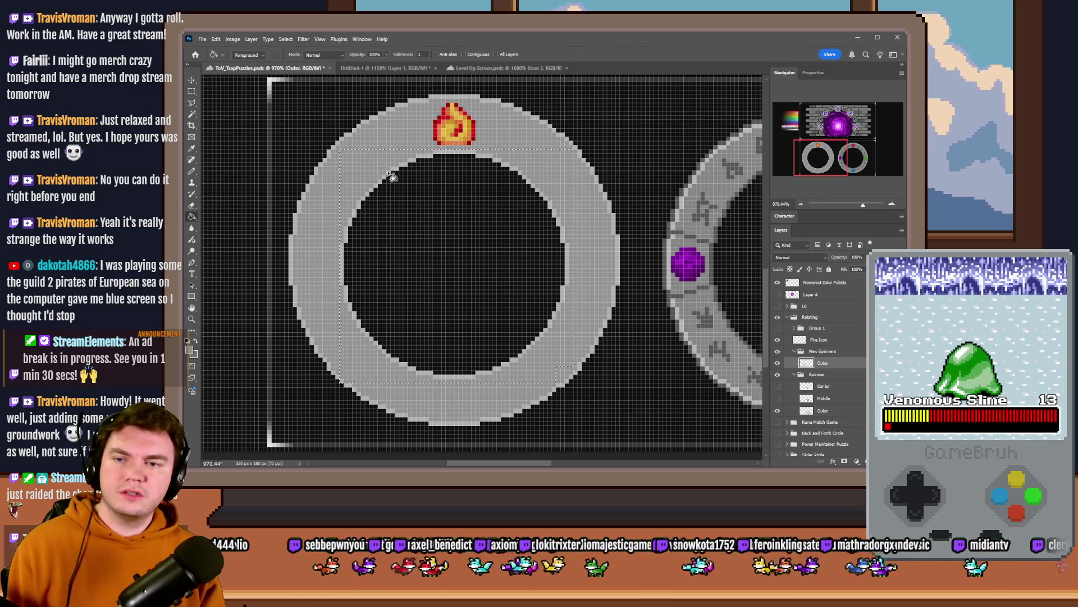
key(m)
click(331, 119)
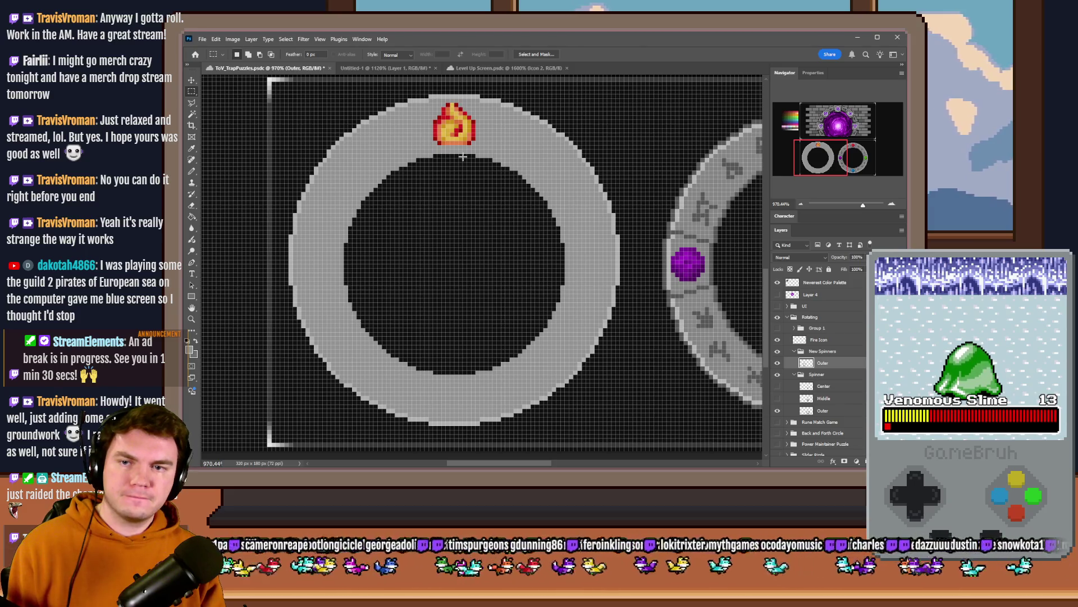
key(ctrl+shift+alt+n)
double_click(823, 363)
text(Cover)
key(Return)
right_click(191, 91)
click(236, 101)
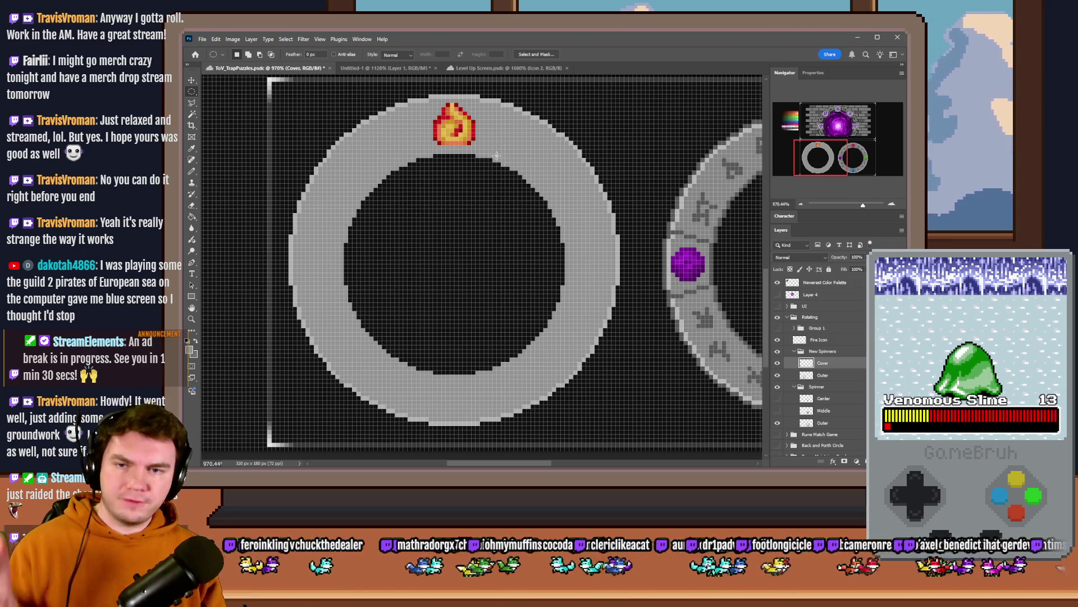
mouse_move(559, 157)
mouse_down()
mouse_move(292, 346)
mouse_move(316, 359)
mouse_move(304, 373)
mouse_up()
drag(378, 320, 387, 315)
key(g)
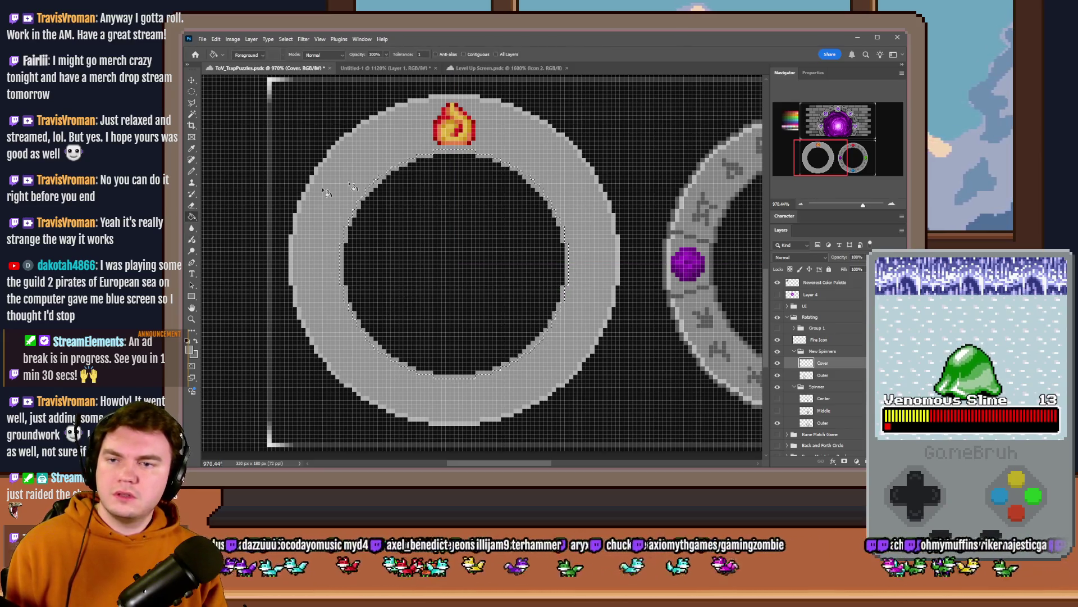
drag(809, 151, 788, 131)
drag(379, 169, 349, 173)
click(823, 160)
click(825, 158)
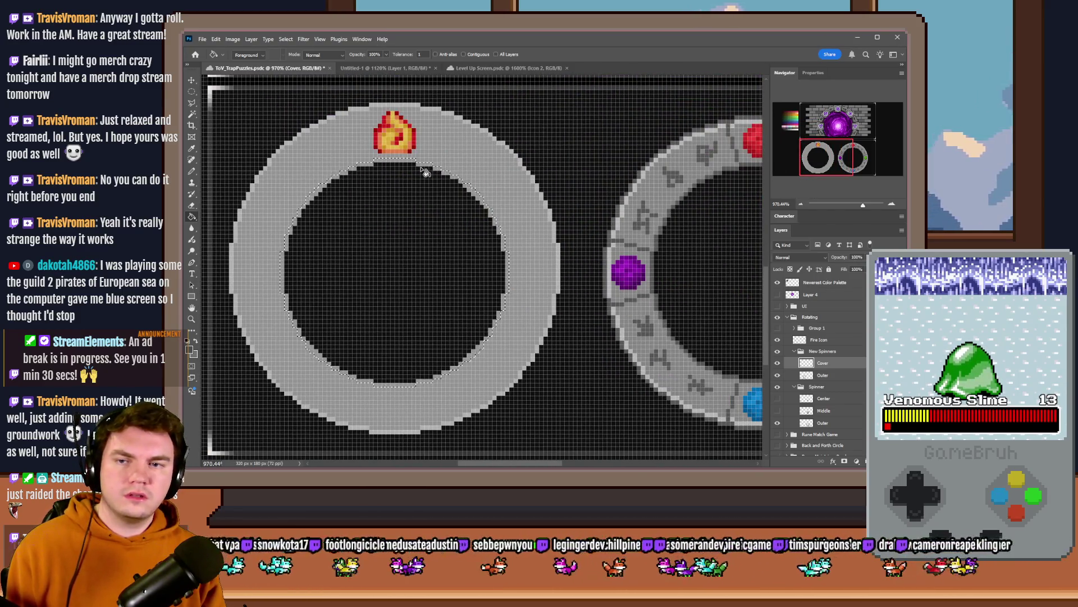
click(416, 169)
click(192, 91)
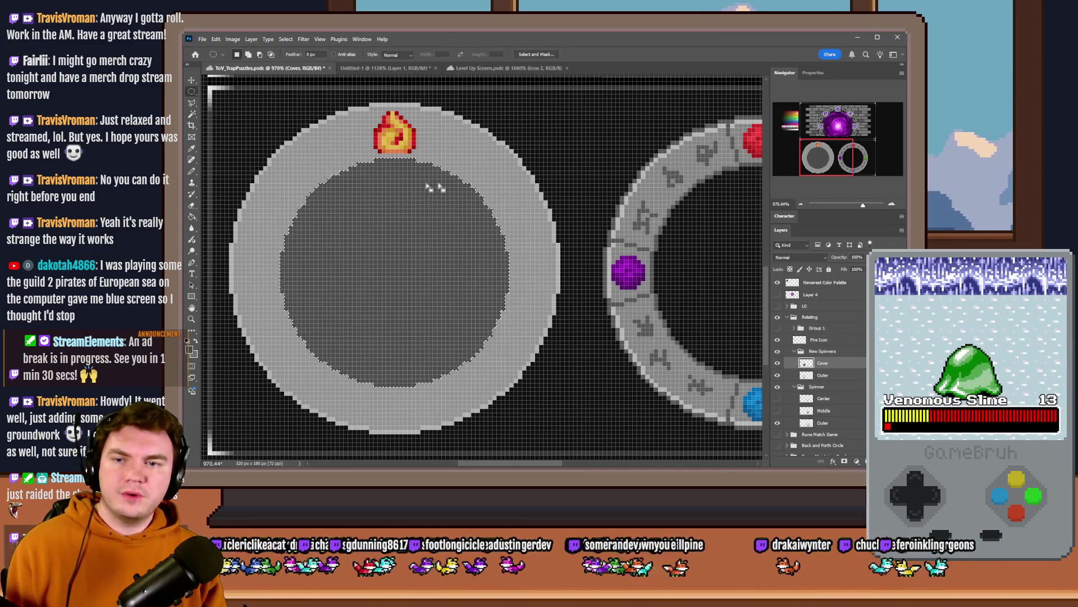
mouse_move(411, 160)
mouse_down()
mouse_move(394, 387)
mouse_move(219, 389)
mouse_move(259, 396)
mouse_move(294, 375)
mouse_up()
drag(409, 248, 503, 253)
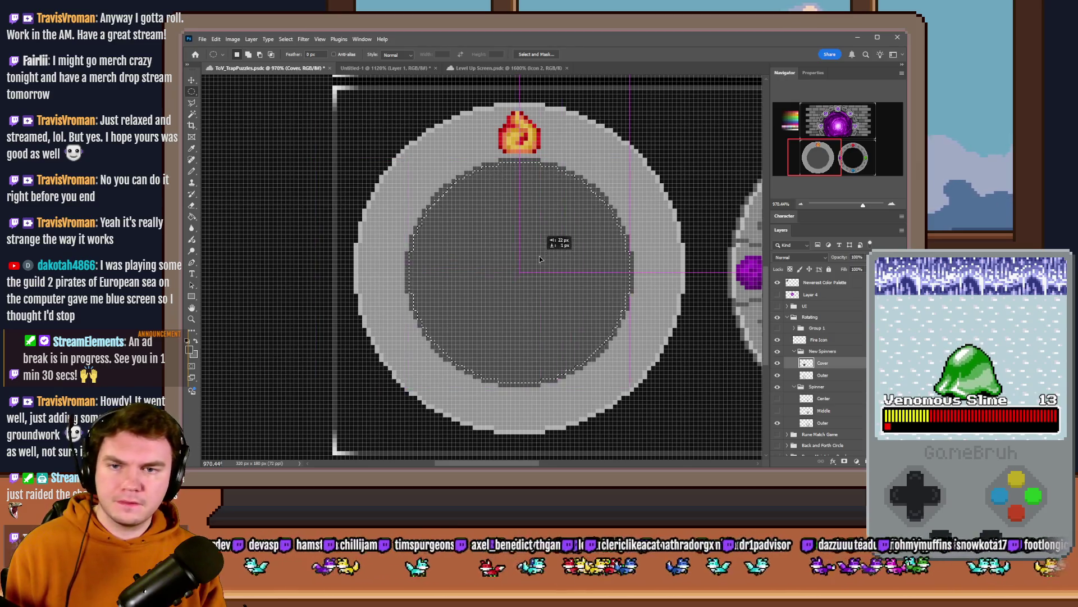
key(Delete)
key(ctrl+d)
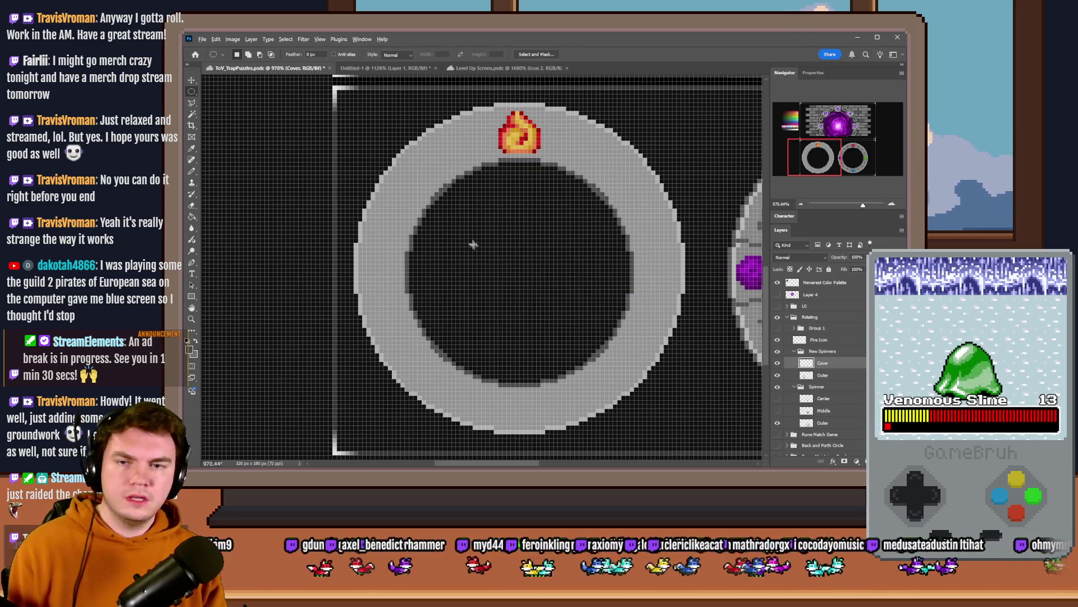
scroll(472, 244, down, 3)
scroll(448, 282, up, 3)
scroll(501, 277, up, 1)
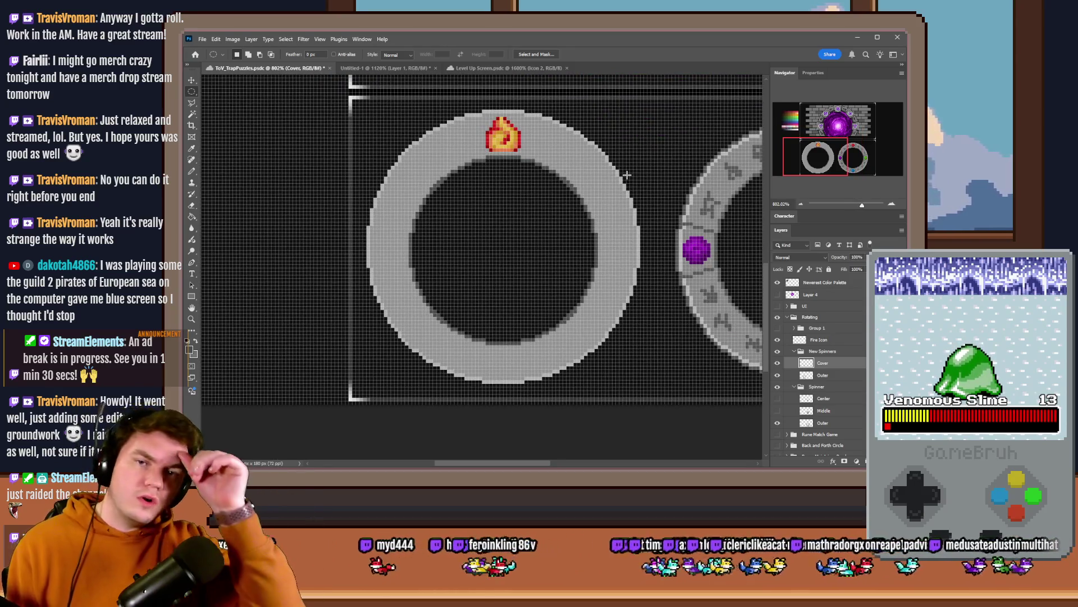
scroll(539, 191, up, 1)
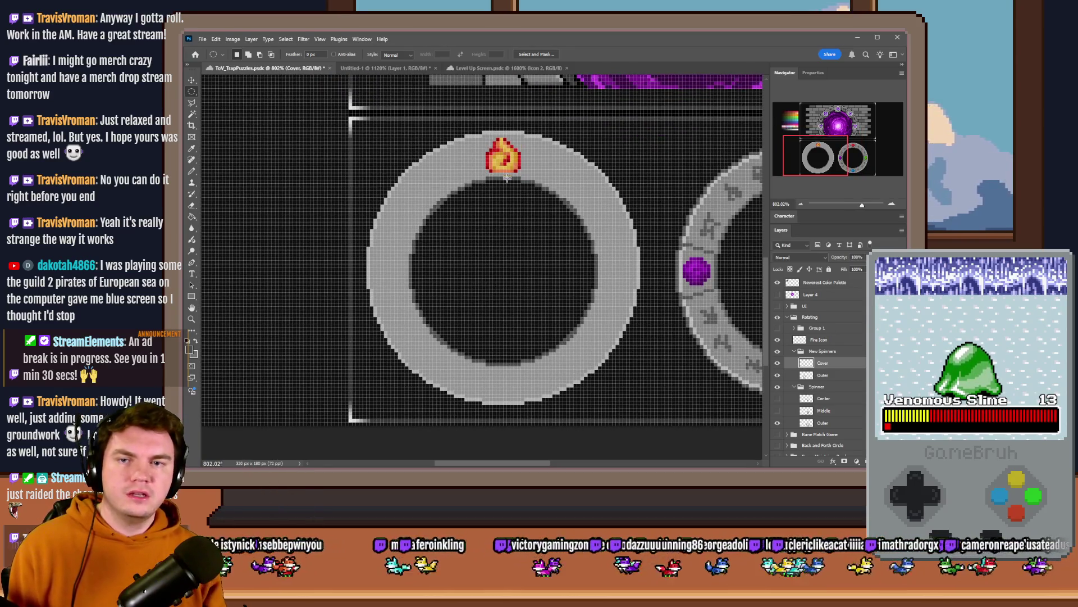
mouse_move(517, 128)
mouse_down()
mouse_move(439, 225)
mouse_move(492, 405)
mouse_move(328, 401)
mouse_move(231, 427)
mouse_move(227, 416)
mouse_up()
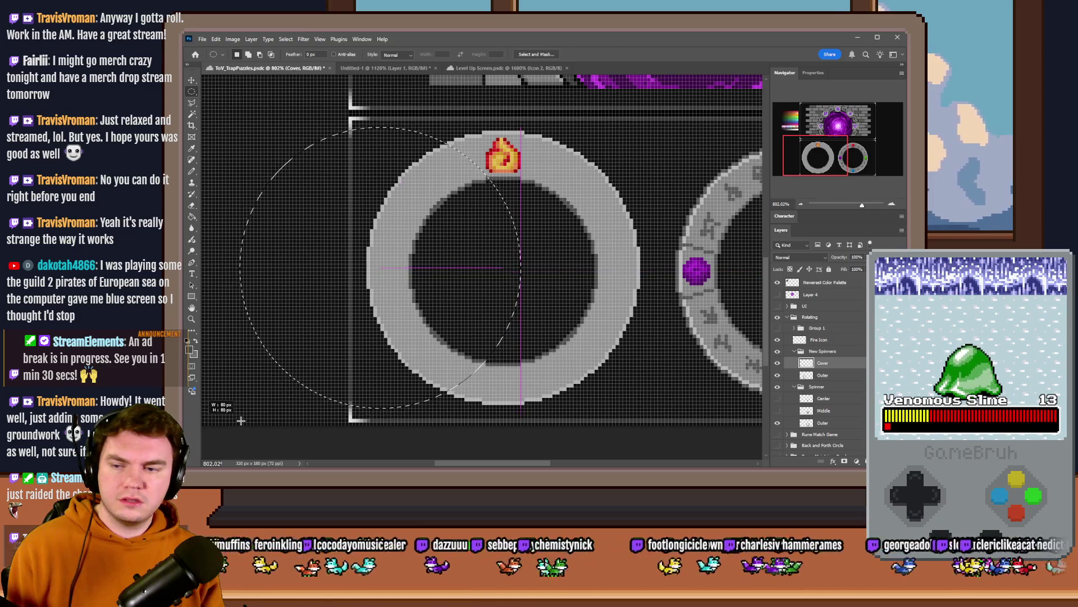
mouse_move(335, 292)
mouse_down()
mouse_move(470, 277)
mouse_move(463, 293)
mouse_up()
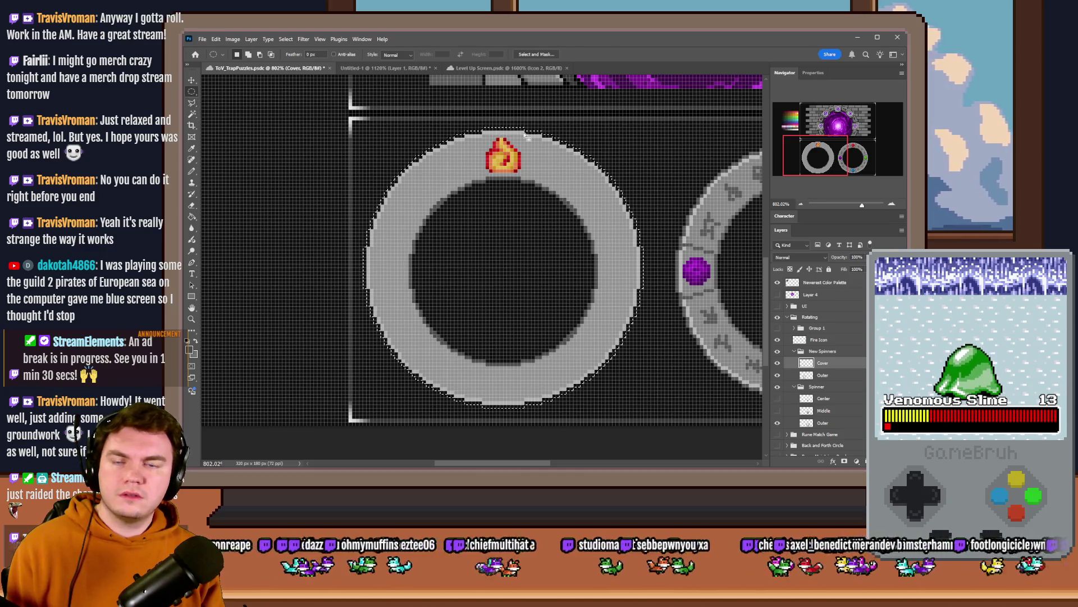
scroll(643, 149, up, 3)
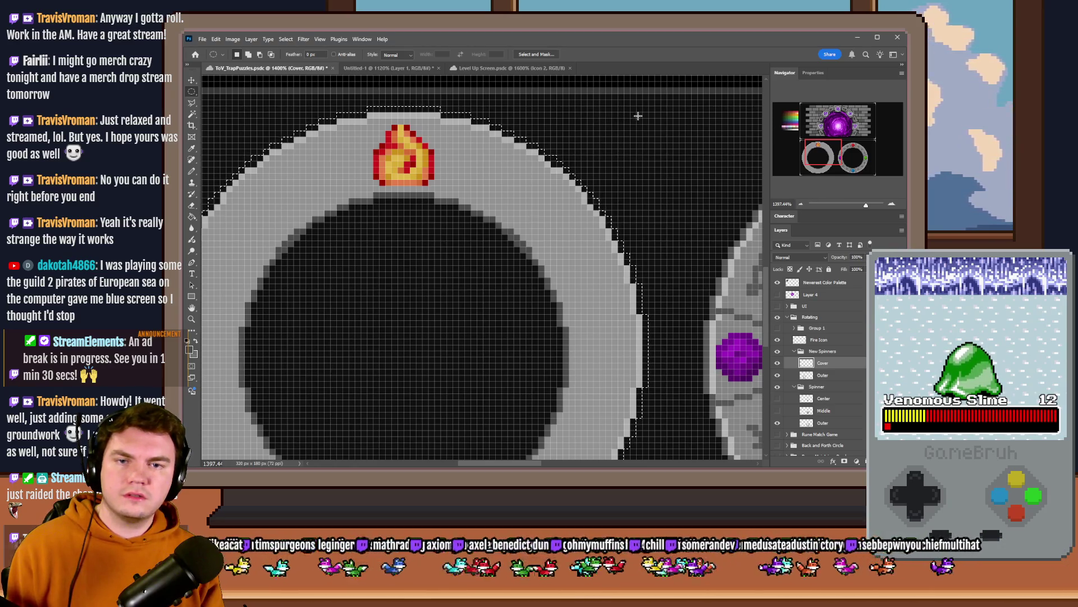
mouse_move(641, 114)
mouse_down()
mouse_move(271, 429)
mouse_move(225, 441)
mouse_move(200, 464)
mouse_move(273, 420)
mouse_move(216, 452)
mouse_up()
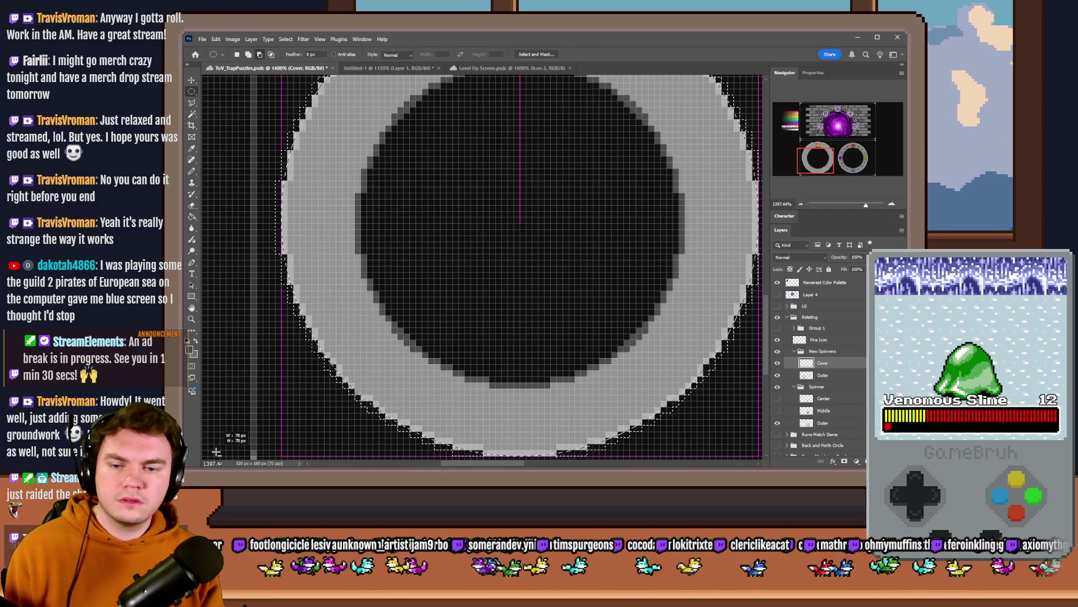
scroll(295, 288, down, 3)
key(g)
key(m)
key(ctrl+d)
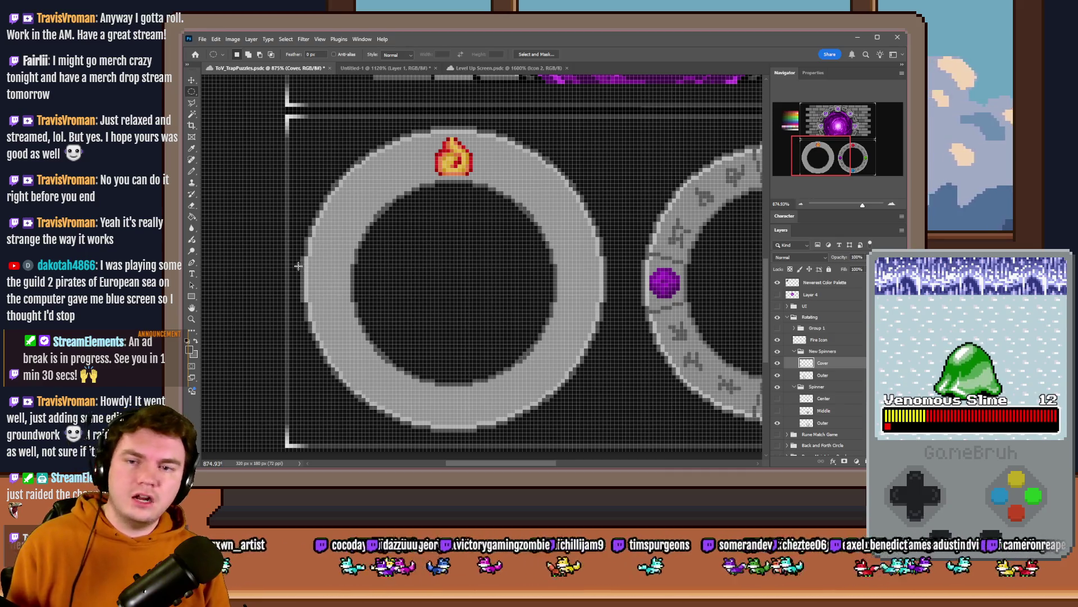
Step: Toggle the Cover layer on and off to compare the ring with and without its shading band
click(778, 364)
click(778, 364)
click(778, 363)
click(778, 364)
click(778, 364)
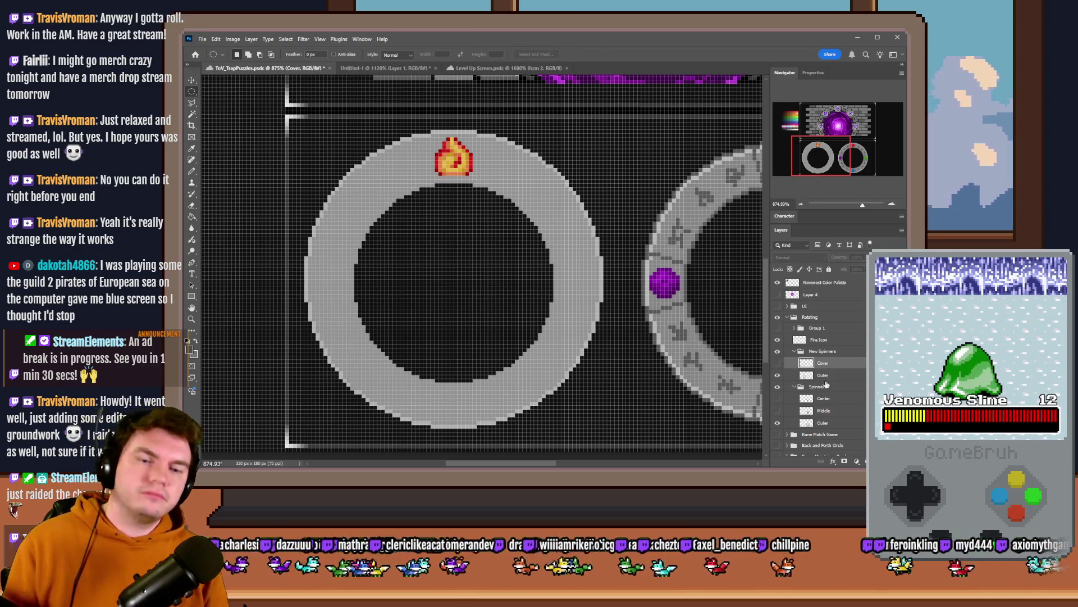
click(778, 364)
Step: Select the Outer layer with the Pencil, zoom in, and leave the Cover layer hidden
click(845, 379)
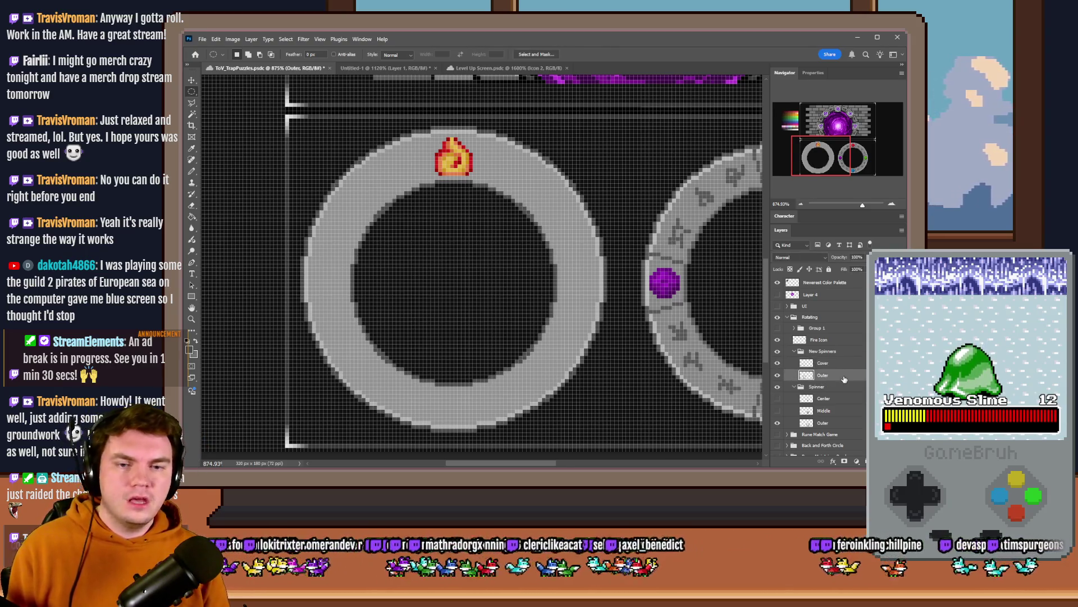
click(192, 169)
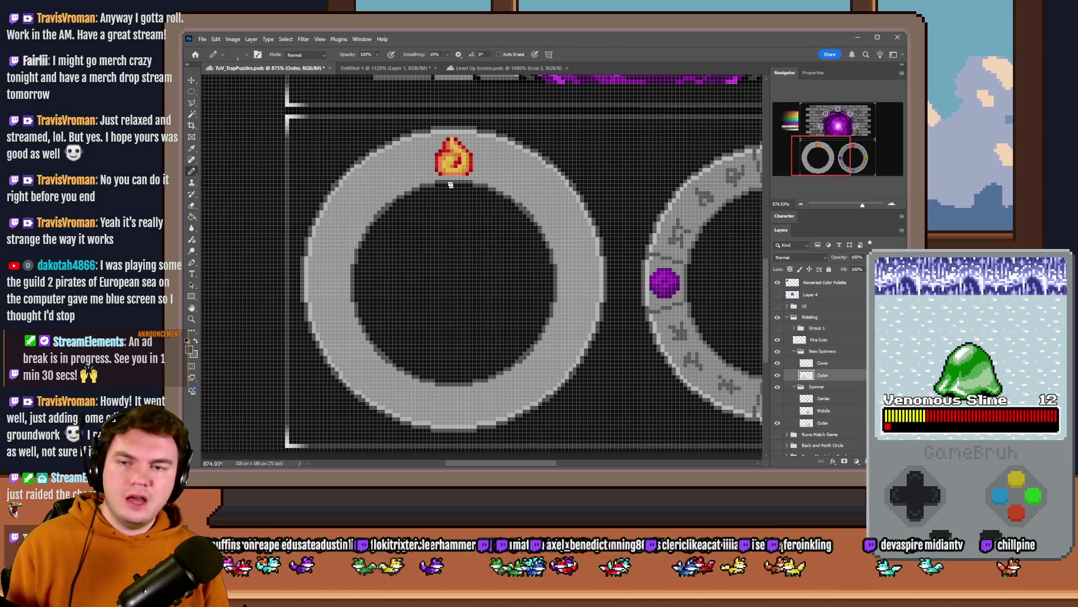
scroll(425, 132, up, 5)
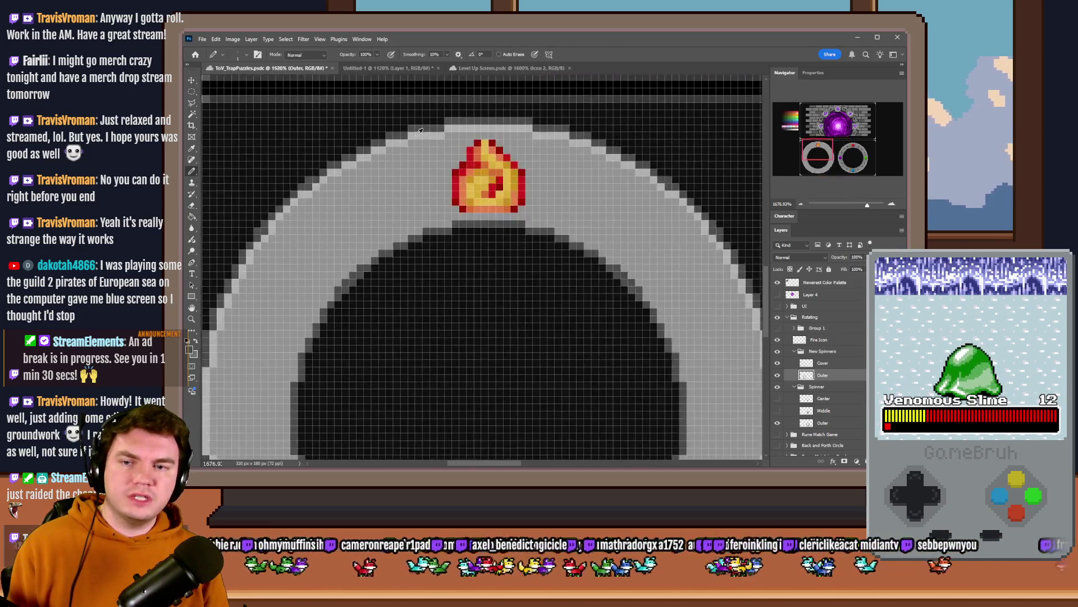
click(777, 363)
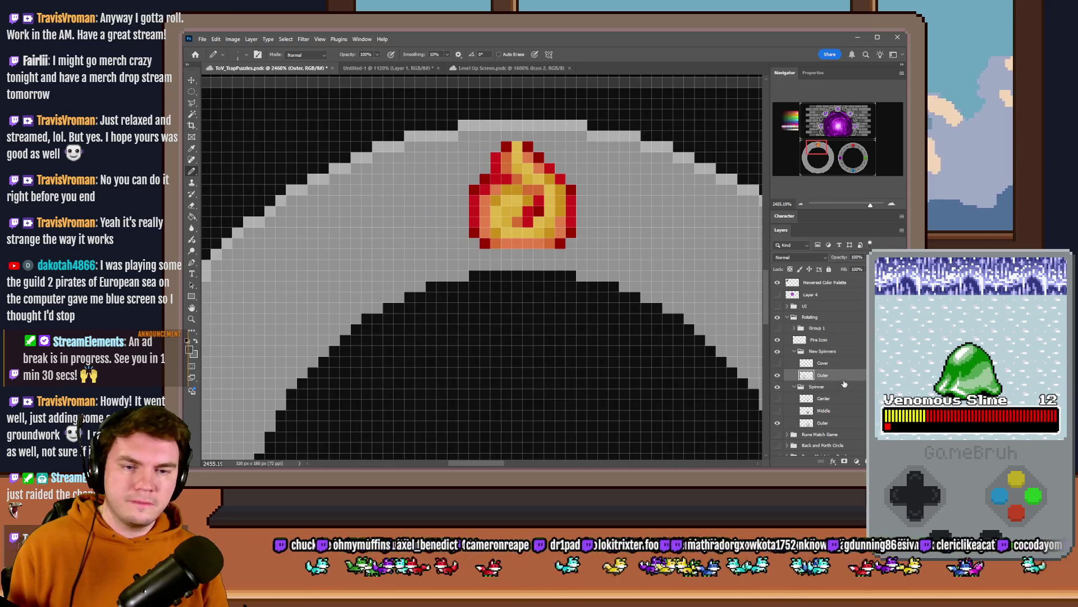
scroll(489, 178, up, 2)
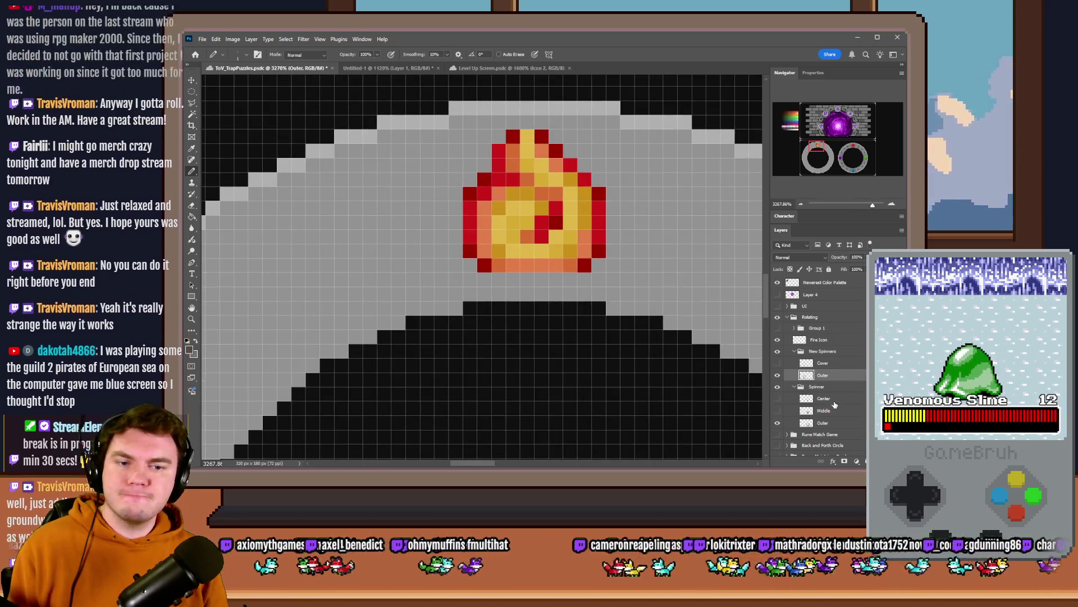
key(ctrl+z)
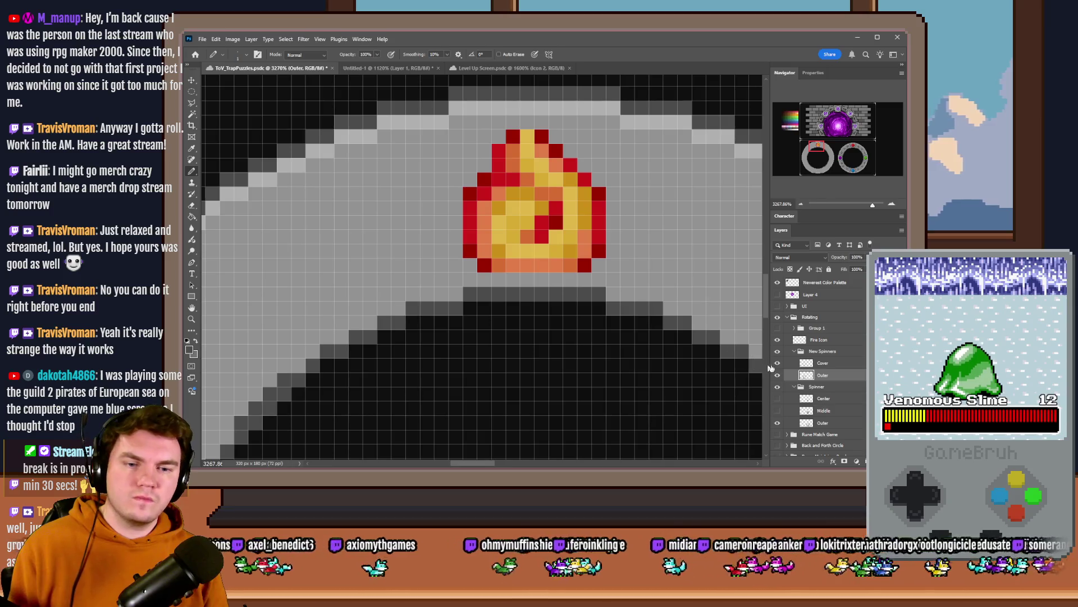
click(778, 364)
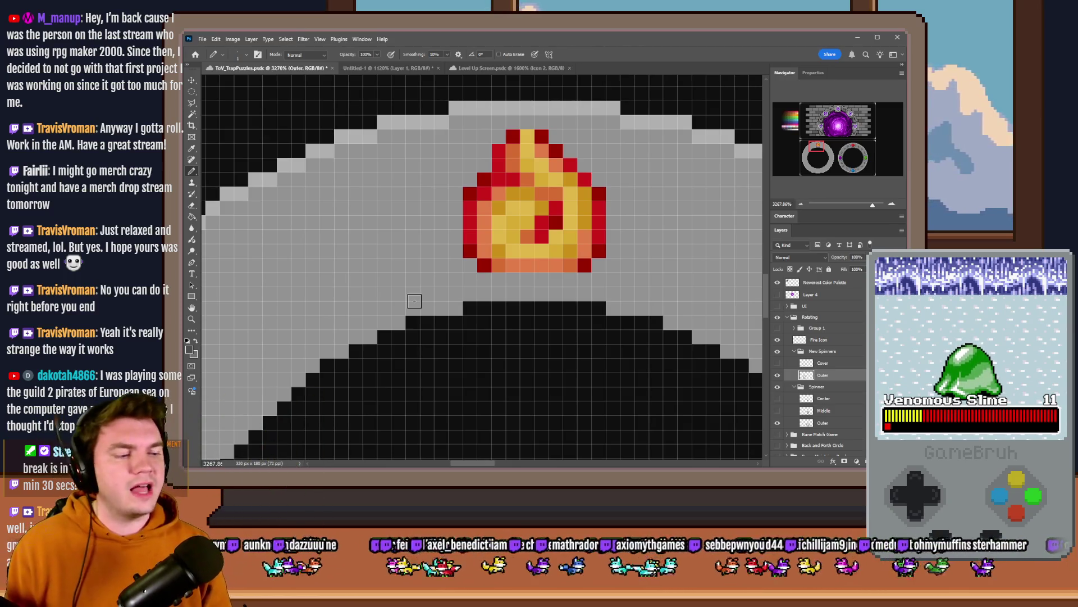
Step: Pencil a dark grey staircase edge up the left side of the fire rune slot
click(415, 301)
click(416, 288)
click(414, 279)
click(399, 265)
click(399, 250)
click(399, 237)
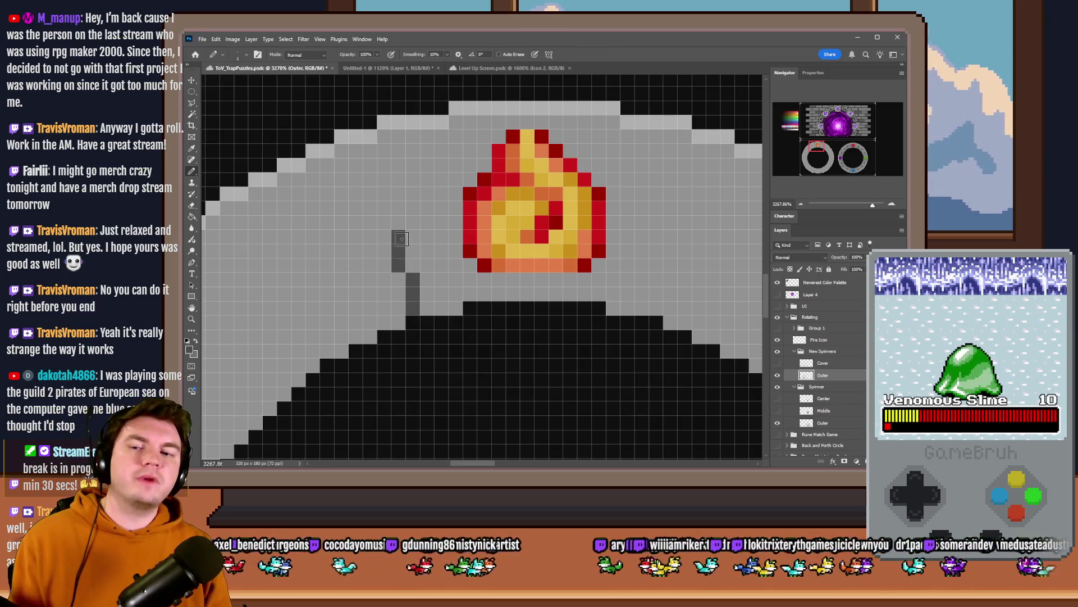
click(385, 222)
click(385, 208)
click(384, 194)
click(370, 180)
click(371, 165)
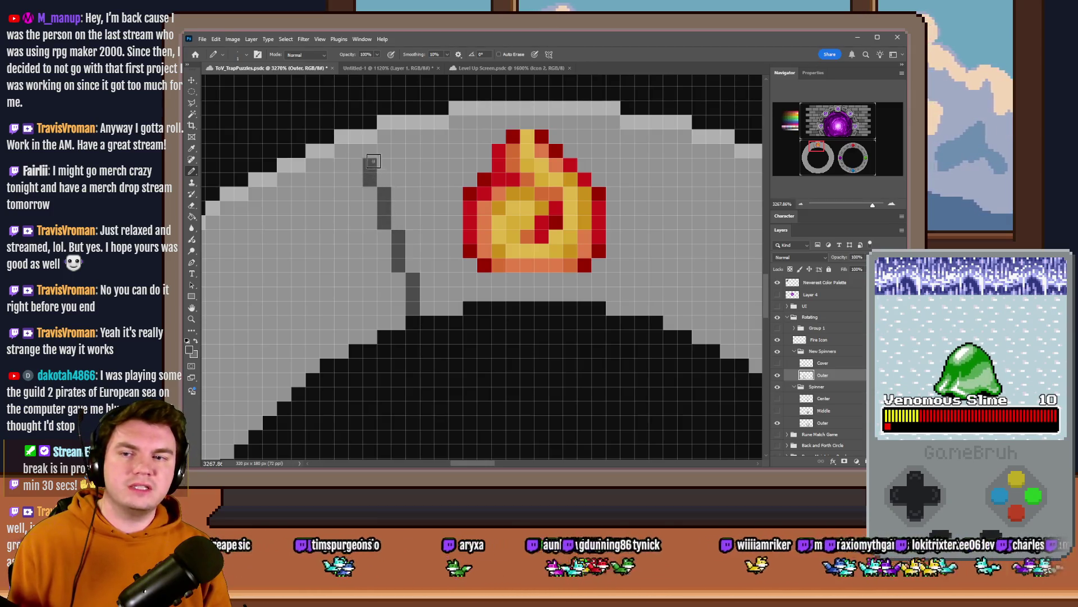
click(371, 151)
Step: Pencil a matching dark grey staircase edge up the right side of the slot
click(656, 308)
click(656, 294)
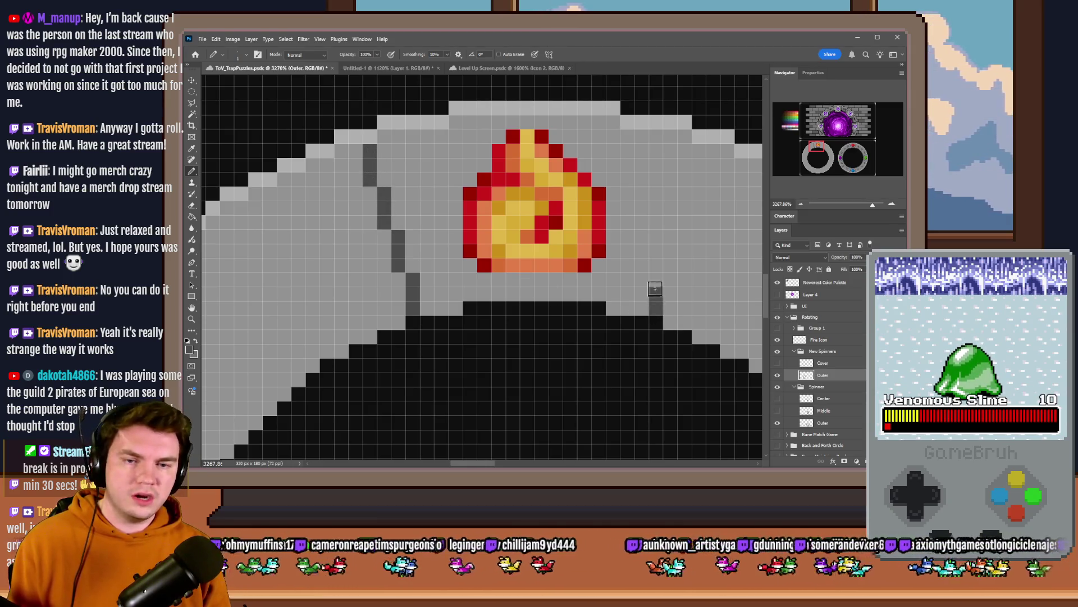
click(657, 279)
click(670, 265)
click(671, 251)
click(670, 236)
click(685, 222)
click(685, 208)
click(685, 194)
click(699, 179)
click(700, 165)
click(699, 150)
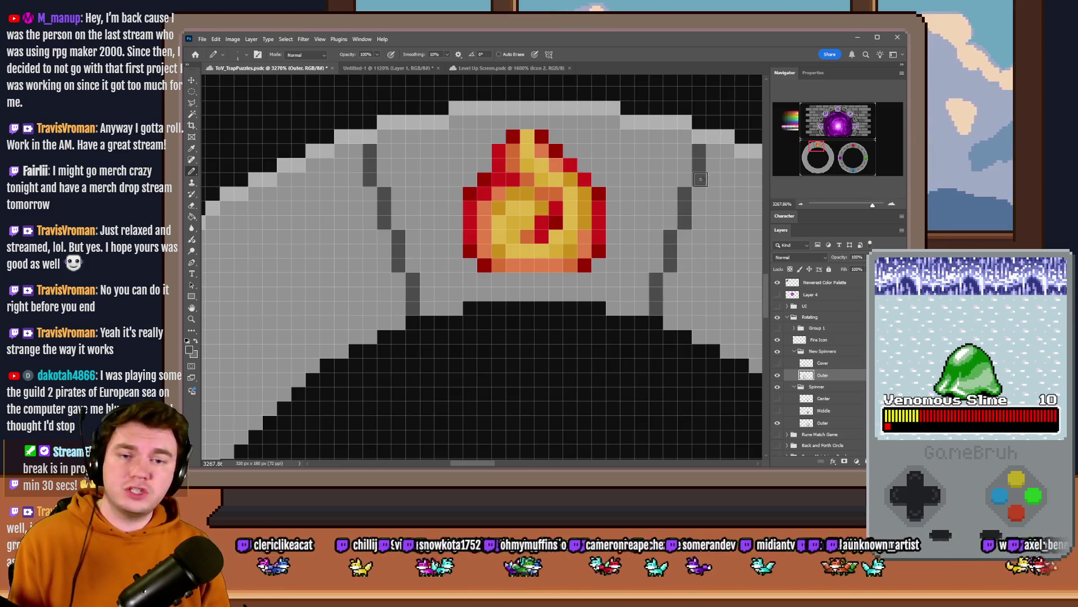
scroll(517, 283, down, 5)
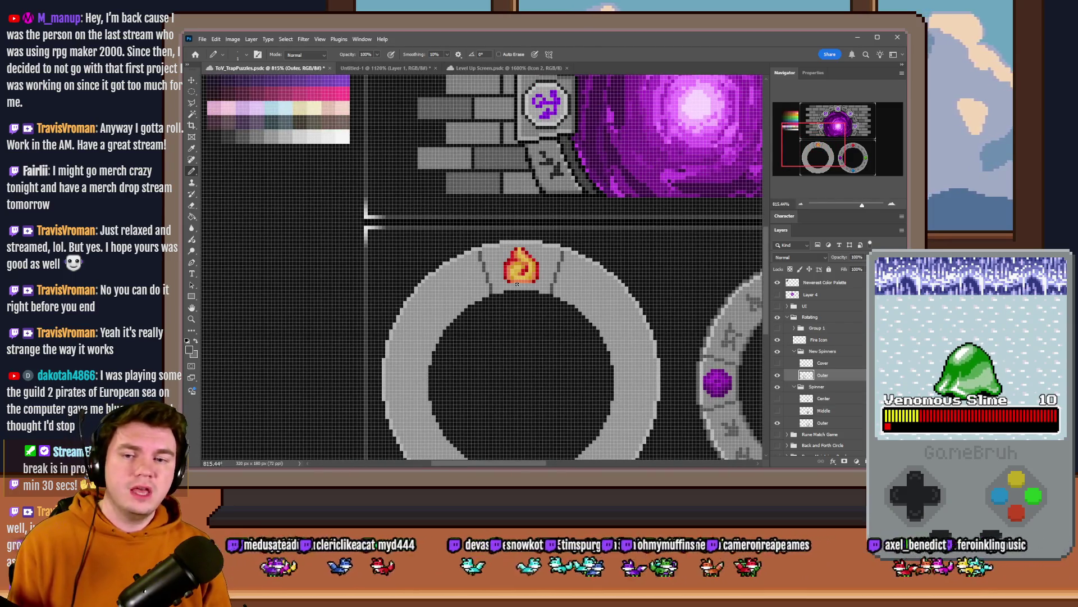
Step: Draw light grey highlight pixels beside the left and right dark slot edges
scroll(528, 279, up, 5)
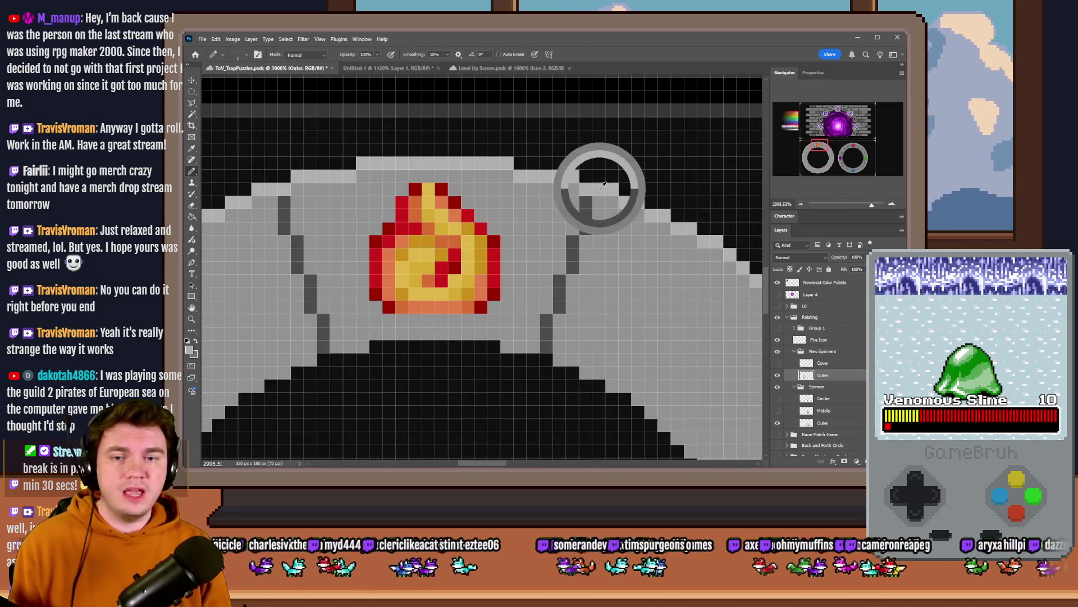
drag(572, 203, 534, 342)
drag(599, 202, 557, 337)
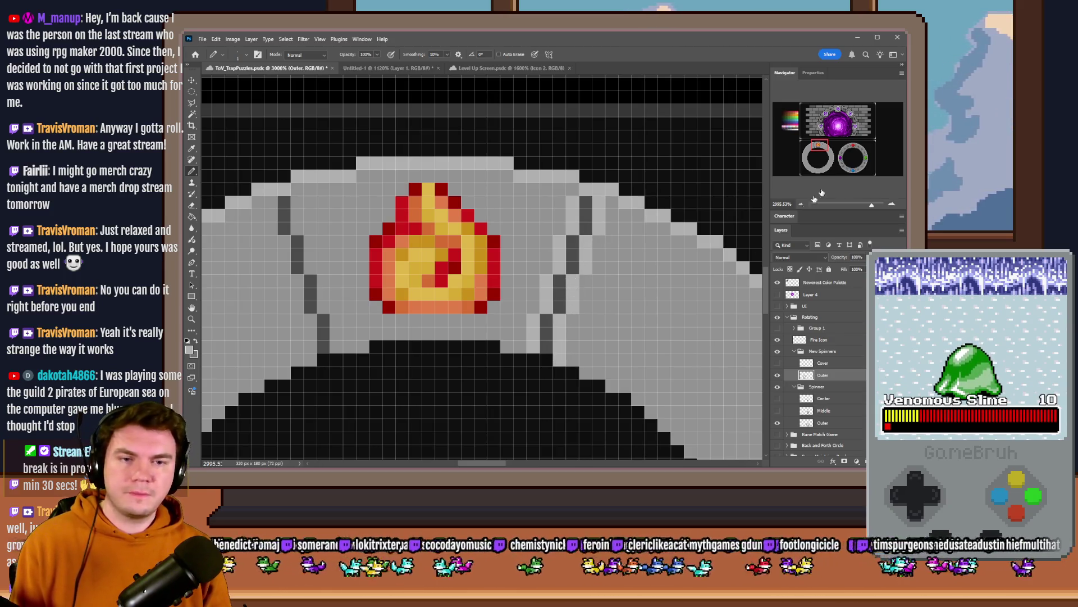
Step: Check the rune ring's red gem in the Navigator, then return to the fire rune and zoom out
click(853, 145)
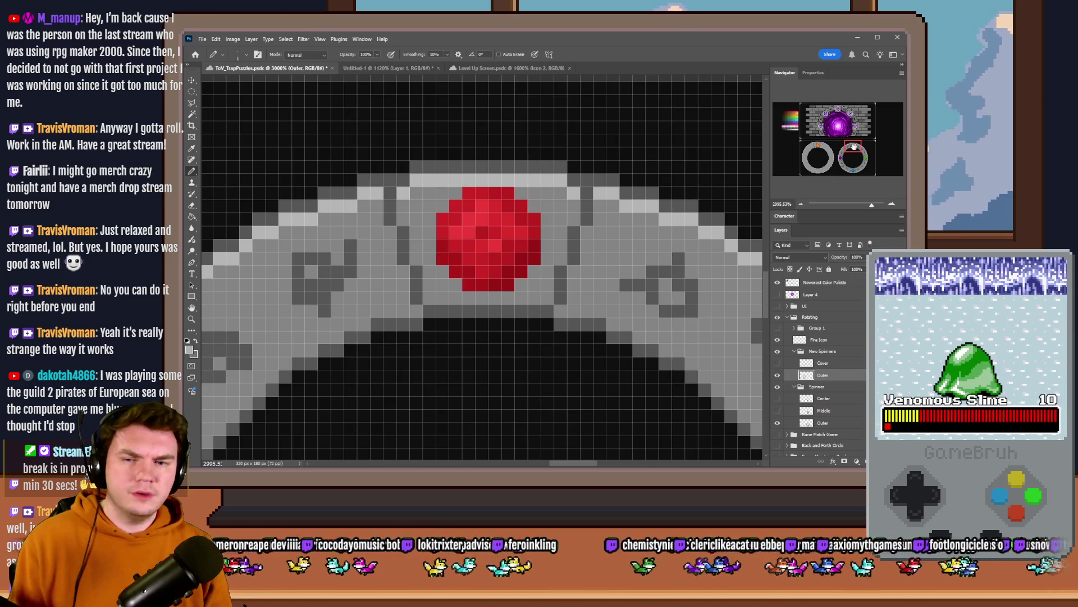
click(818, 147)
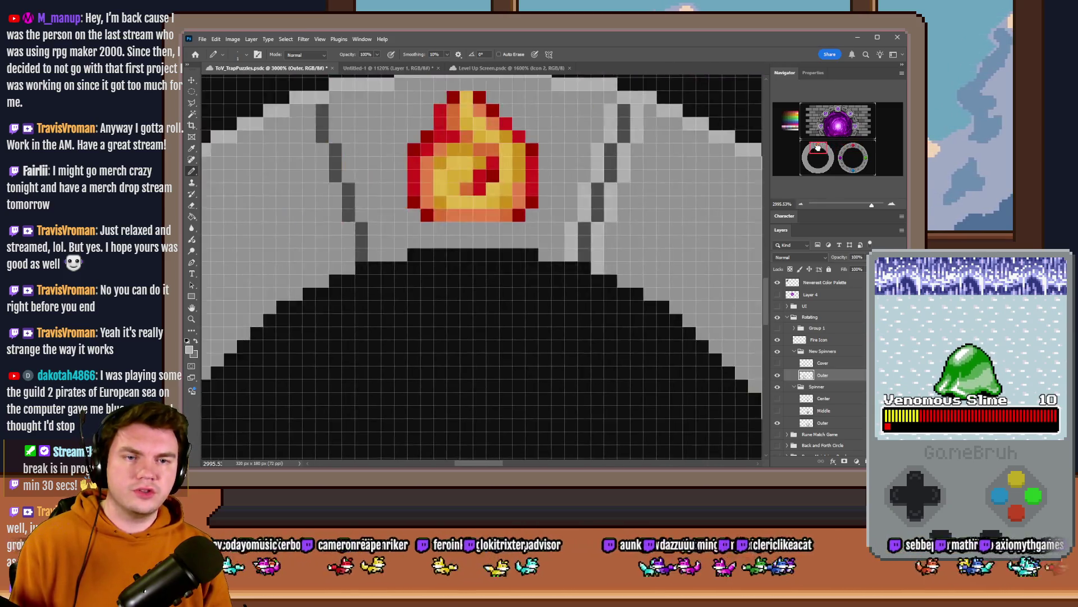
scroll(585, 247, down, 10)
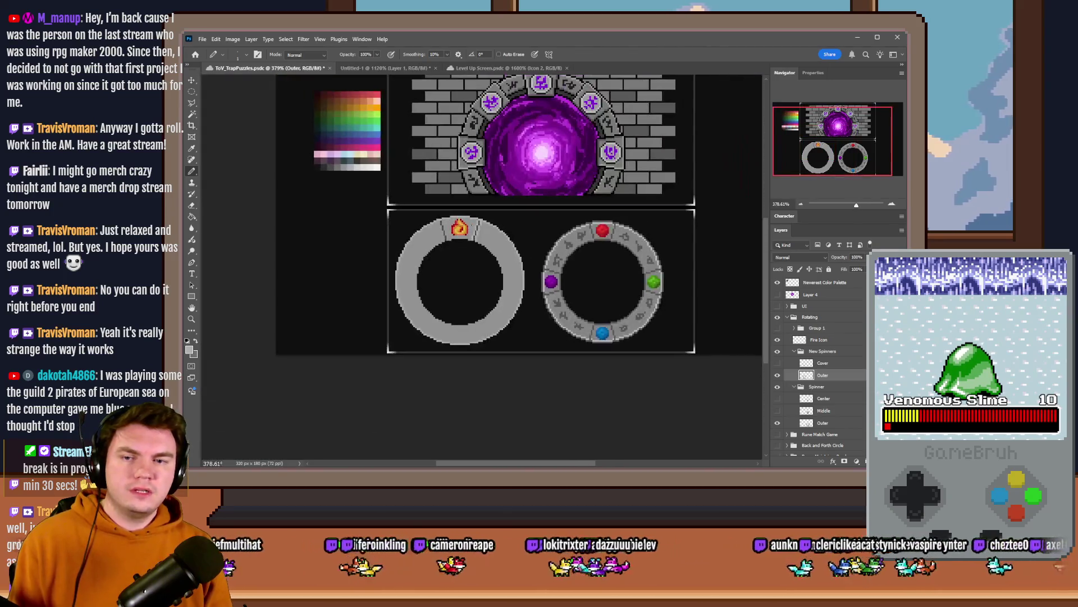
scroll(444, 231, up, 8)
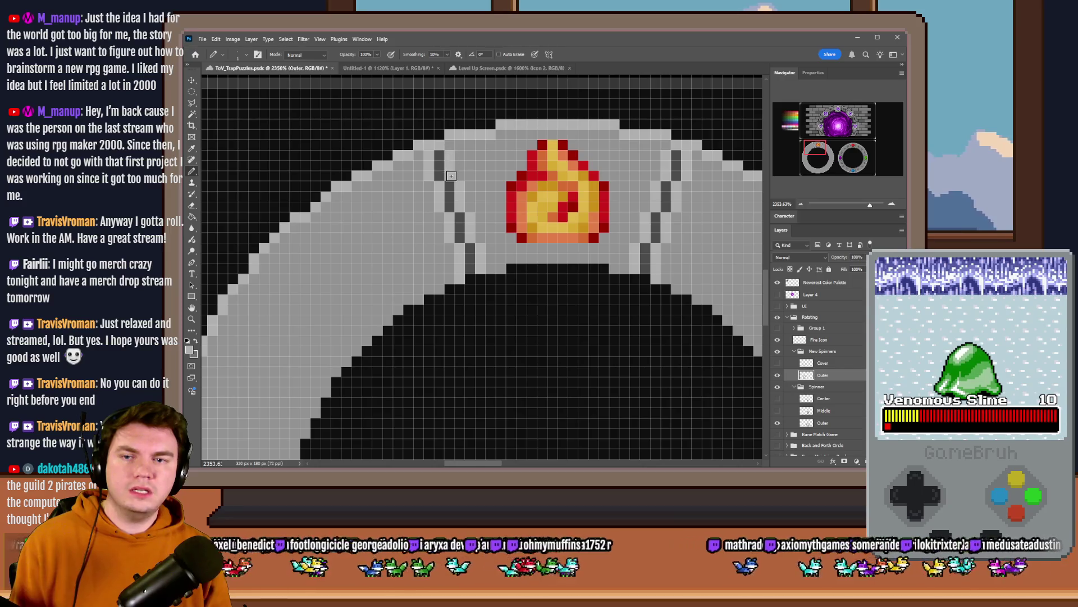
scroll(554, 195, down, 5)
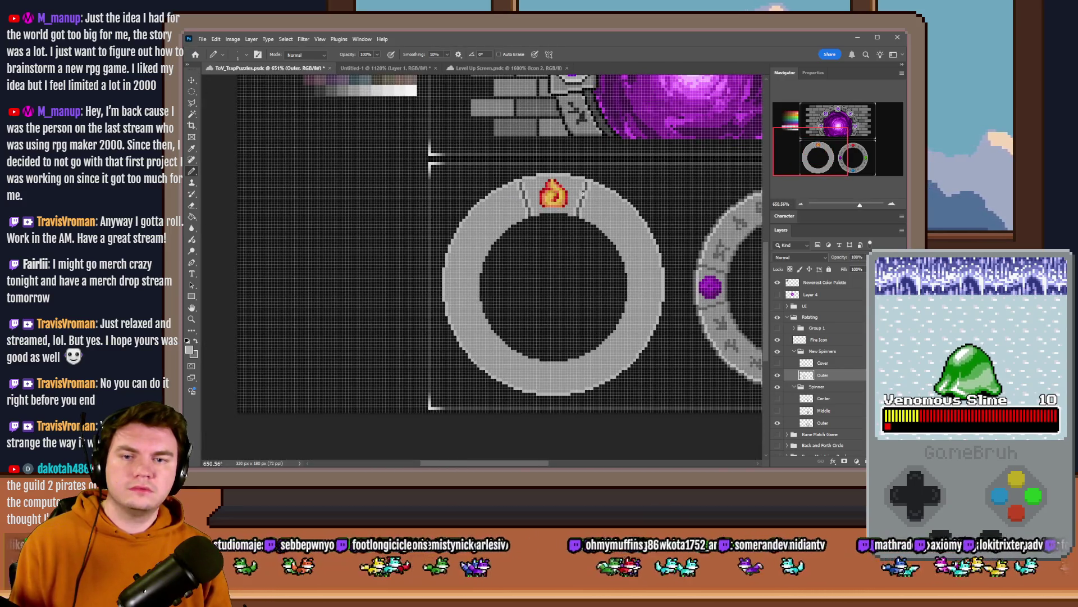
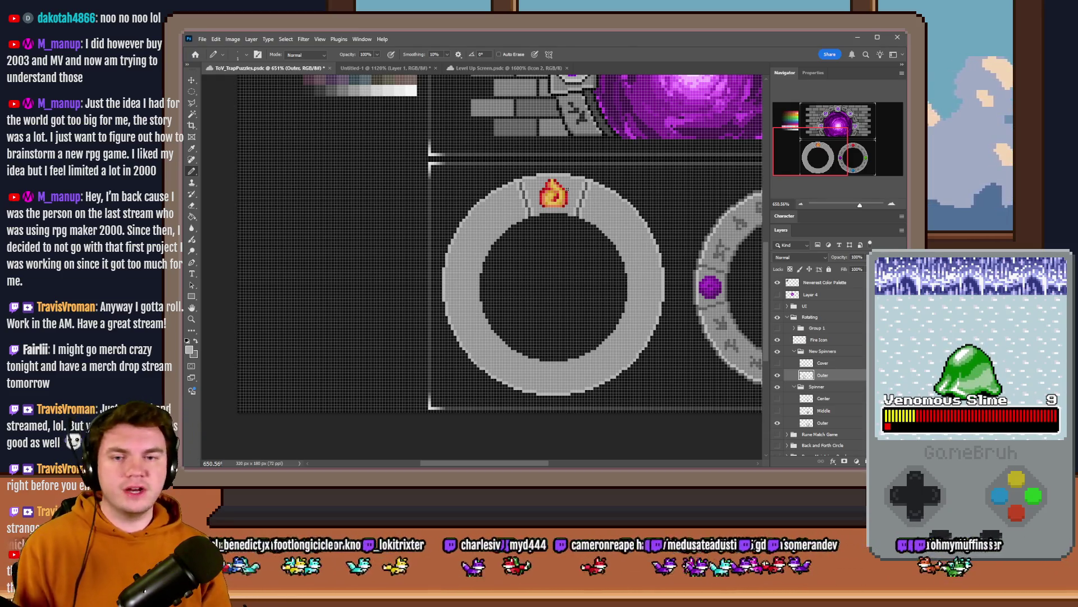
Step: Toggle the flame cover's visibility to inspect the ring's top section
scroll(559, 179, up, 5)
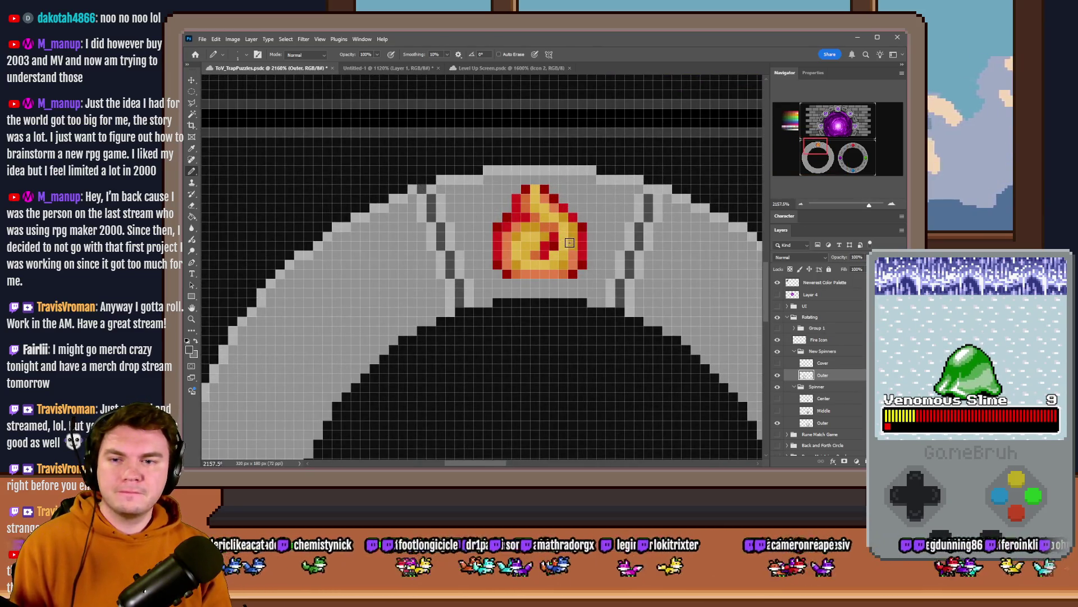
scroll(504, 212, down, 3)
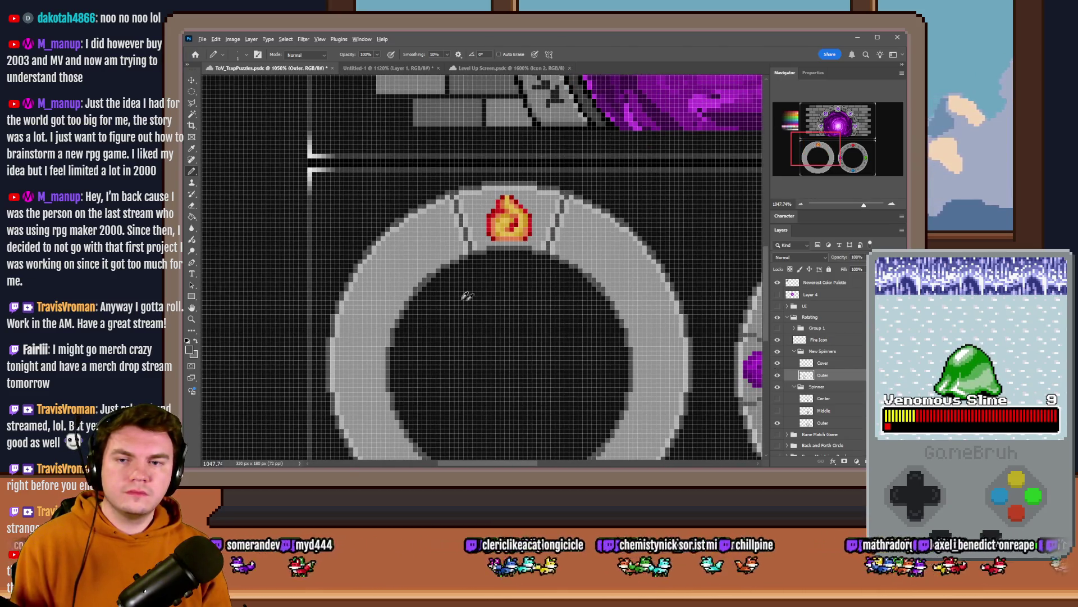
scroll(464, 293, down, 4)
scroll(488, 278, up, 5)
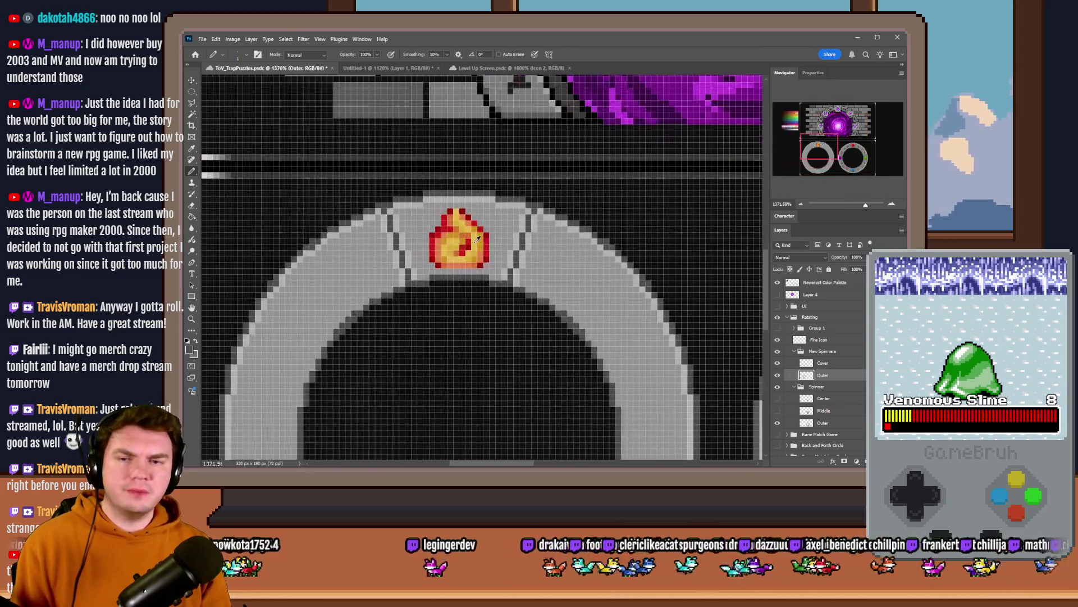
click(780, 364)
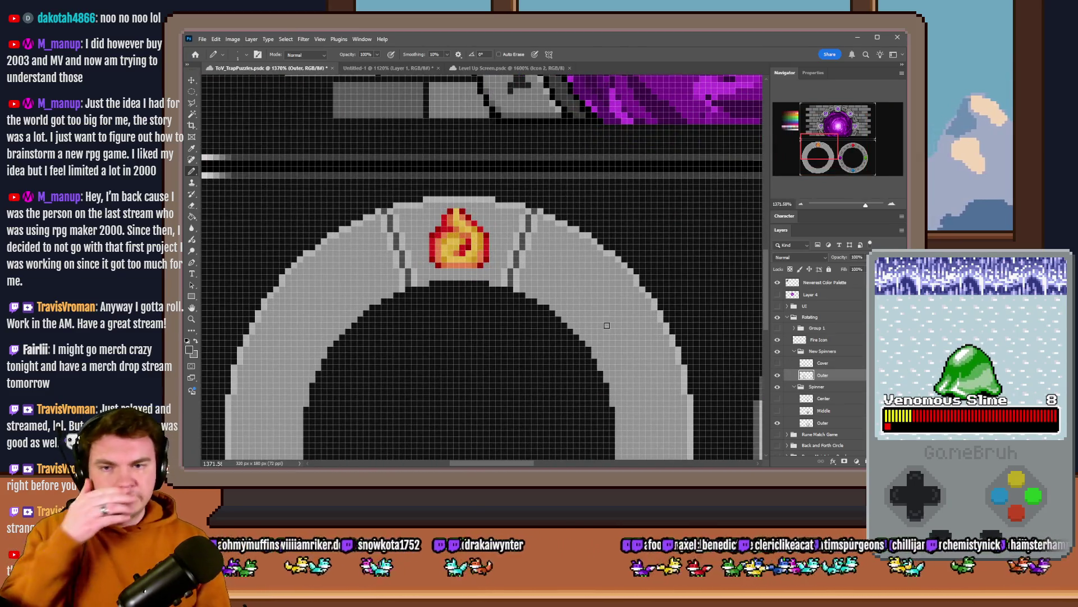
Step: Marquee the top ring section around the flame, widened slightly left, and copy it to a new layer
click(192, 91)
click(209, 92)
scroll(422, 217, up, 2)
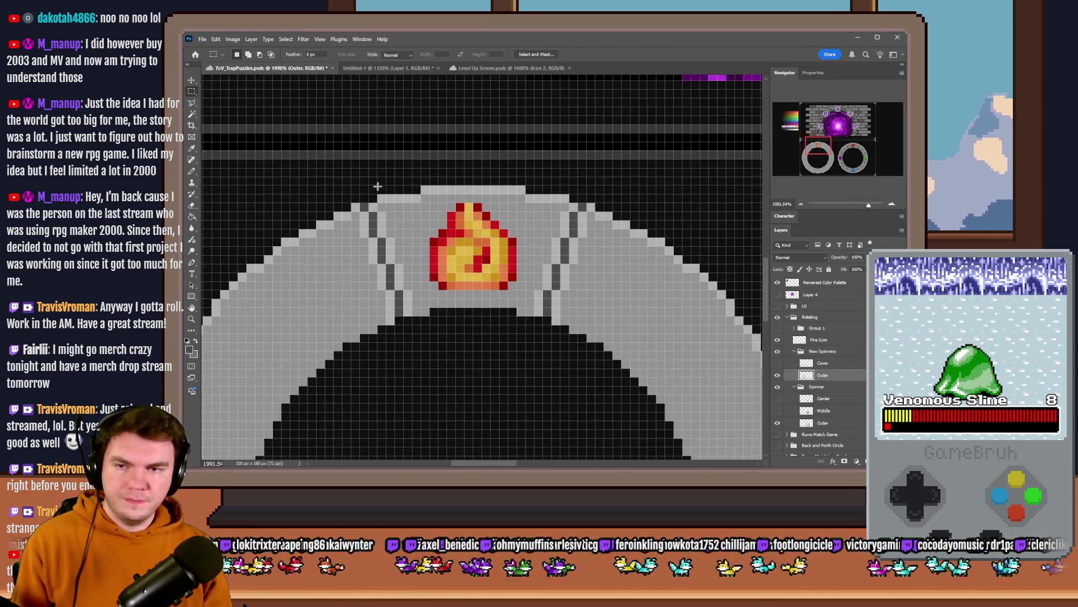
mouse_move(361, 185)
mouse_down()
mouse_move(545, 263)
mouse_move(578, 329)
mouse_move(590, 330)
mouse_up()
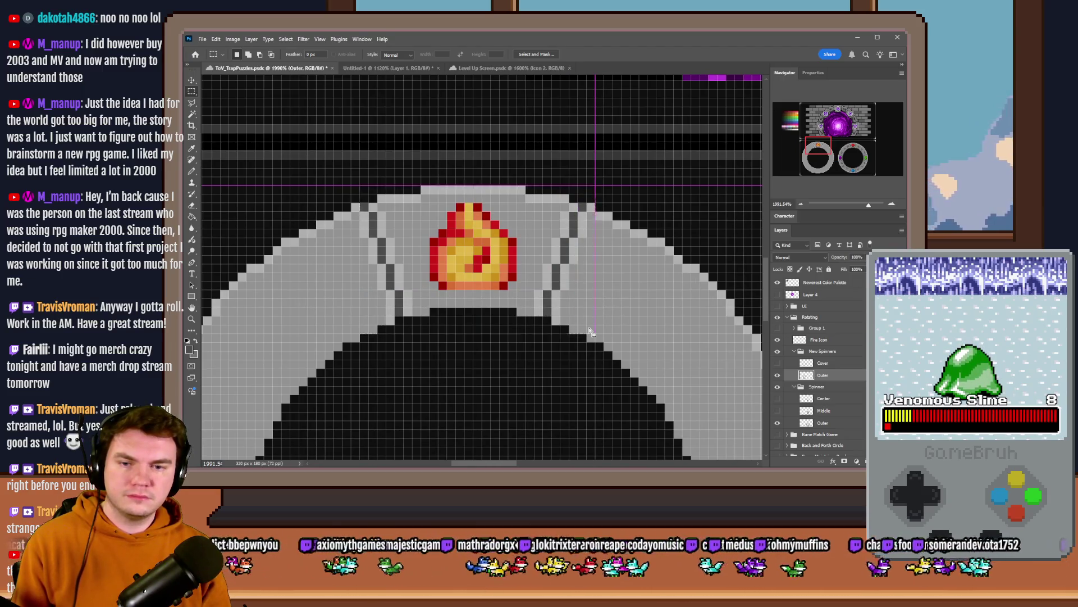
mouse_move(352, 186)
mouse_down()
mouse_move(381, 222)
mouse_move(397, 313)
mouse_move(381, 330)
mouse_up()
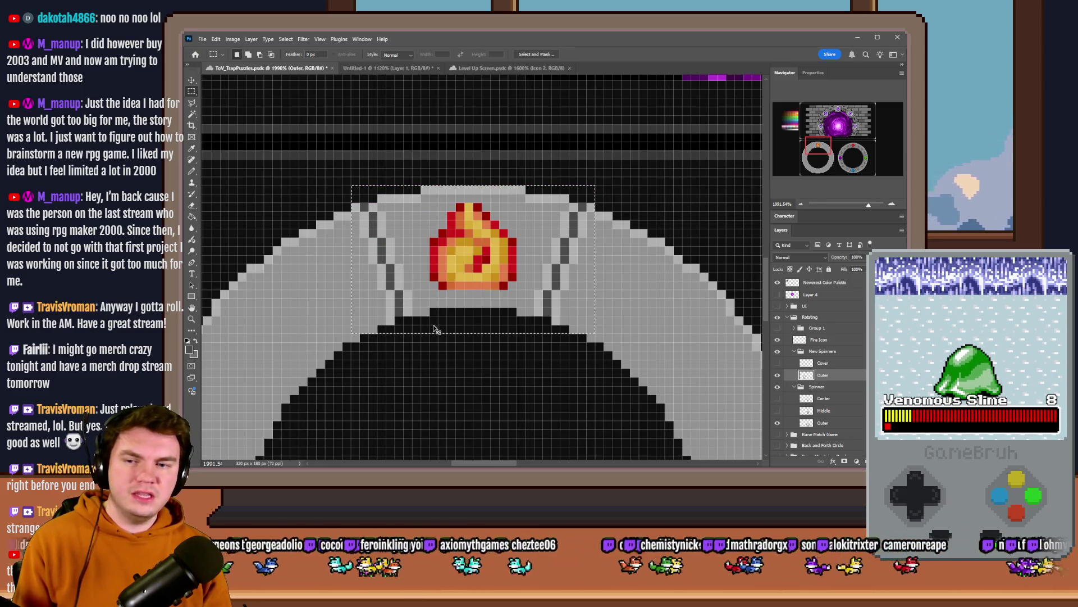
key(ctrl+j)
right_click(481, 257)
Step: Rotate the copied section 90° clockwise with Free Transform
click(534, 347)
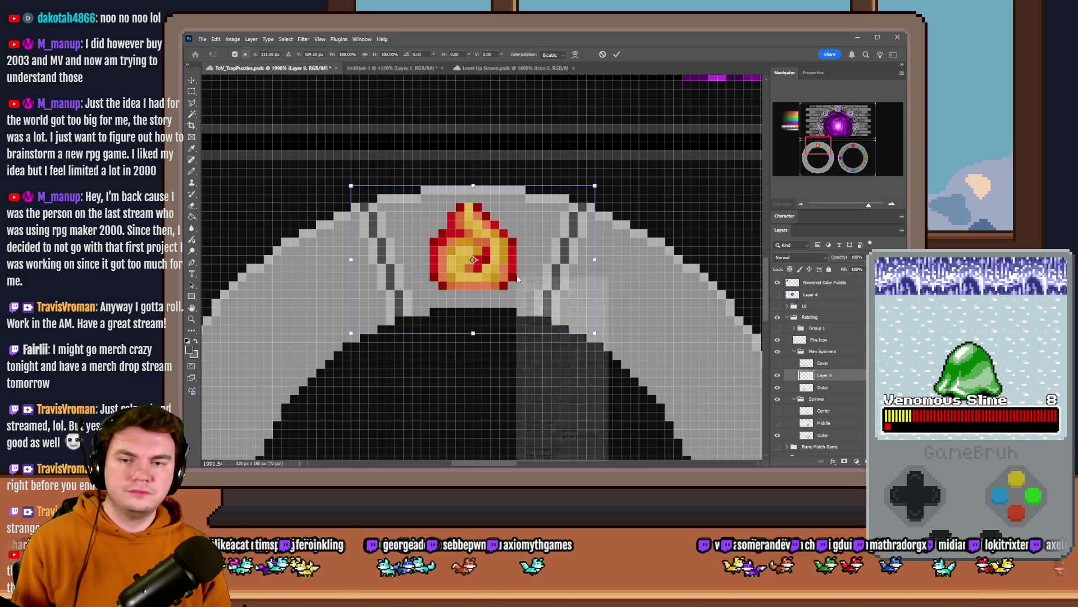
right_click(517, 360)
click(562, 428)
key(Return)
Step: Reselect the rotated section and nudge it right
key(m)
scroll(531, 337, down, 3)
mouse_move(403, 170)
mouse_down()
mouse_move(531, 337)
mouse_move(505, 343)
mouse_move(579, 328)
mouse_up()
scroll(506, 343, down, 1)
key(ctrl+Right)
key(ctrl+Right)
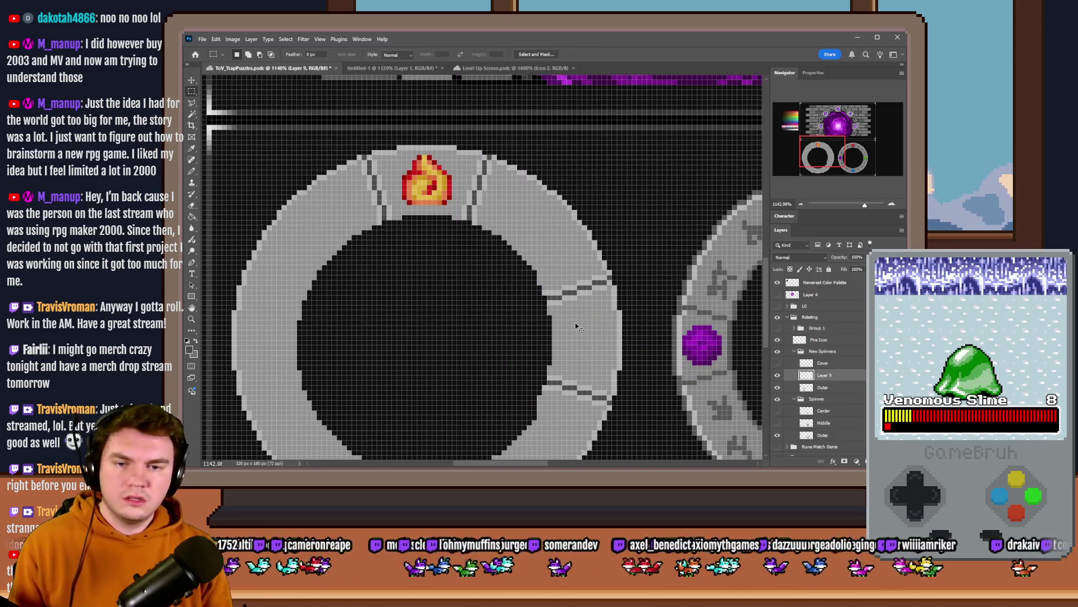
Step: Compare the copied section by toggling its visibility, then delete and restore it
click(778, 376)
click(778, 376)
click(779, 377)
click(779, 377)
click(779, 377)
click(778, 377)
click(779, 377)
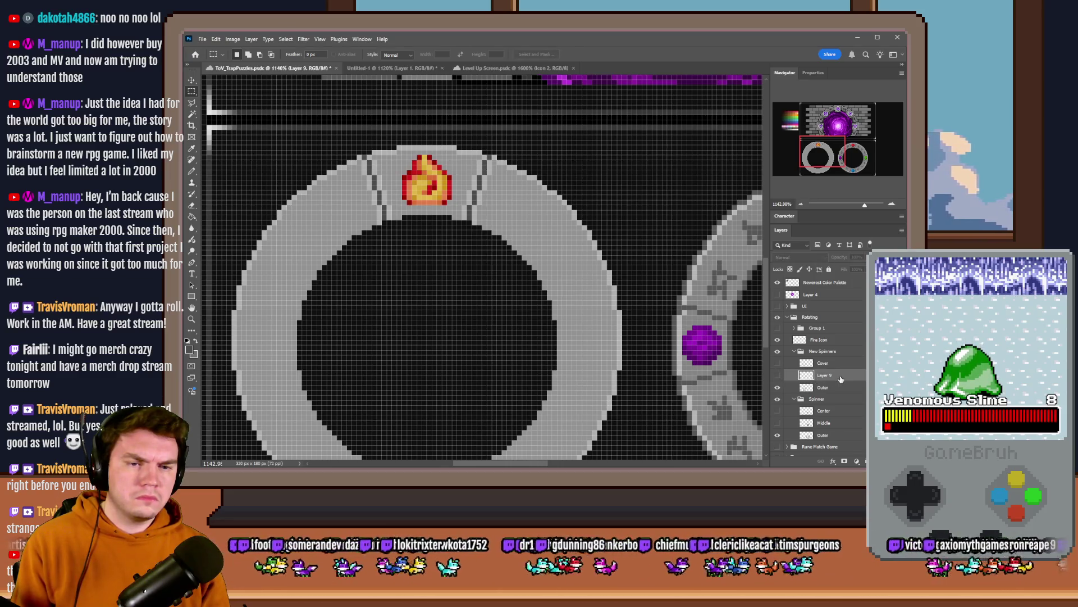
key(Delete)
key(ctrl+z)
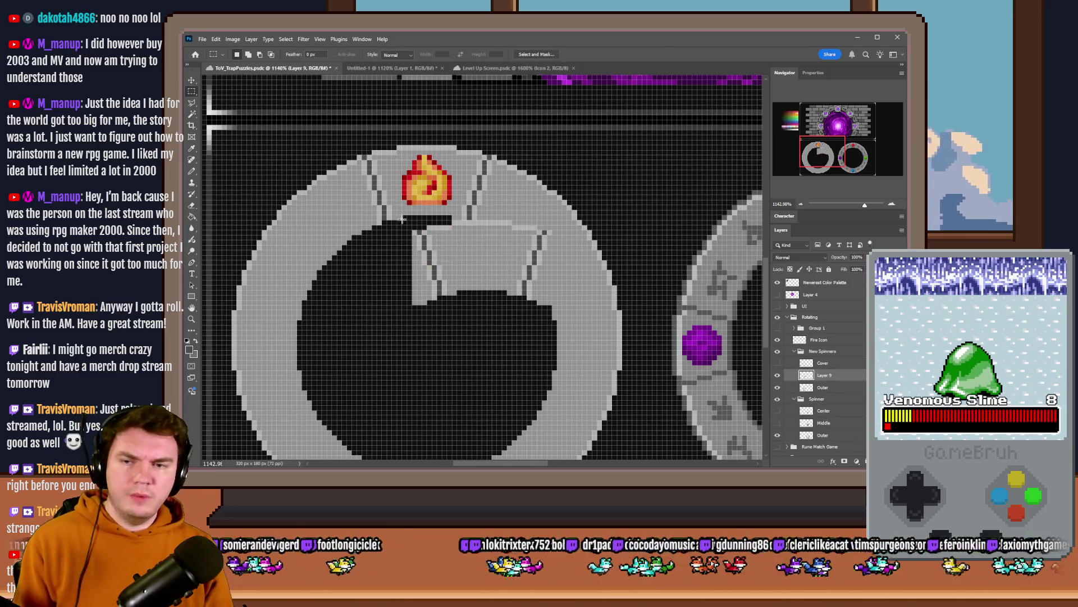
Step: Freely rotate the section around its centre and commit
right_click(502, 265)
click(522, 318)
mouse_move(522, 185)
mouse_down()
mouse_move(612, 263)
mouse_move(581, 217)
mouse_up()
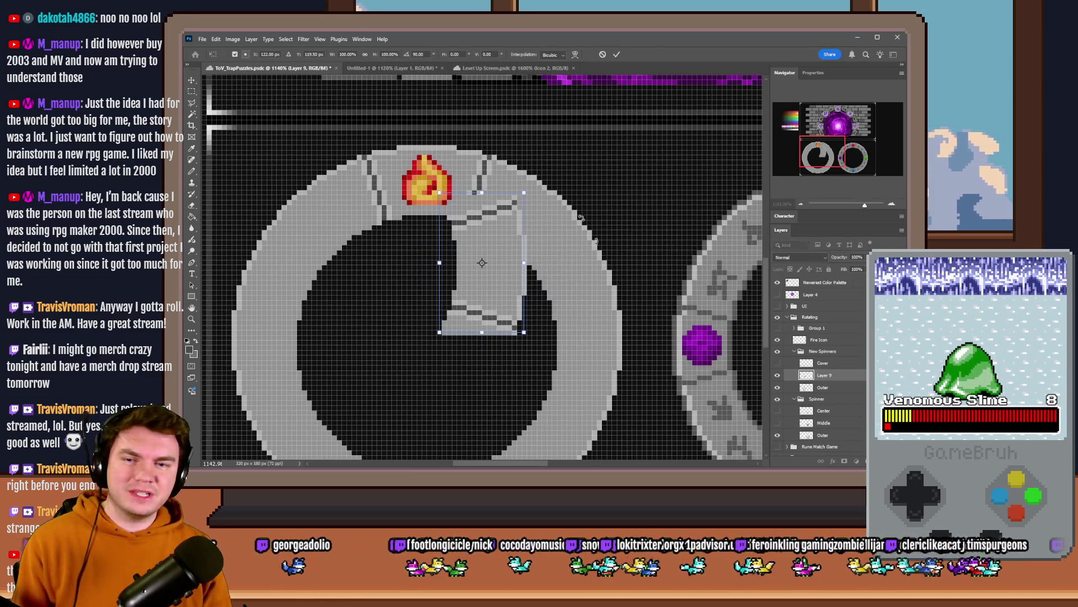
click(196, 90)
Step: Set Nearest Neighbor resampling, try rotating the section, then undo the off-angle rotation
key(ctrl+t)
right_click(457, 272)
click(483, 351)
click(552, 54)
click(551, 57)
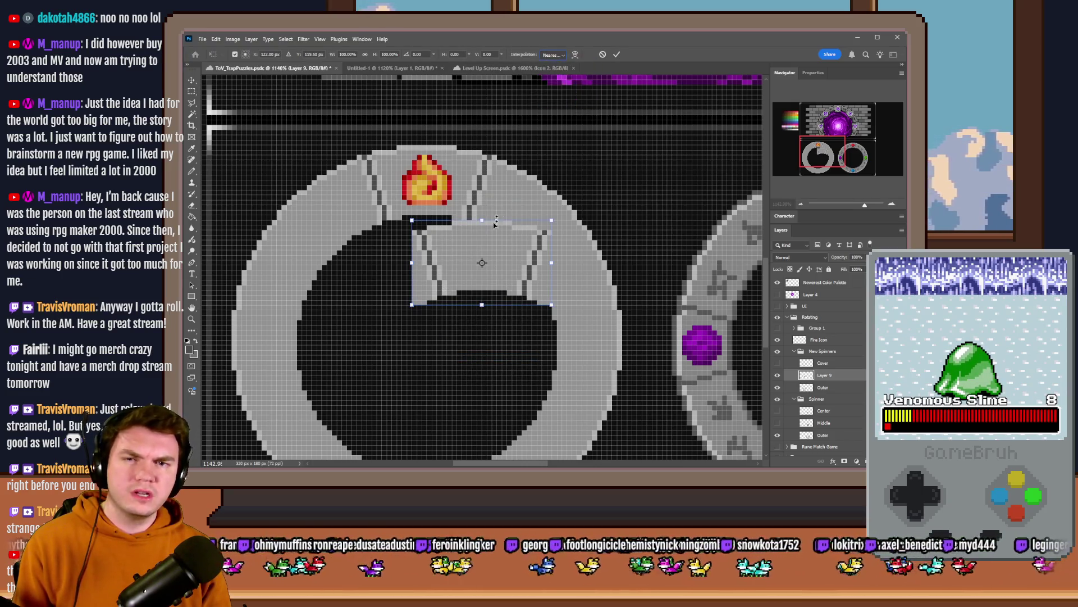
drag(489, 213, 537, 263)
click(191, 91)
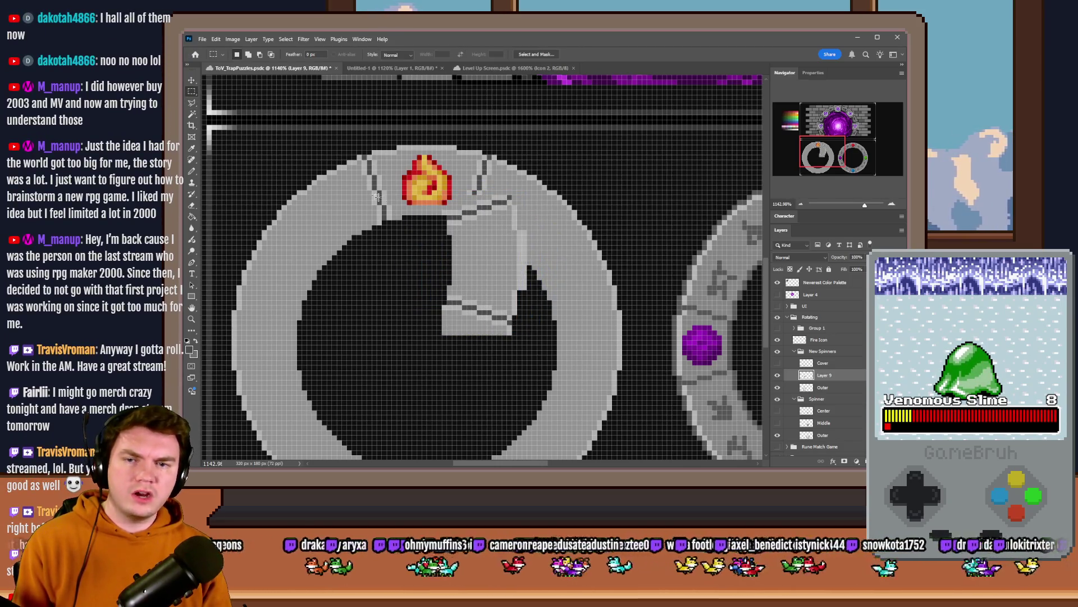
key(ctrl+z)
Step: Rotate the section 90° clockwise with Free Transform and commit
right_click(496, 265)
click(534, 350)
right_click(495, 243)
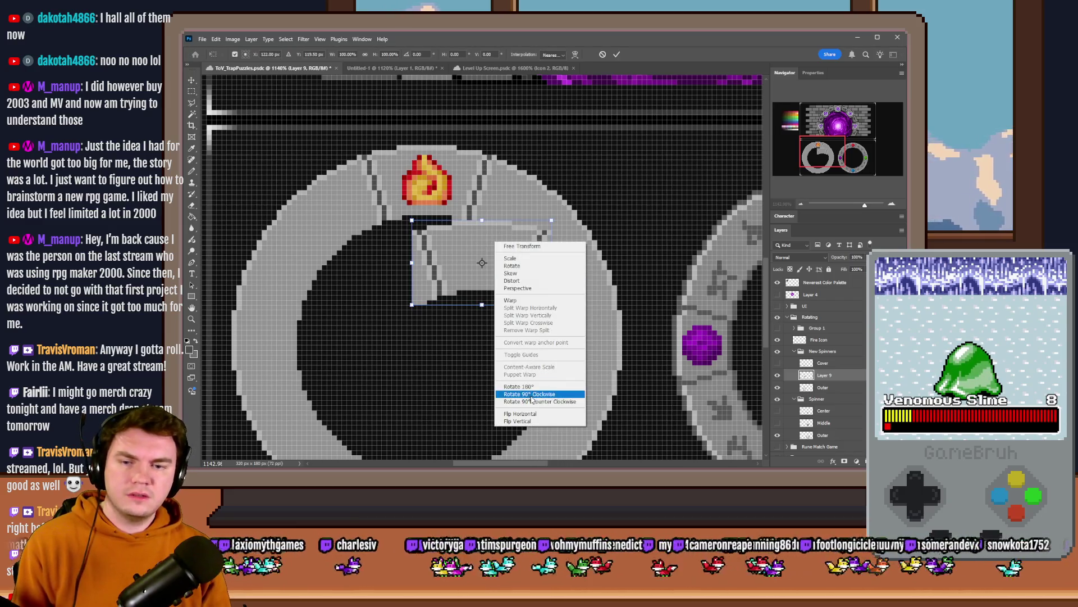
click(530, 394)
click(191, 91)
Step: Move the section onto the ring's right side, nudge it 1 px right, and check alignment
mouse_move(450, 238)
mouse_down()
mouse_move(436, 304)
mouse_move(584, 302)
mouse_move(569, 312)
mouse_up()
key(Right)
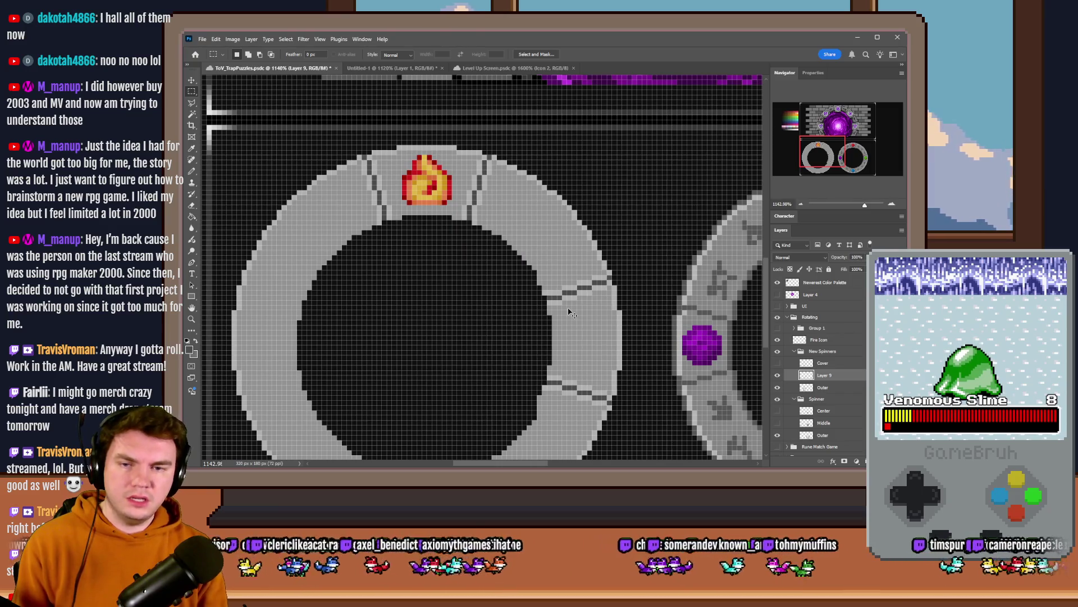
click(777, 375)
click(778, 375)
click(778, 375)
click(779, 378)
click(778, 376)
click(778, 376)
mouse_move(517, 265)
mouse_down()
mouse_move(590, 385)
mouse_move(562, 410)
mouse_up()
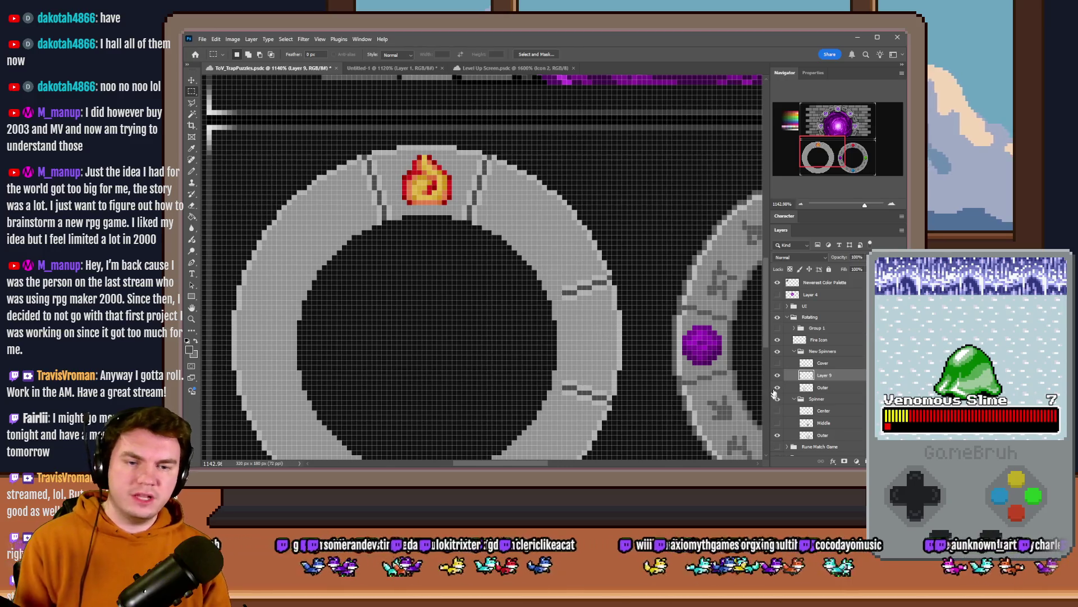
Step: Touch up a few dark-grey pixels on the right-side section with the Pencil
click(778, 376)
click(778, 376)
click(230, 204)
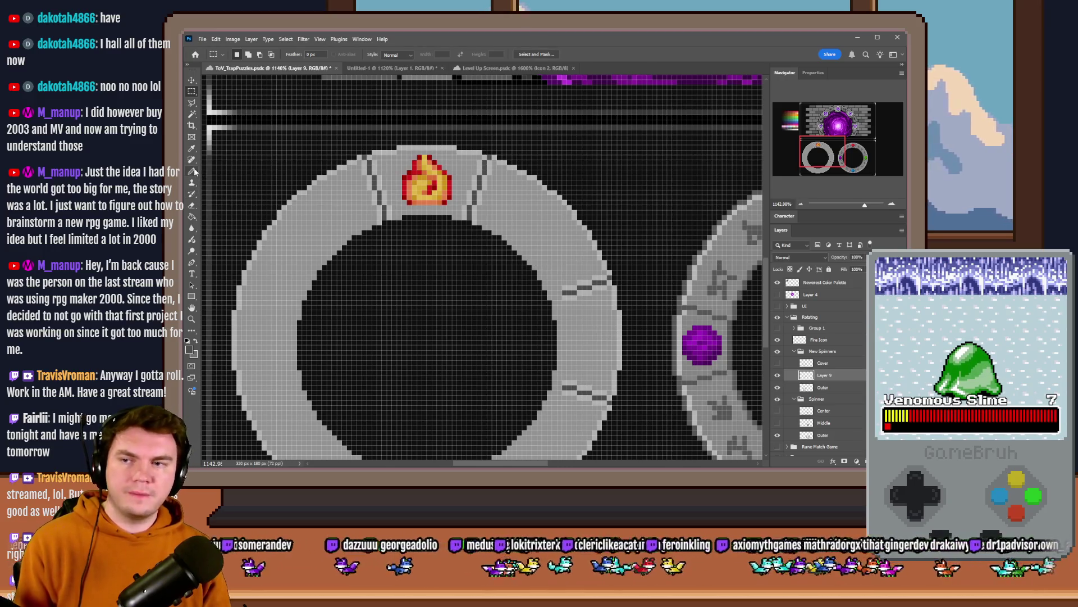
click(191, 171)
scroll(589, 297, up, 3)
scroll(545, 277, up, 2)
drag(539, 281, 525, 281)
scroll(553, 383, down, 3)
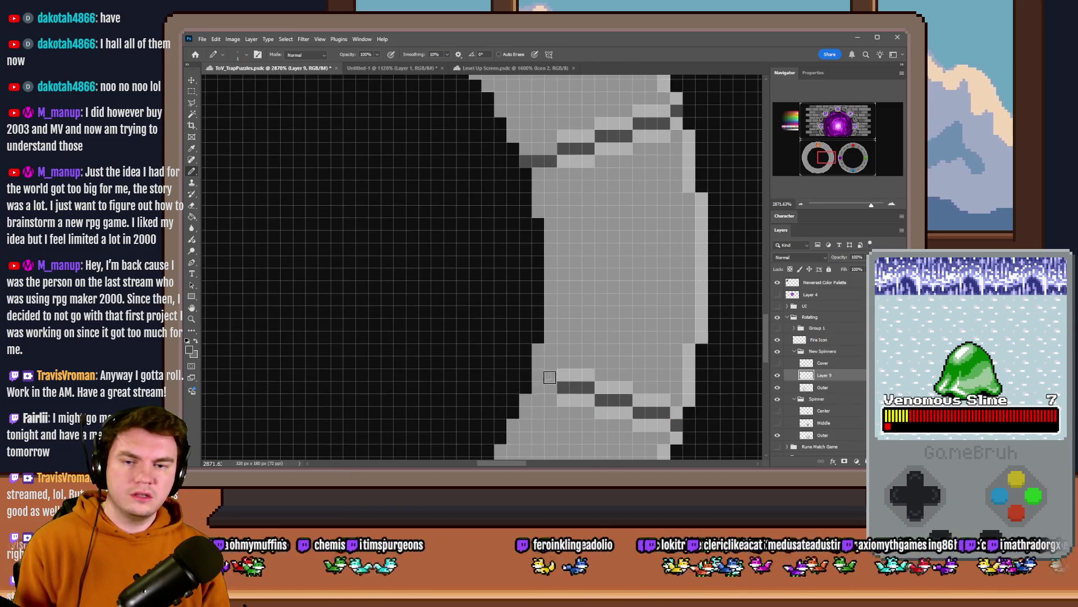
scroll(550, 377, down, 2)
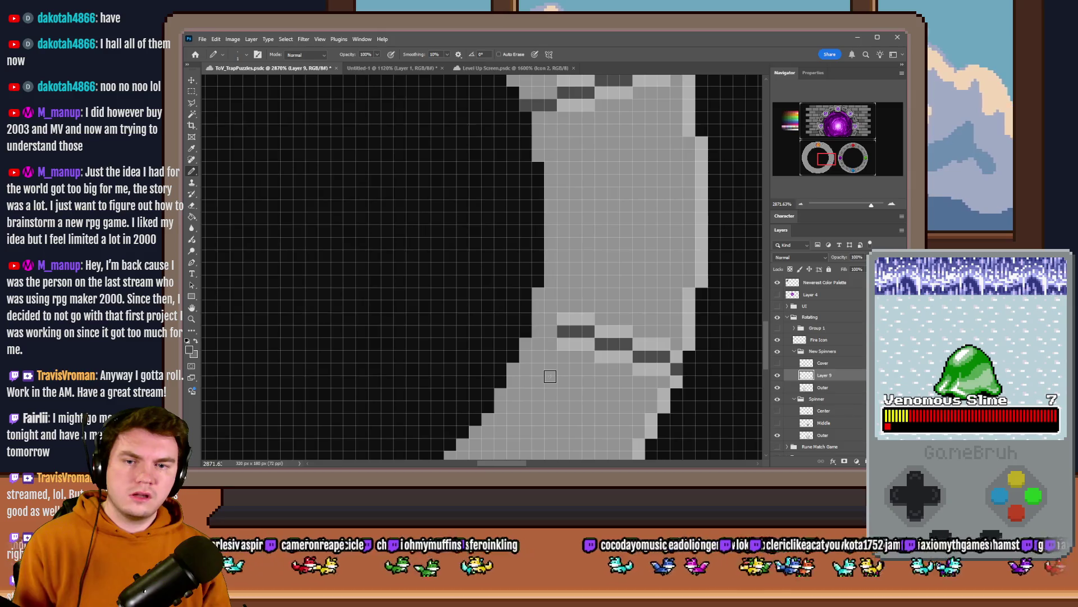
scroll(550, 376, down, 3)
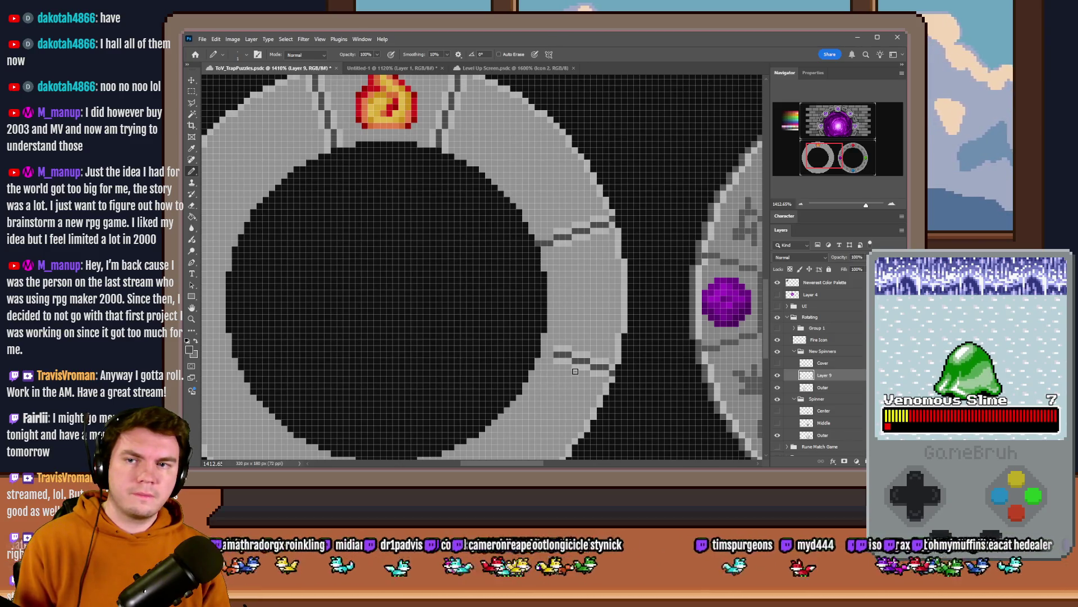
scroll(575, 371, down, 2)
scroll(466, 290, up, 1)
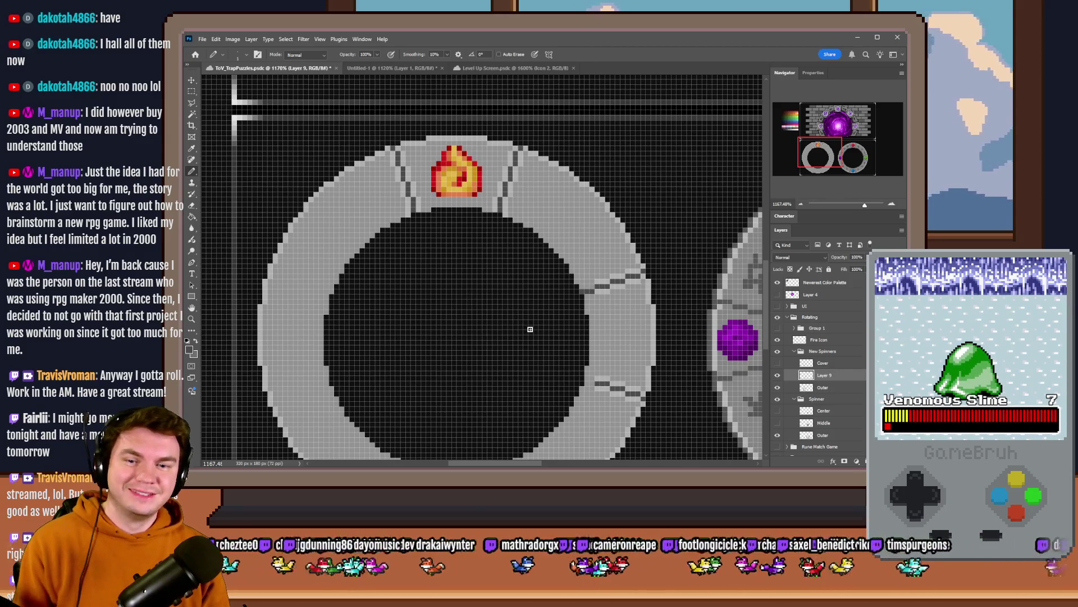
scroll(533, 328, down, 2)
scroll(538, 328, up, 1)
Step: Merge the section down into Outer and return to the Rectangular Marquee
key(ctrl+e)
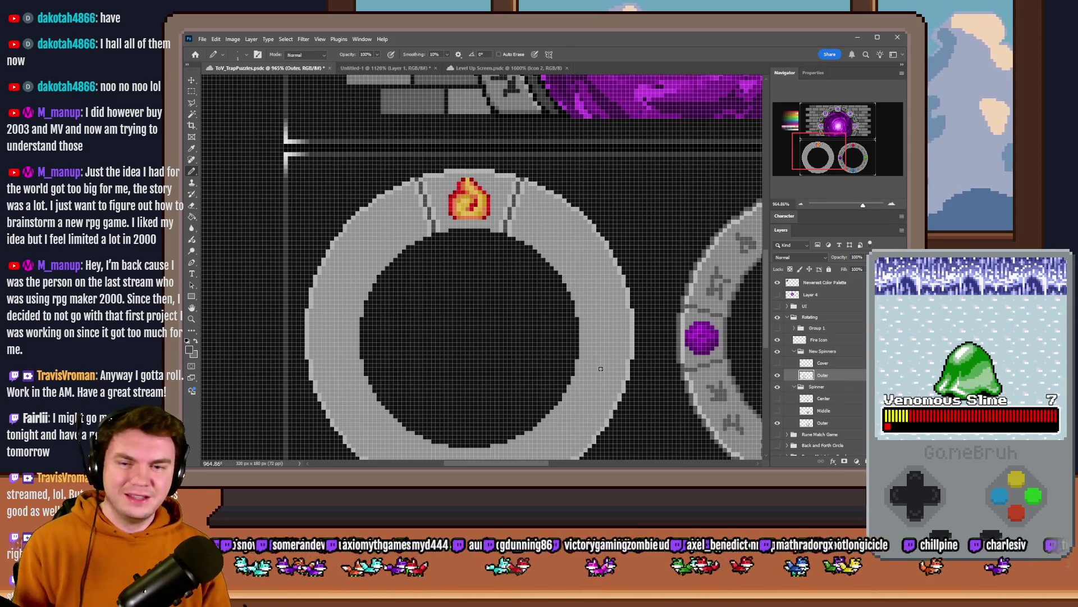
click(191, 92)
scroll(477, 313, up, 3)
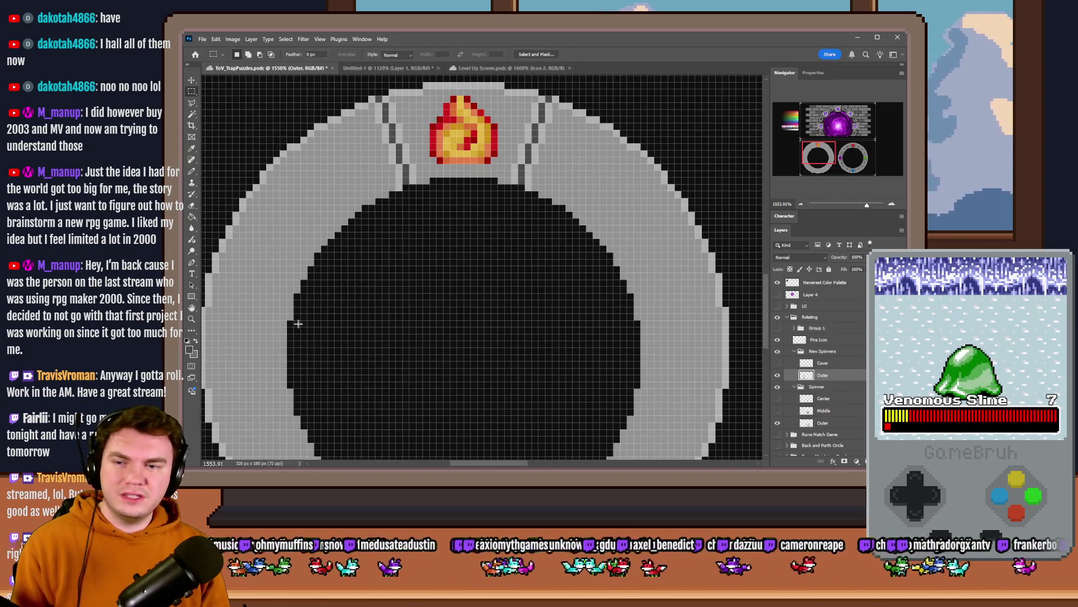
Step: Try strip and elliptical selections across the ring, then deselect
mouse_move(292, 323)
mouse_down()
mouse_move(641, 355)
mouse_move(638, 384)
mouse_up()
mouse_move(430, 175)
mouse_down()
mouse_move(472, 247)
mouse_move(531, 458)
mouse_move(505, 389)
mouse_move(513, 397)
mouse_move(498, 419)
mouse_up()
click(380, 206)
scroll(381, 206, up, 1)
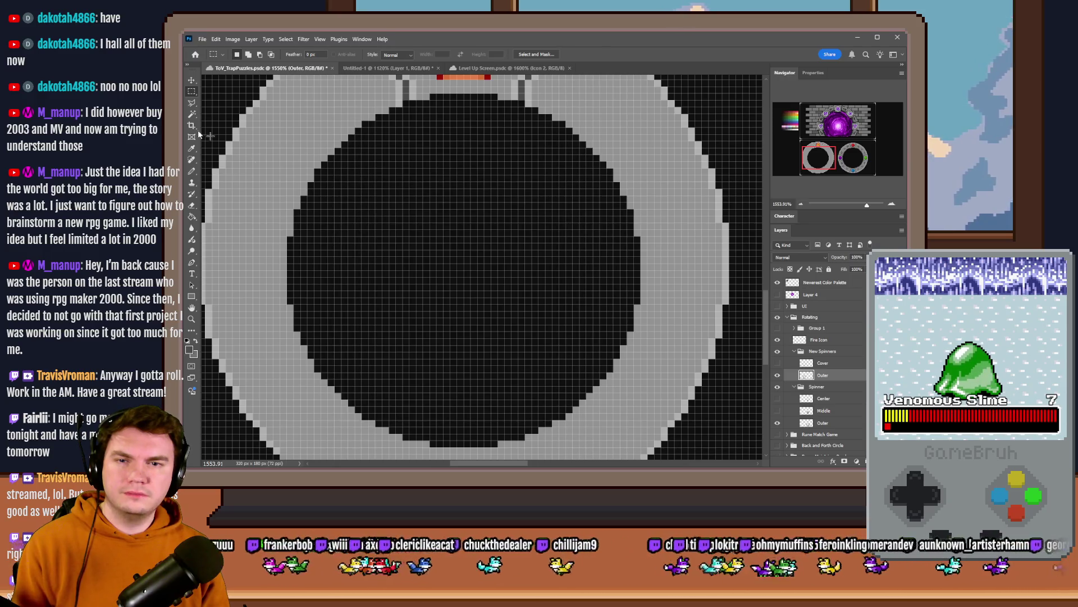
right_click(191, 91)
click(235, 100)
scroll(488, 187, up, 1)
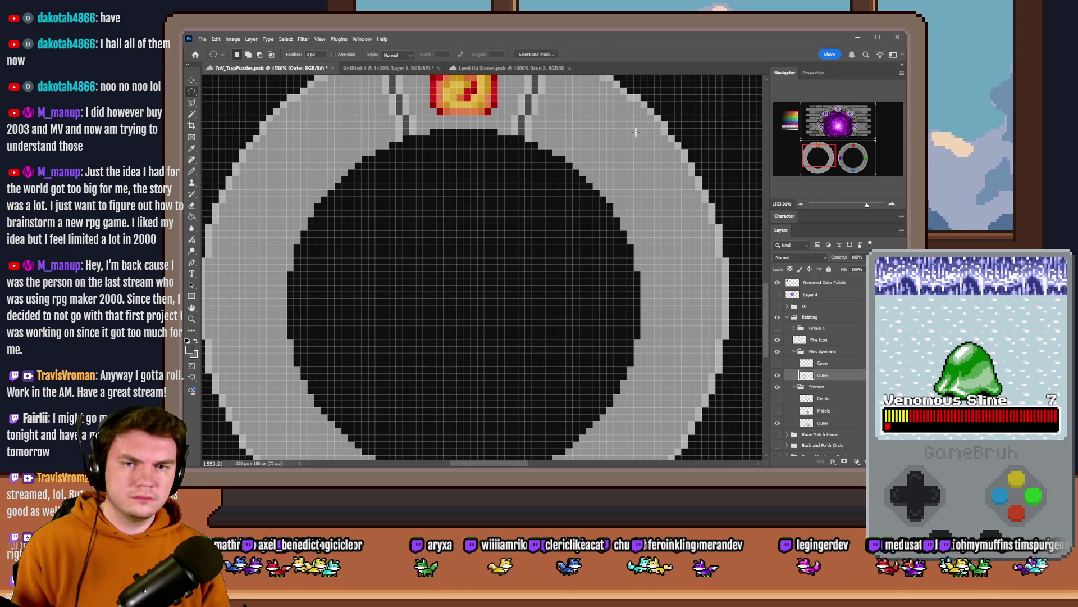
mouse_move(634, 134)
mouse_down()
mouse_move(325, 349)
mouse_move(237, 442)
mouse_move(272, 353)
mouse_move(260, 415)
mouse_move(248, 410)
mouse_up()
click(305, 404)
scroll(308, 382, down, 3)
scroll(311, 360, up, 1)
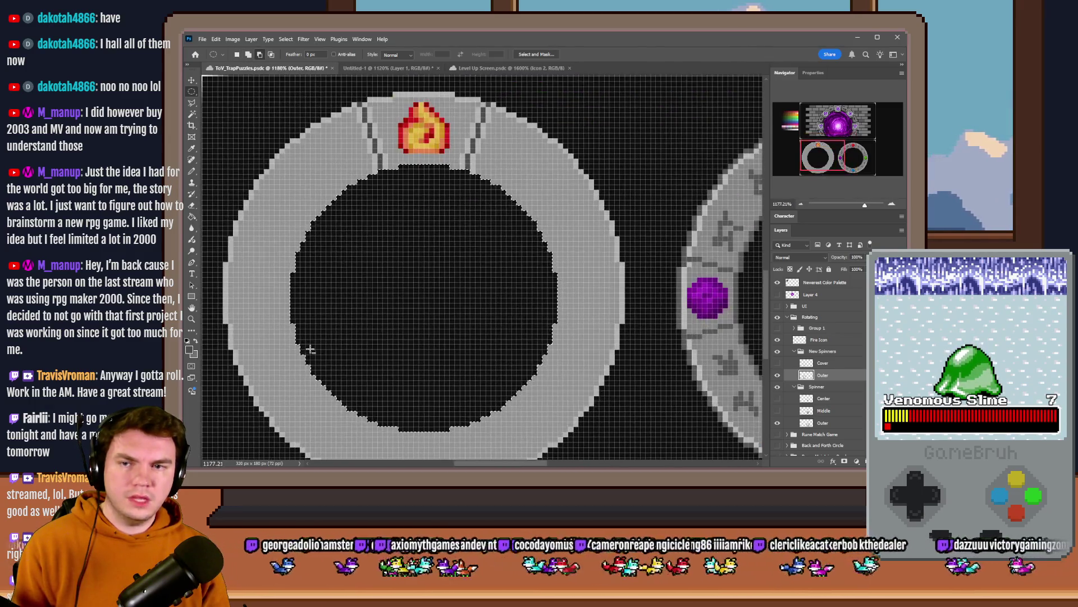
key(ctrl+d)
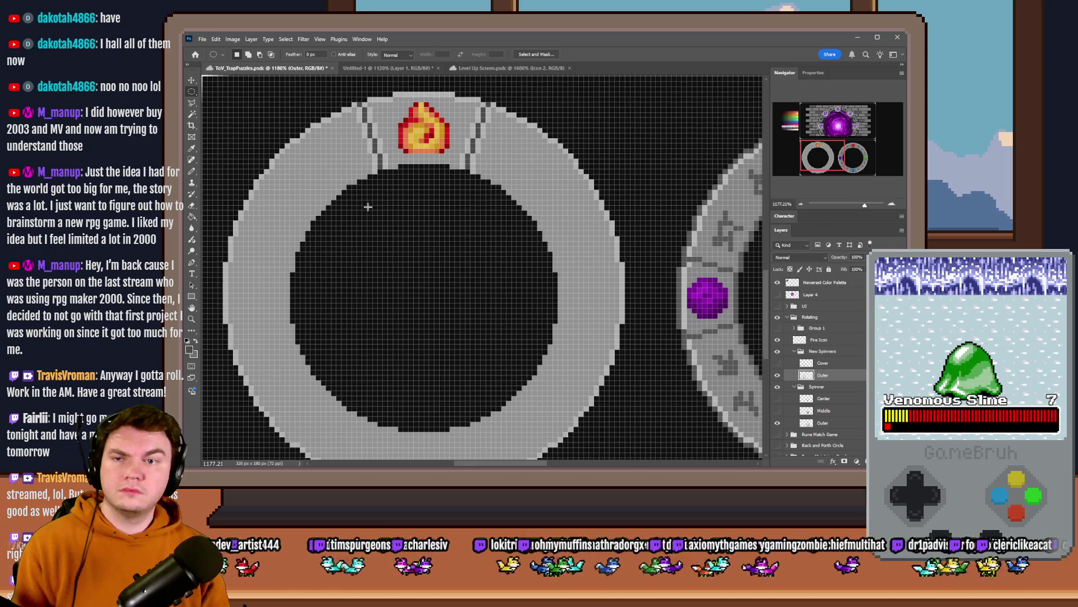
Step: Copy the top ring section around the flame onto its own layer
scroll(368, 207, up, 1)
right_click(191, 91)
click(225, 91)
scroll(500, 111, up, 2)
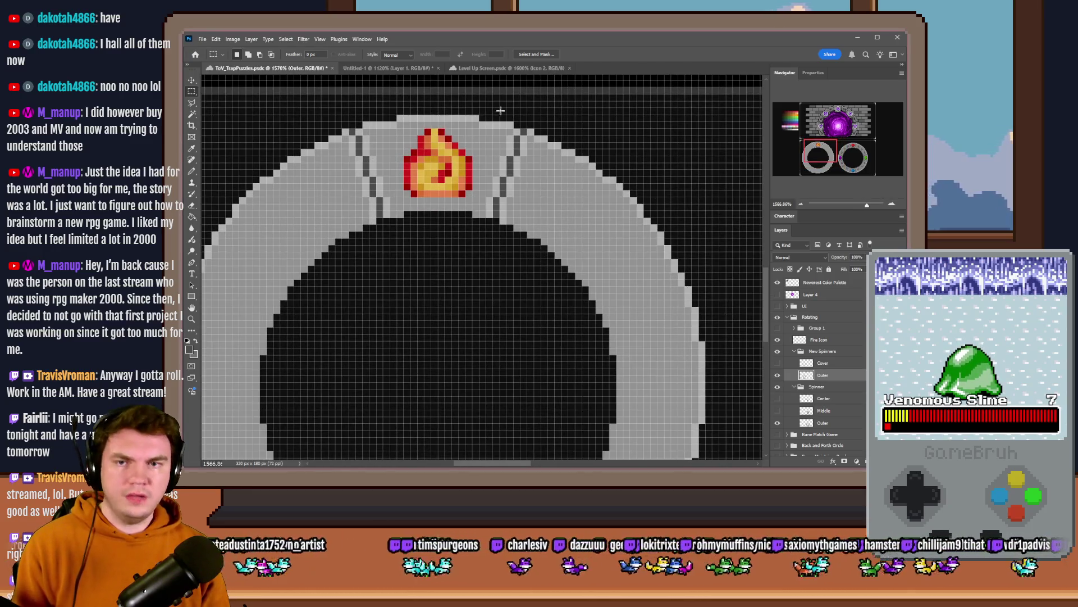
drag(525, 115, 495, 162)
mouse_move(532, 118)
mouse_down()
mouse_move(447, 151)
mouse_move(346, 222)
mouse_up()
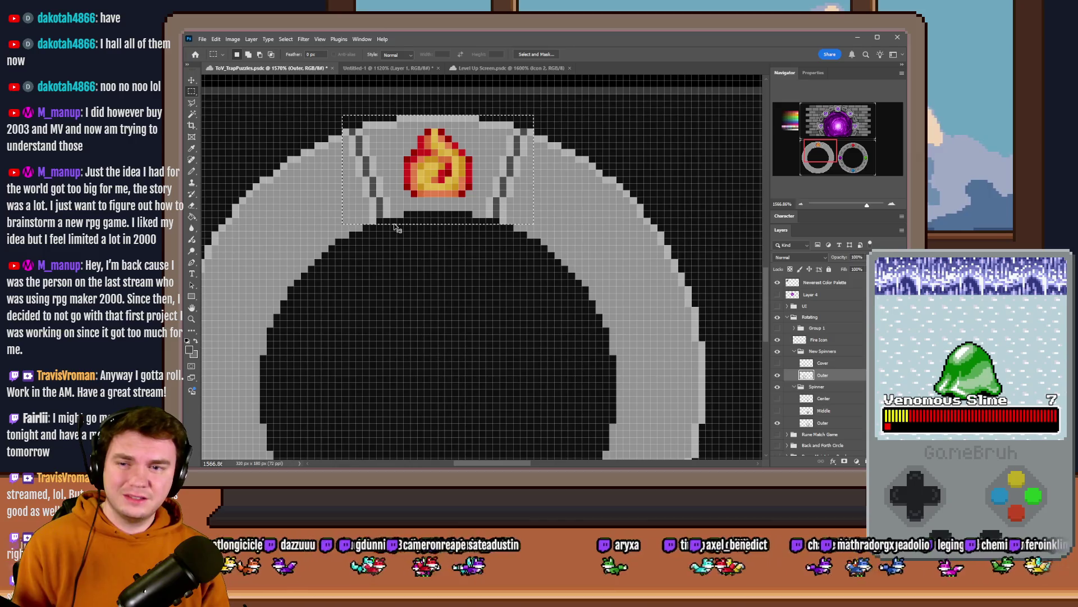
key(ctrl+j)
Step: Rotate the copy a quarter turn, then undo it and delete the copied layer
right_click(421, 187)
click(435, 270)
mouse_move(451, 102)
mouse_down()
mouse_move(570, 141)
mouse_move(601, 181)
mouse_up()
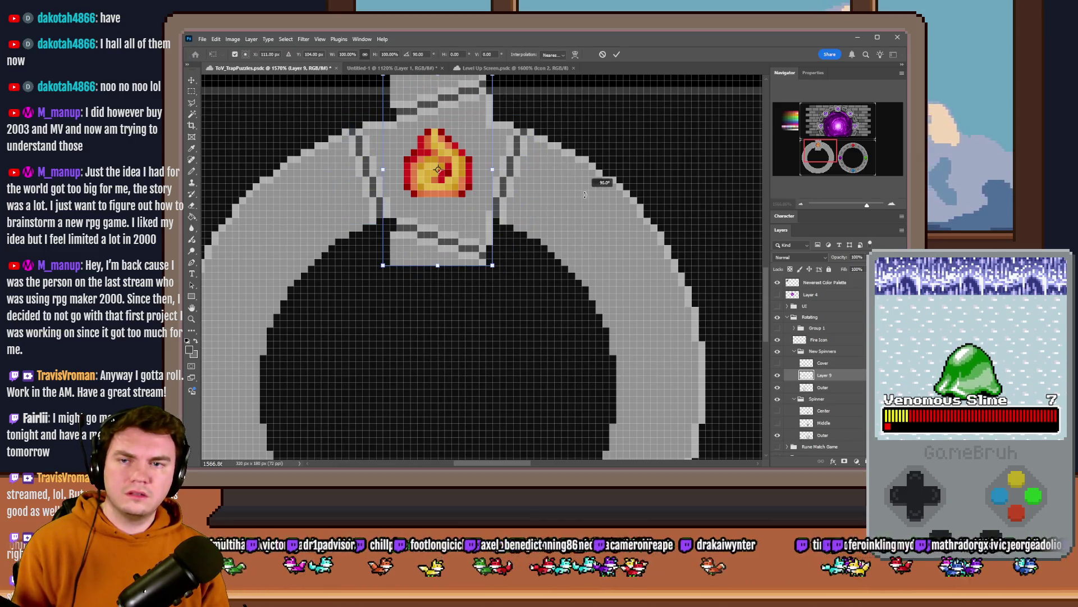
click(194, 94)
key(ctrl+z)
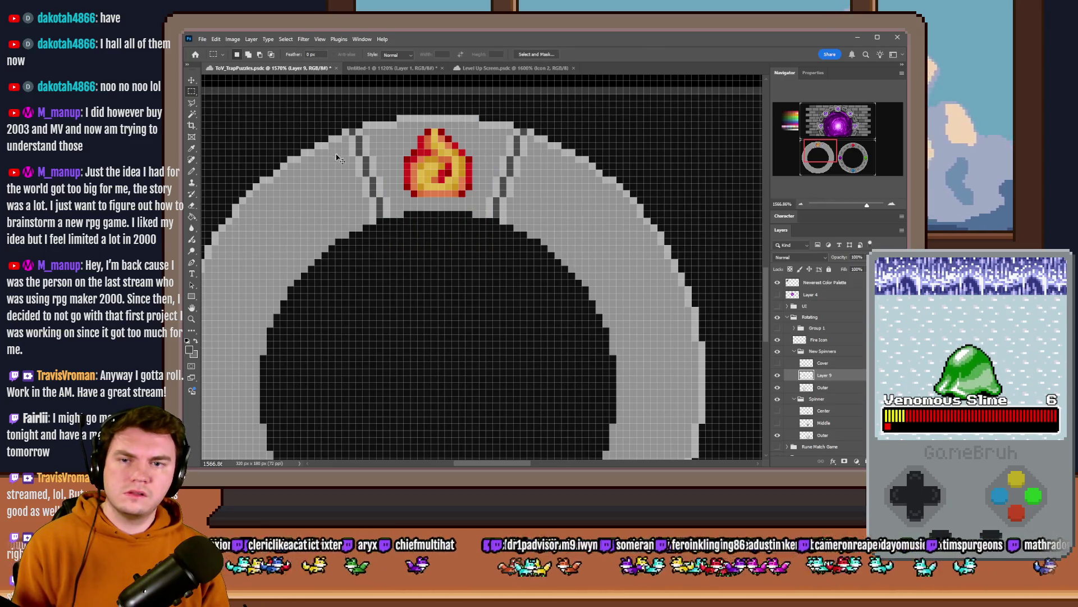
key(Delete)
Step: Marquee the ring's top banded segment and copy it to a new Layer 9
drag(342, 115, 534, 225)
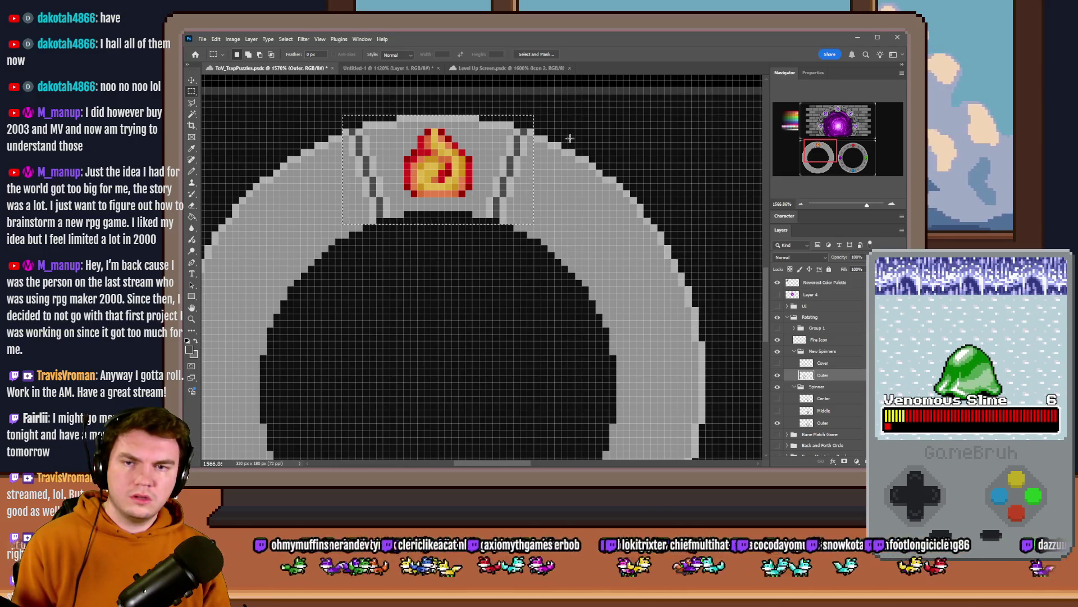
scroll(593, 168, down, 3)
mouse_move(654, 139)
mouse_down()
mouse_move(482, 239)
mouse_move(325, 257)
mouse_move(320, 273)
mouse_move(340, 287)
mouse_up()
key(ctrl+j)
right_click(405, 264)
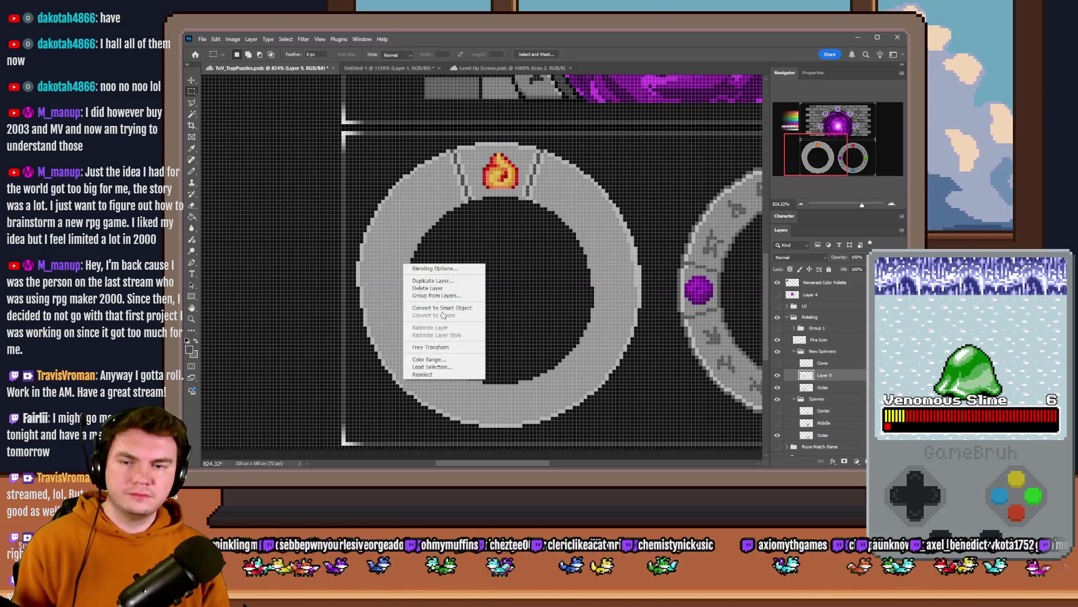
Step: Flip the copied segment vertically and move it down to the ring's bottom
right_click(444, 341)
right_click(421, 205)
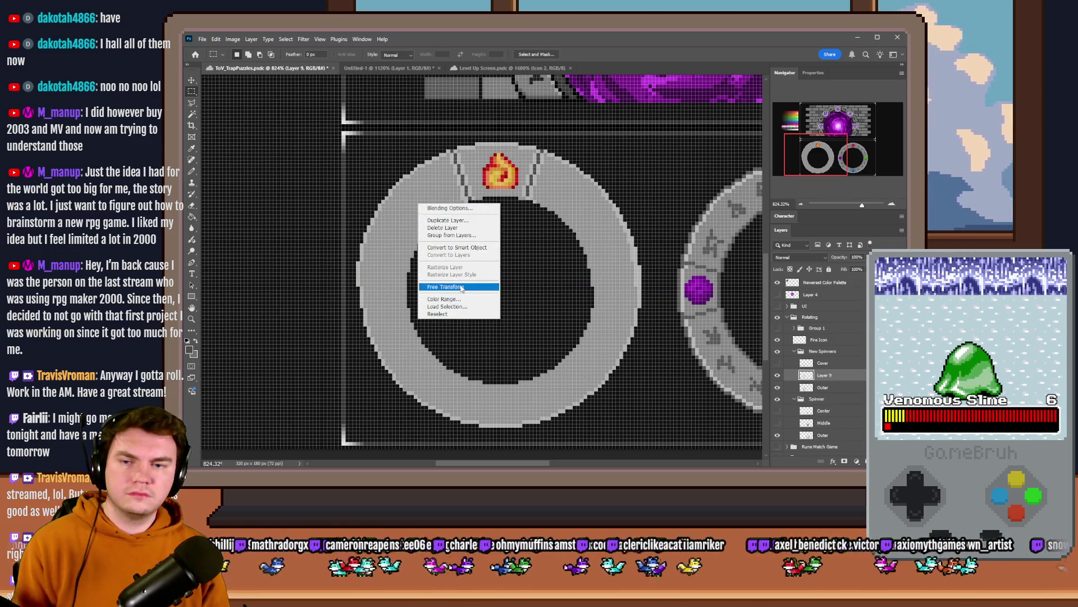
click(432, 287)
right_click(458, 220)
click(478, 397)
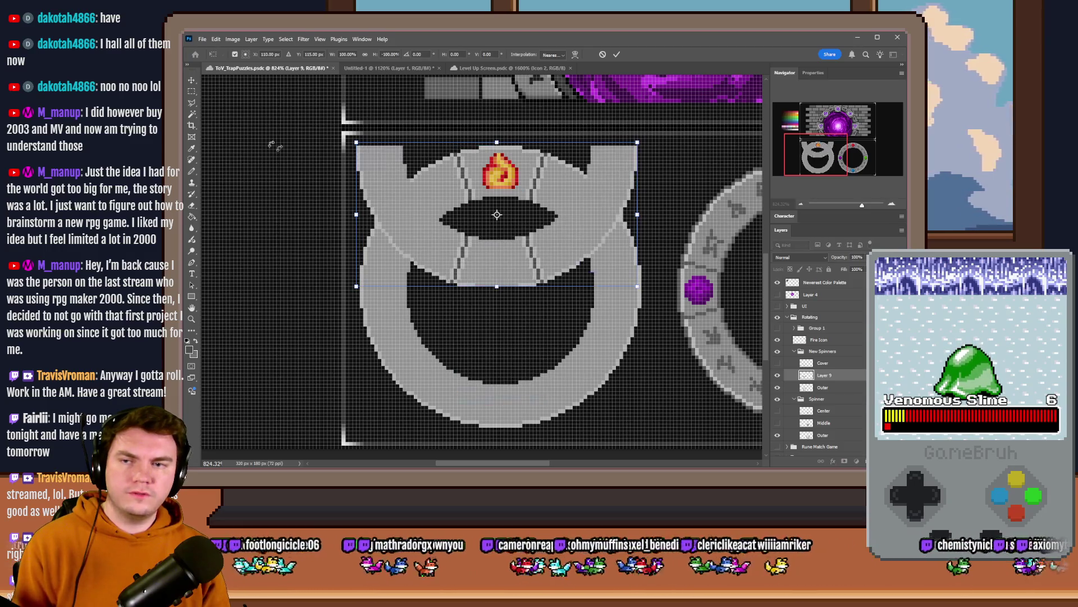
click(192, 91)
drag(447, 187, 448, 366)
Step: Check the bottom segment's fit with visibility toggles and 1-px up/down nudges
click(779, 376)
click(779, 377)
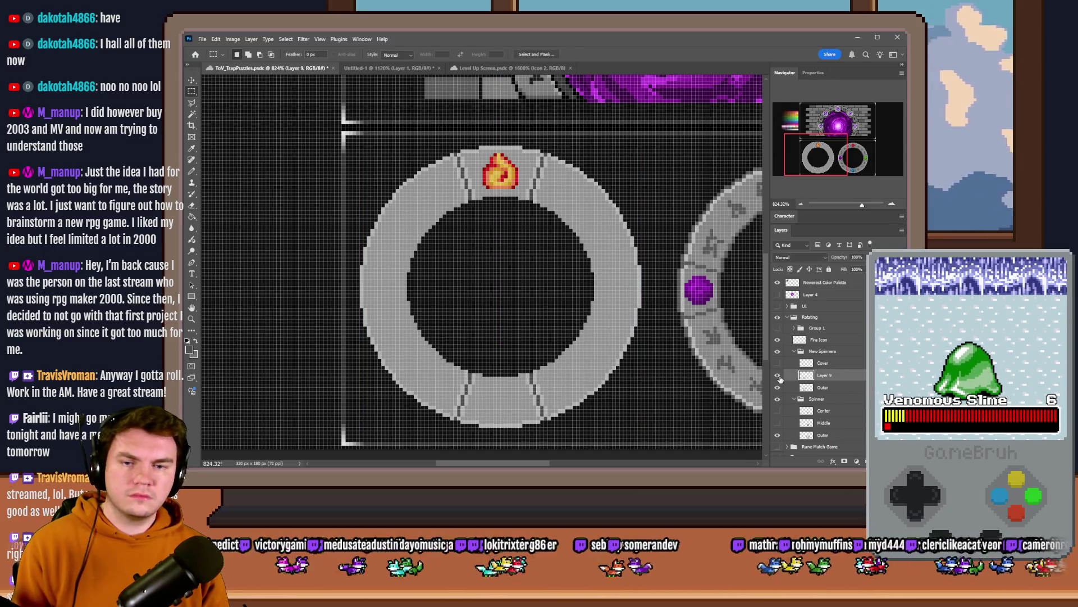
click(778, 376)
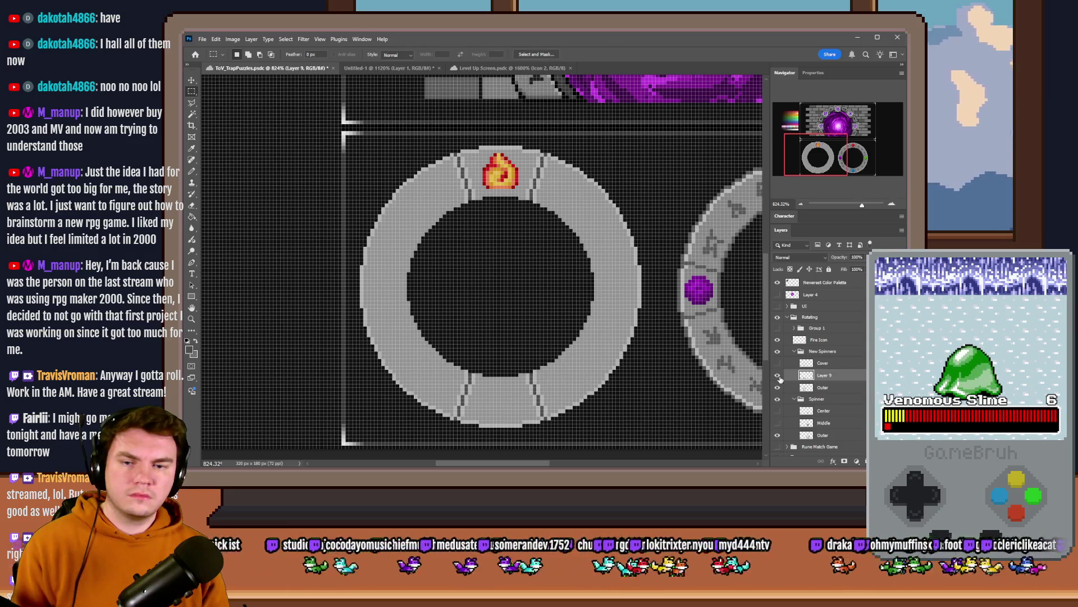
key(ctrl+Down)
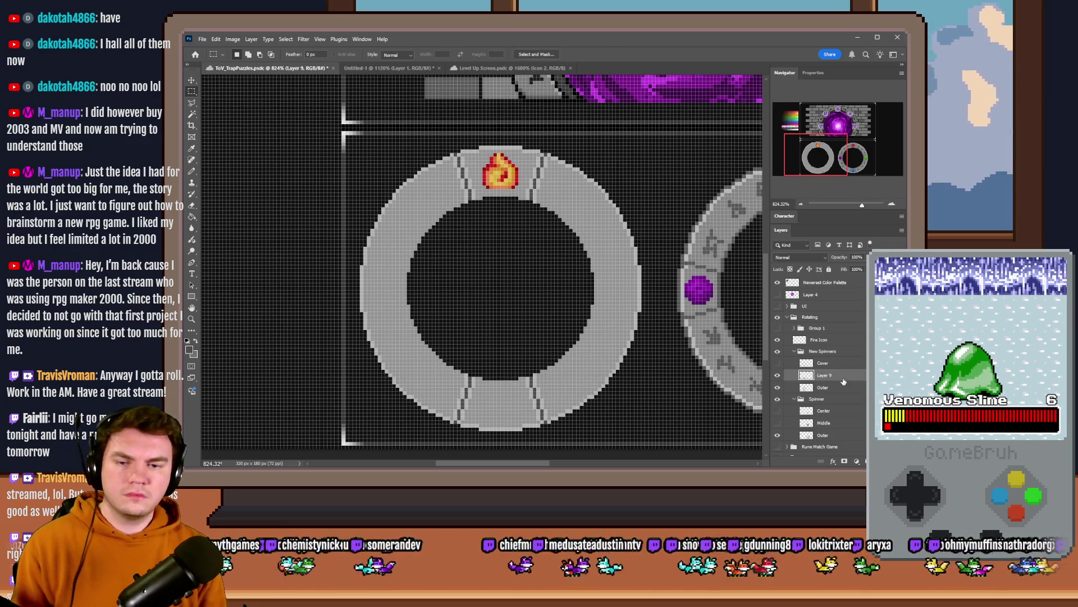
key(ctrl+Up)
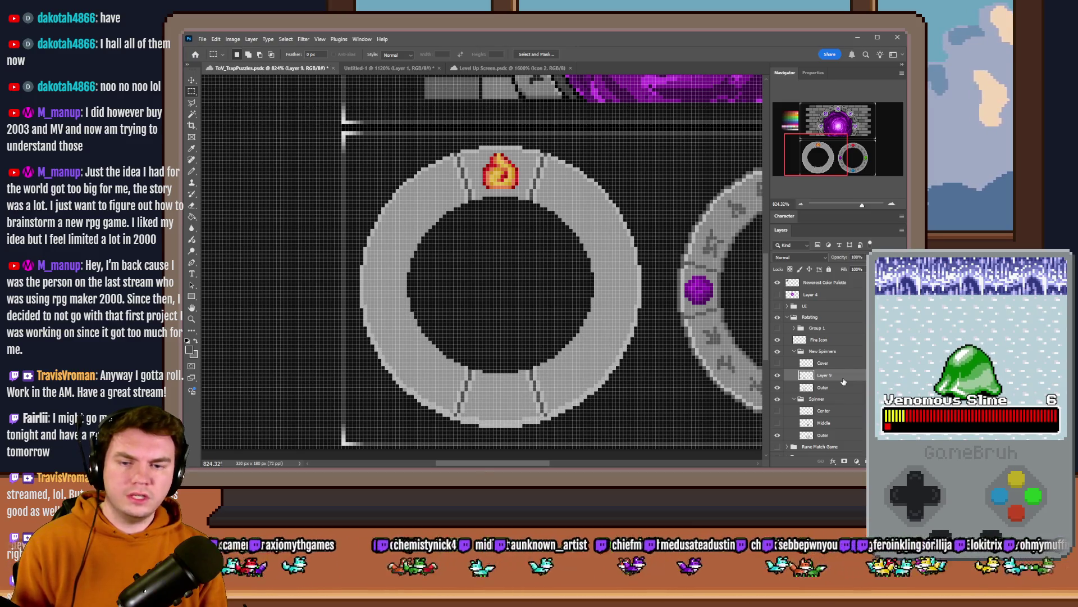
key(ctrl+Down)
click(778, 376)
click(778, 376)
click(779, 376)
click(778, 377)
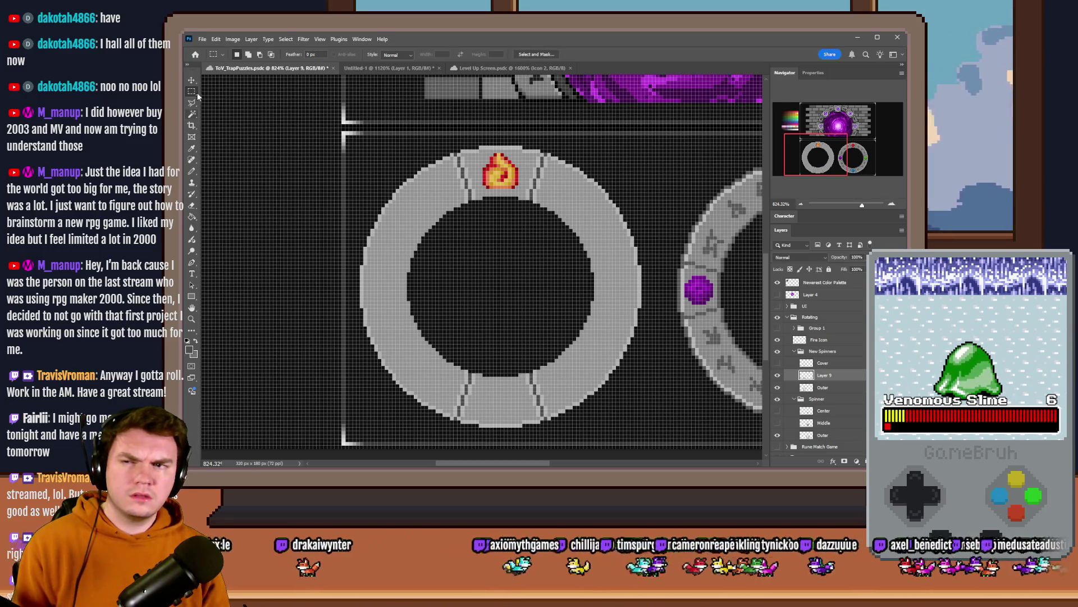
Step: Measure small ring areas with marquee selections and toggle Layer 9 to compare
scroll(466, 283, up, 3)
drag(490, 143, 541, 180)
drag(369, 265, 395, 305)
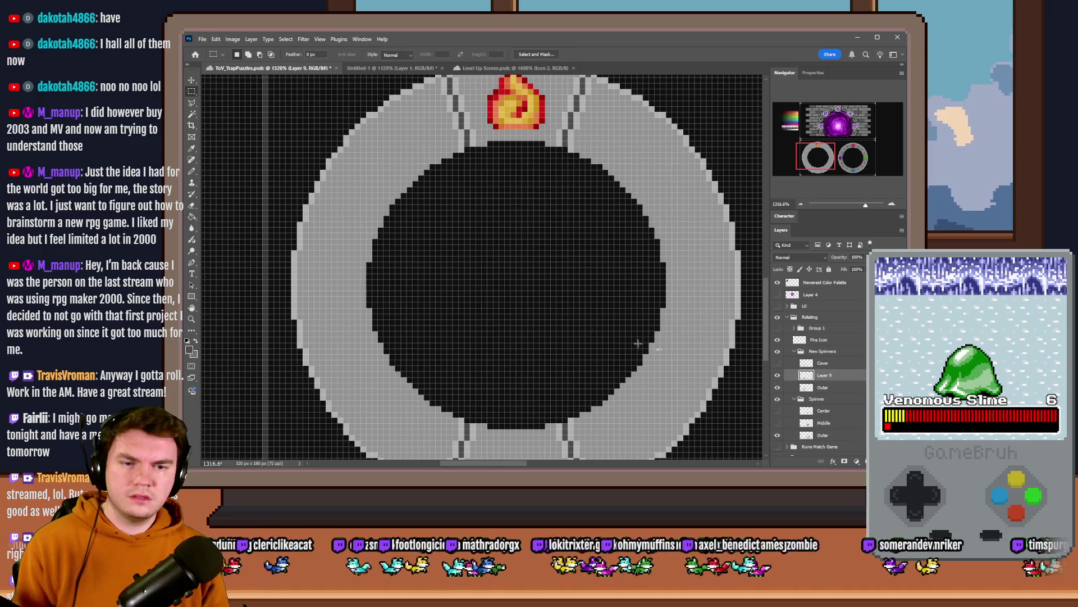
click(777, 375)
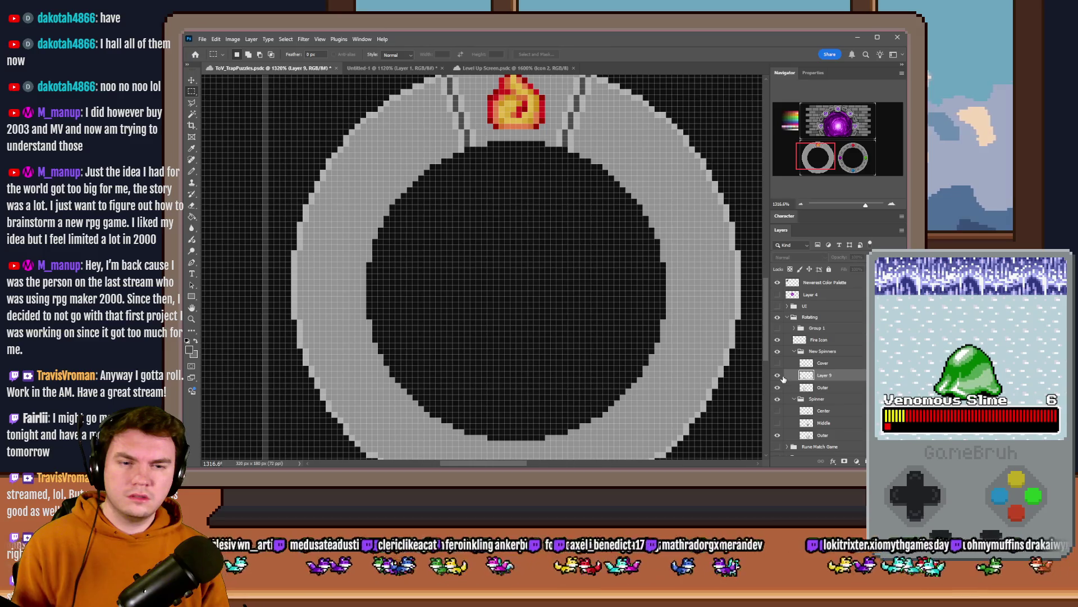
click(780, 376)
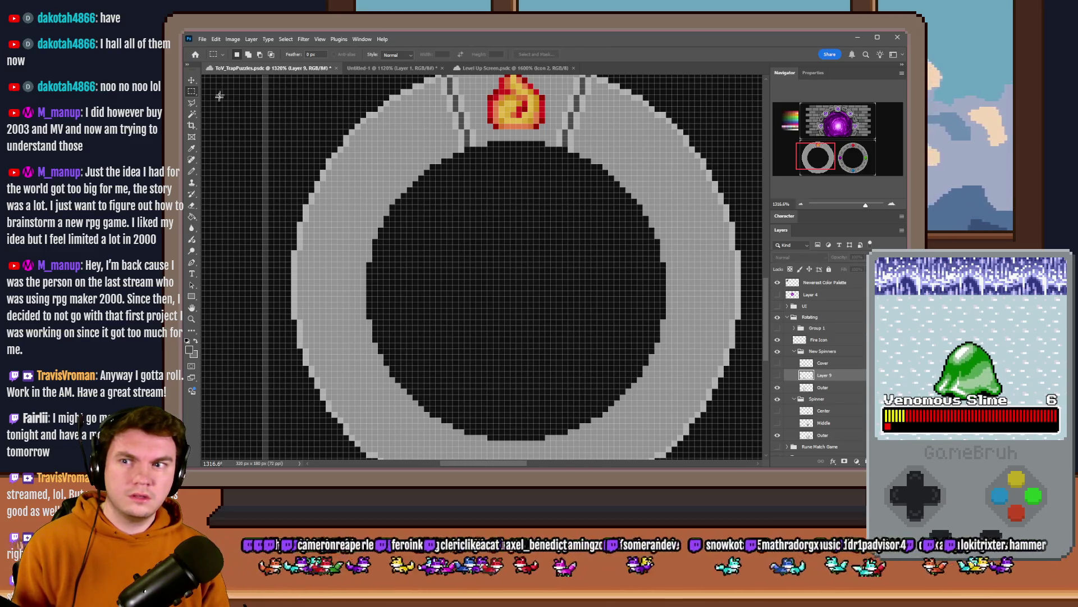
scroll(479, 193, down, 3)
mouse_move(447, 131)
mouse_down()
mouse_move(522, 236)
mouse_move(578, 388)
mouse_move(393, 215)
mouse_move(279, 139)
mouse_move(284, 121)
mouse_move(277, 127)
mouse_up()
key(ctrl+d)
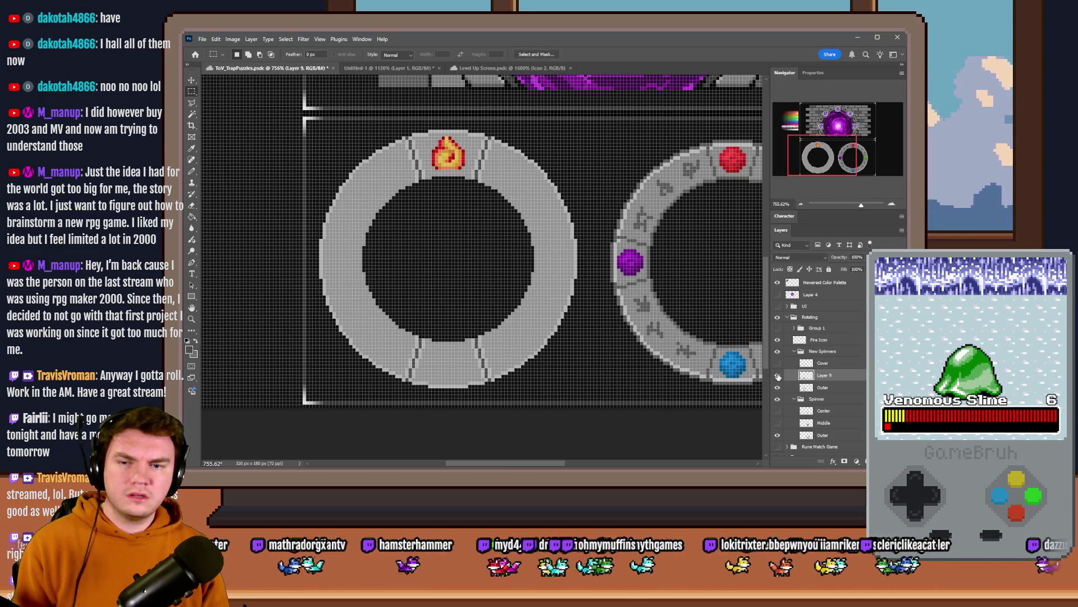
Step: Measure around the fire icon, deselect, and merge Layer 9 down into Outer
scroll(433, 309, up, 3)
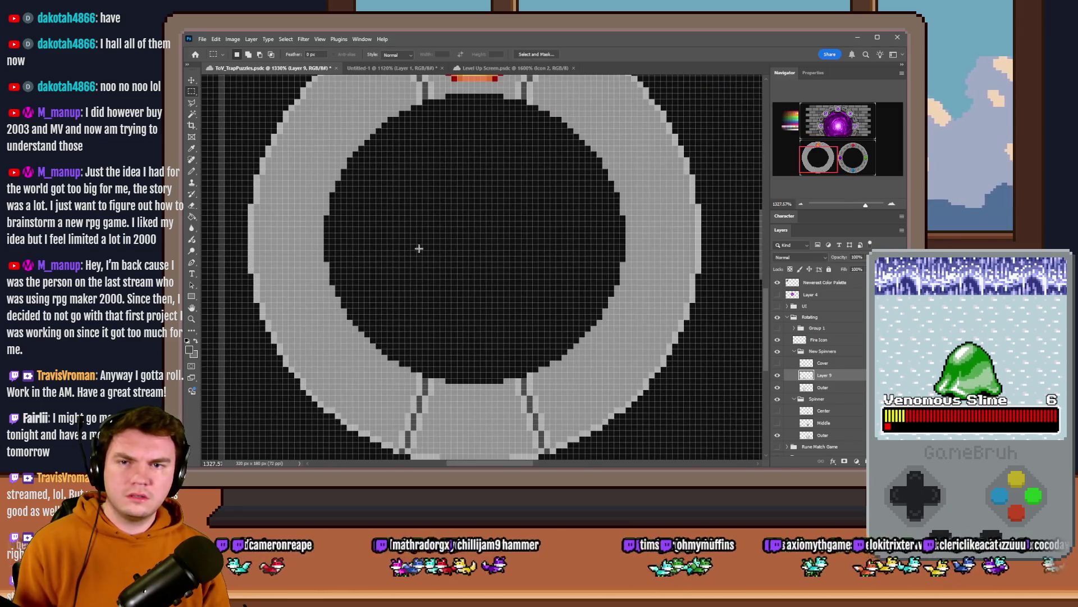
scroll(419, 243, up, 1)
mouse_move(419, 120)
mouse_down()
mouse_move(534, 113)
mouse_move(516, 393)
mouse_up()
scroll(517, 137, down, 1)
click(515, 348)
scroll(515, 347, down, 1)
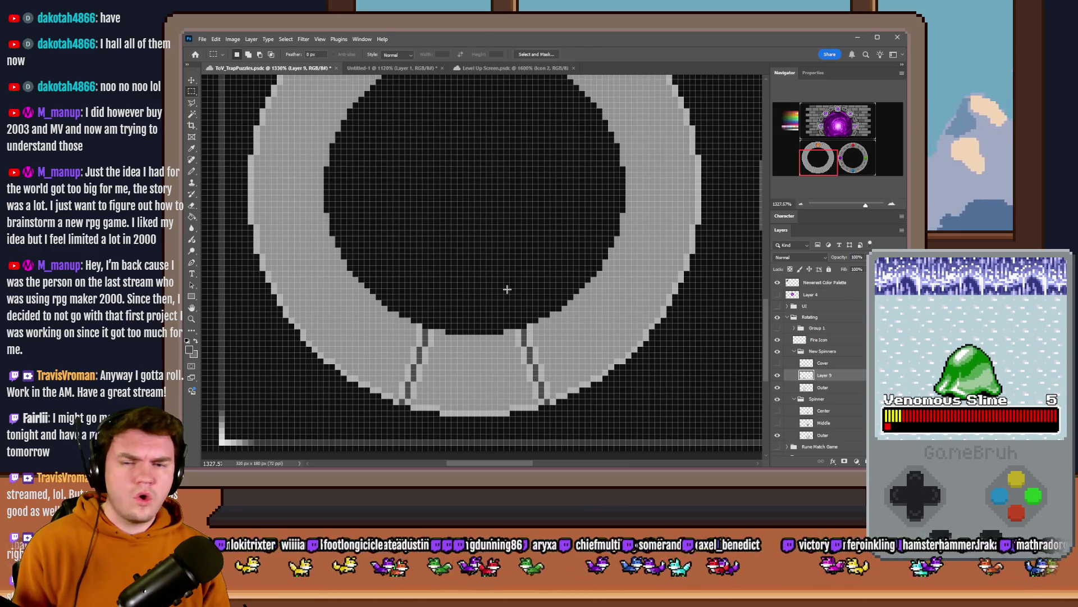
scroll(507, 289, down, 3)
key(ctrl+e)
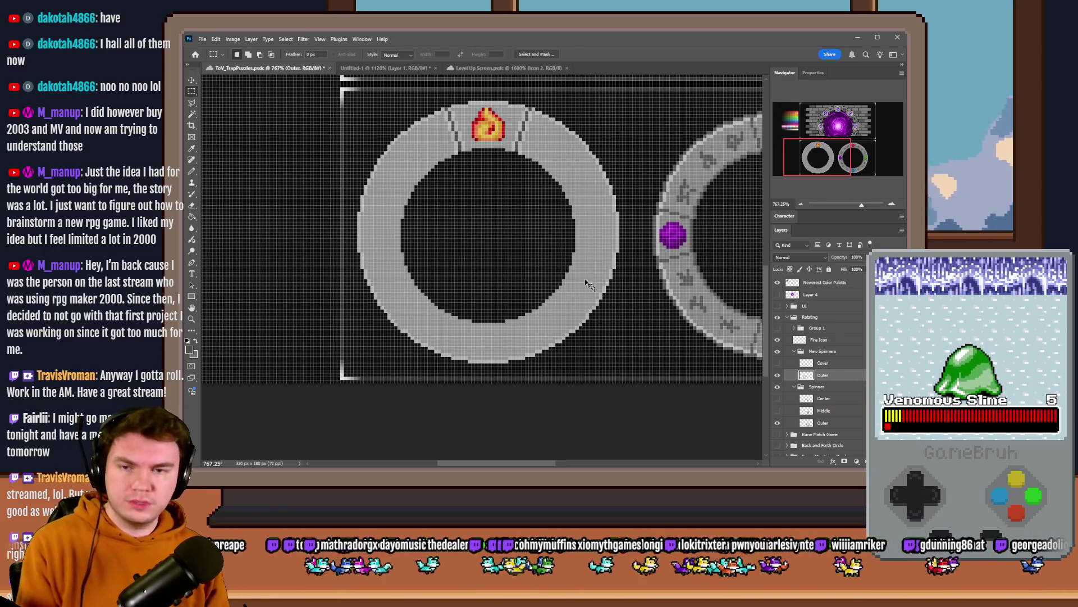
Step: Duplicate the Outer ring as Outer copy and flip the copy vertically
key(ctrl+j)
right_click(513, 211)
click(554, 297)
right_click(534, 162)
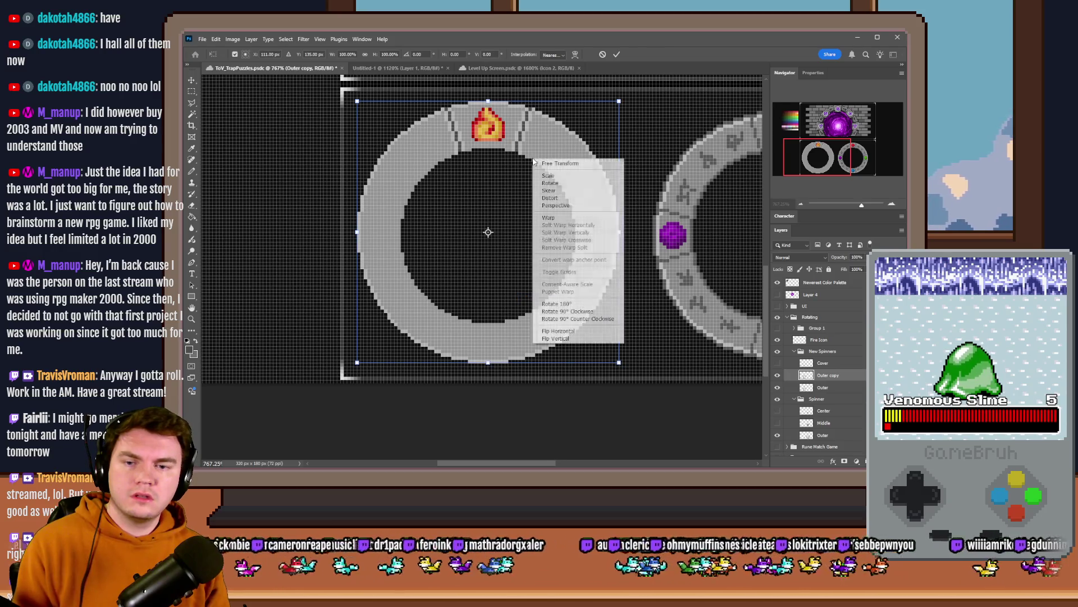
click(579, 338)
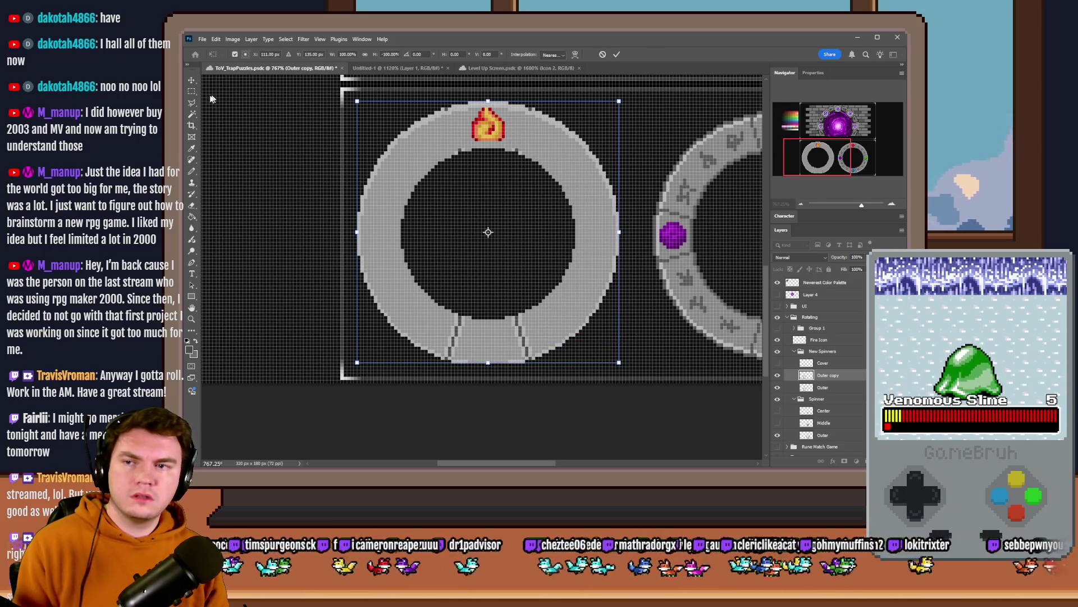
click(191, 96)
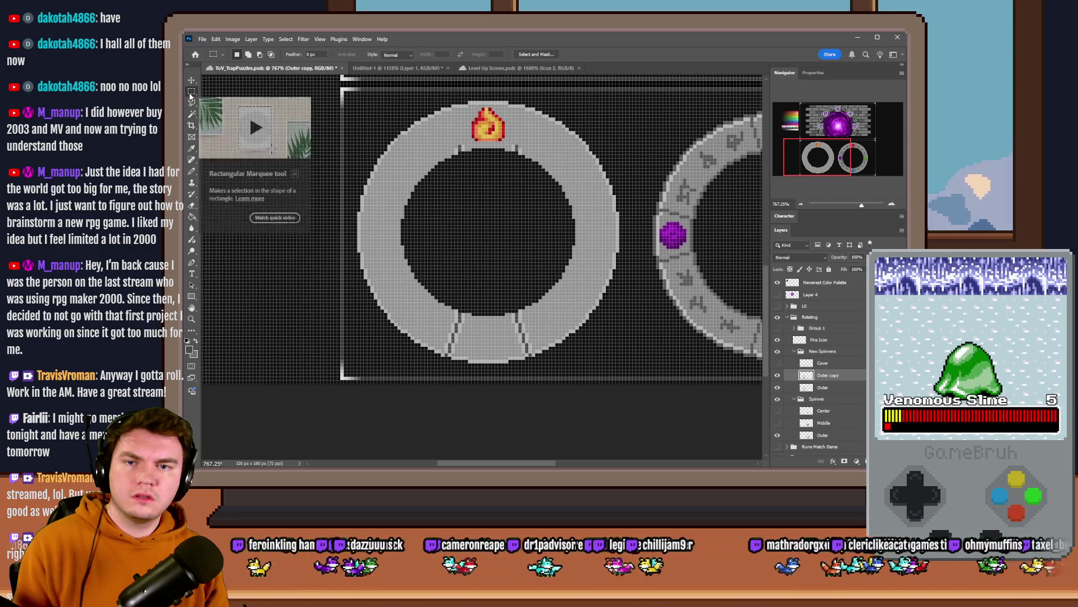
key(ctrl+minus)
key(ctrl+1)
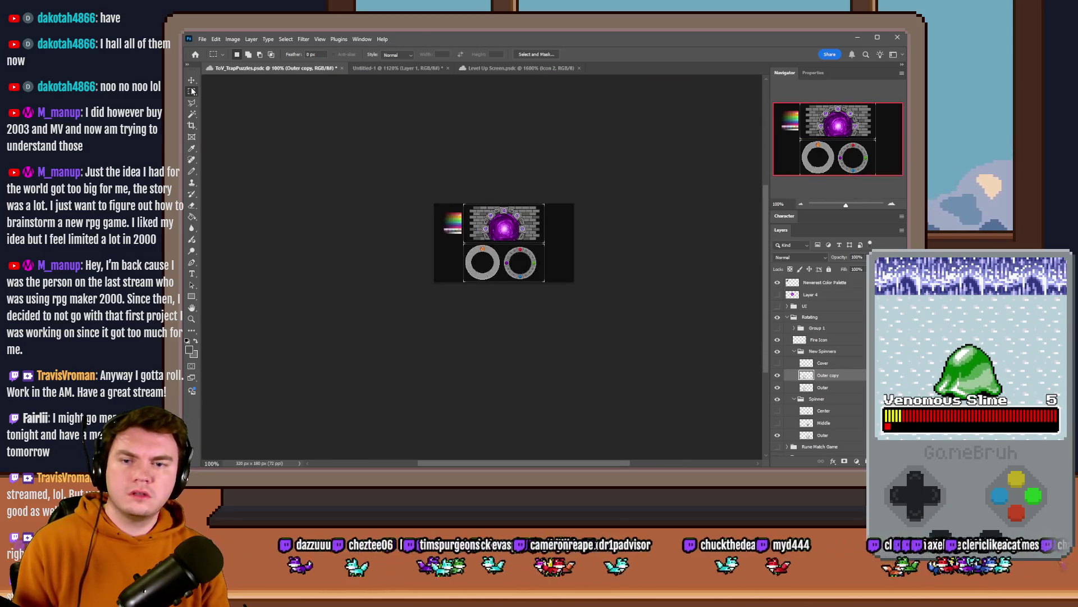
key(ctrl+plus)
key(ctrl+plus)
key(ctrl+plus)
key(ctrl+plus)
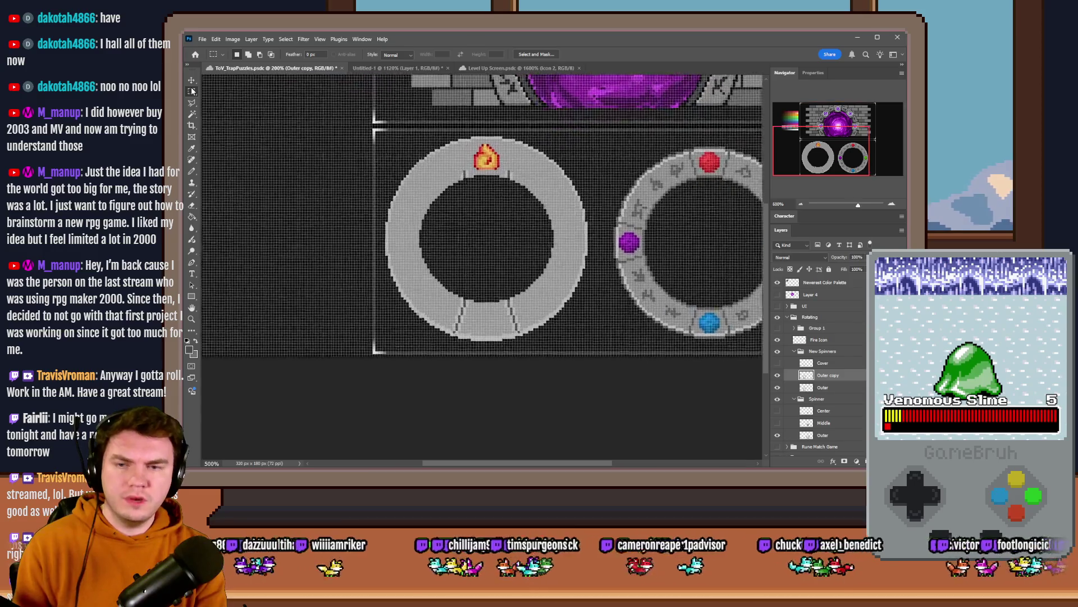
key(ctrl+z)
key(ctrl+z)
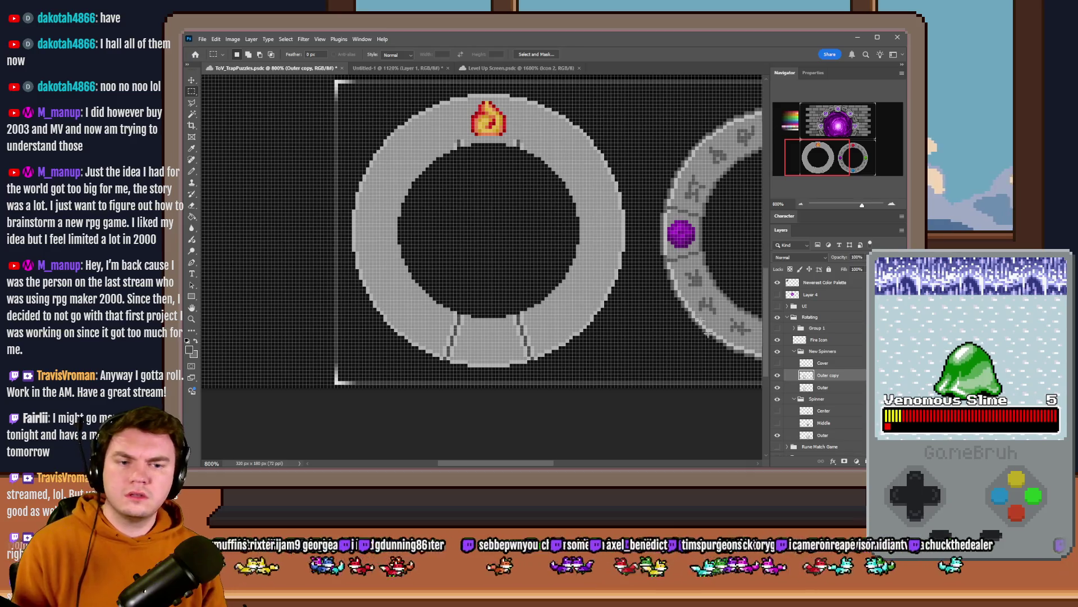
Step: Toggle the ring layers to compare them, leaving Outer visible and Outer copy hidden
click(778, 375)
click(777, 377)
click(778, 378)
click(778, 378)
click(777, 380)
click(777, 380)
click(777, 380)
click(780, 388)
click(778, 388)
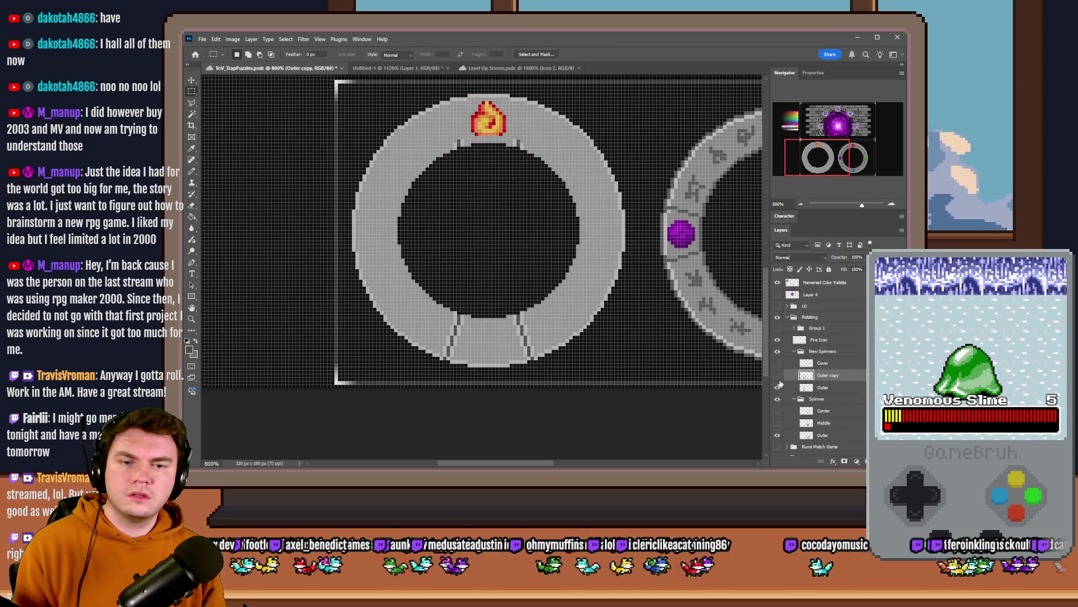
click(778, 375)
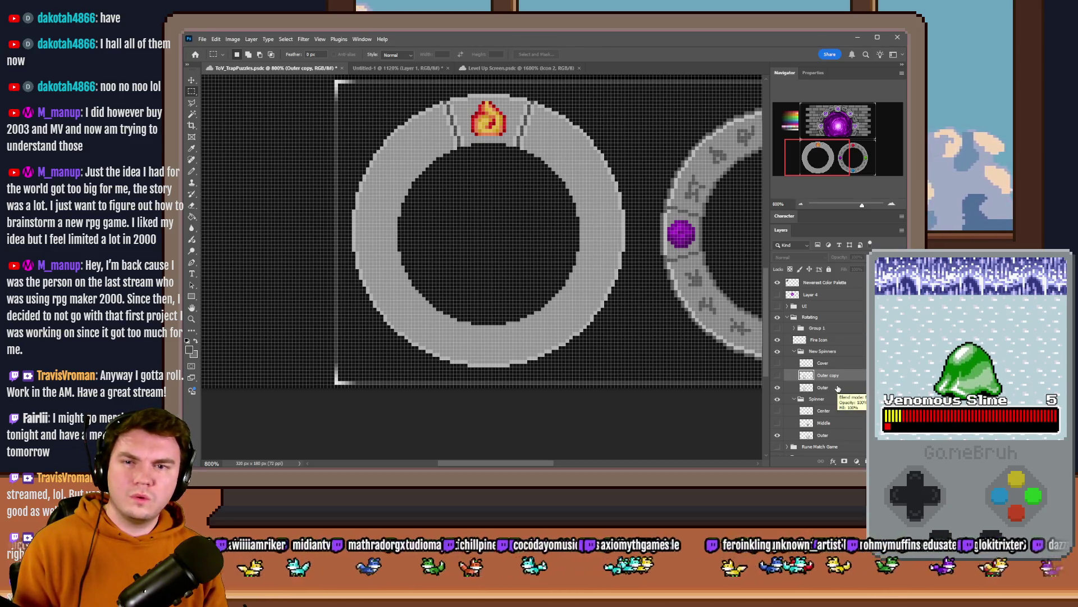
Step: Delete the Outer copy layer and try circular Elliptical Marquee selections across the ring
scroll(492, 226, up, 1)
key(Delete)
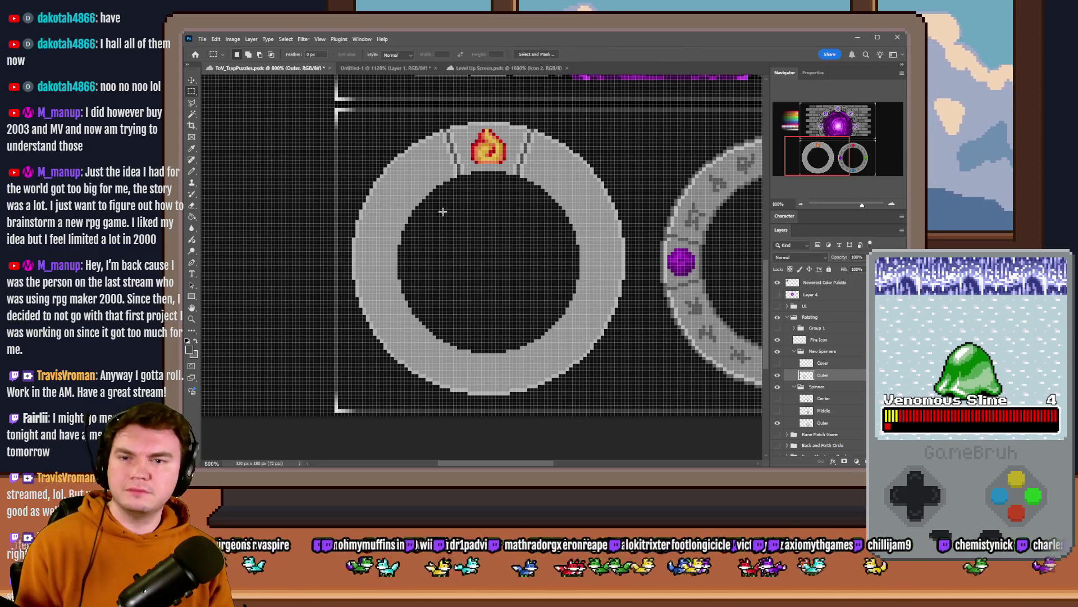
right_click(192, 91)
click(238, 99)
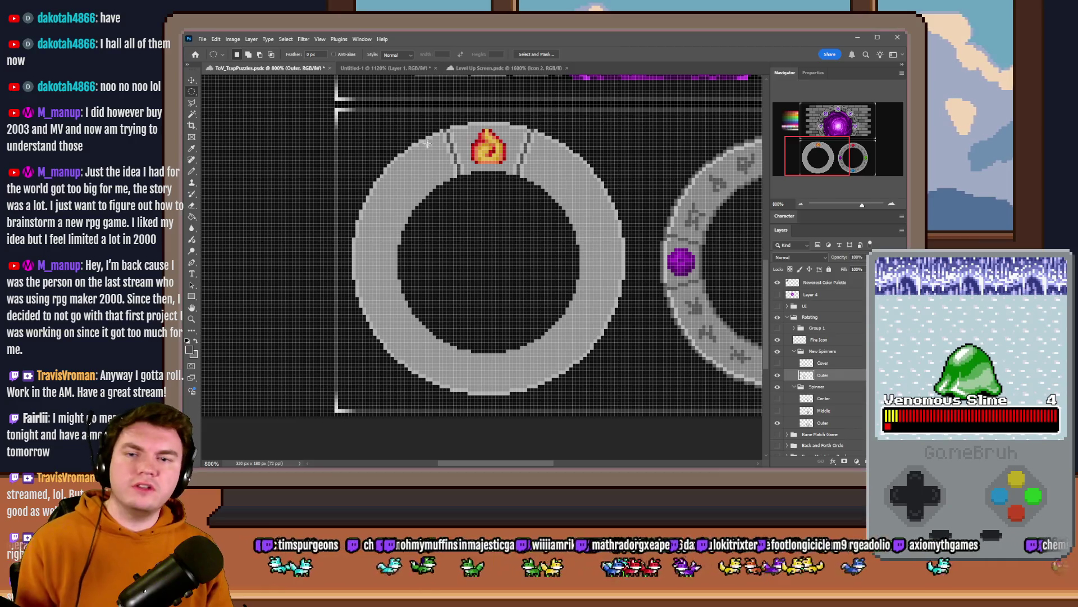
scroll(505, 257, up, 2)
scroll(506, 257, up, 2)
scroll(487, 173, up, 2)
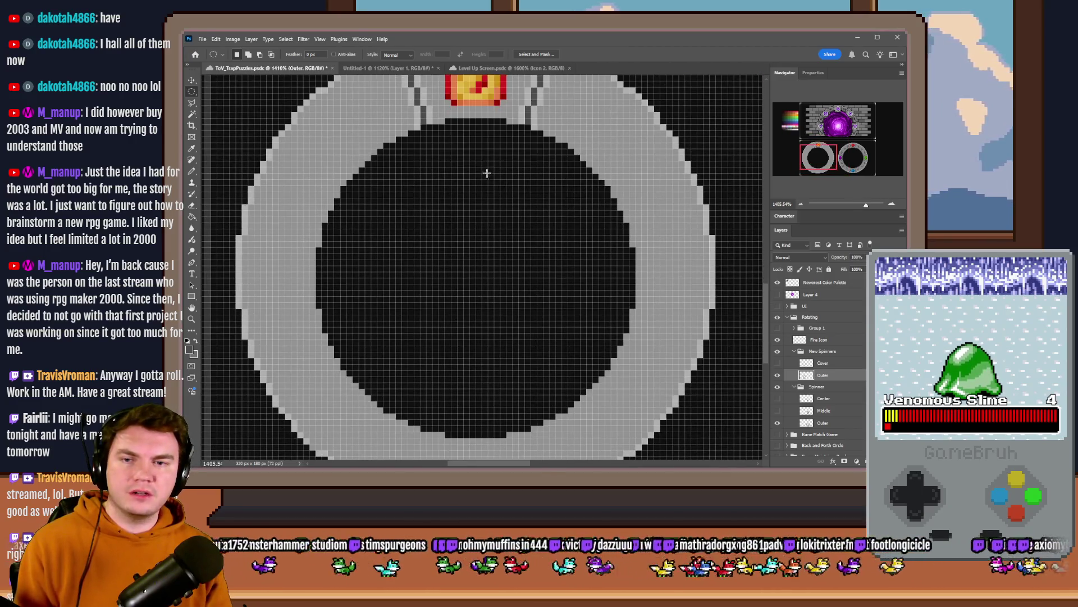
drag(507, 122, 634, 253)
click(634, 118)
mouse_move(633, 119)
mouse_down()
mouse_move(472, 257)
mouse_move(391, 390)
mouse_move(310, 425)
mouse_move(324, 446)
mouse_up()
click(368, 403)
Step: Rectangle-select the banded segment around the fire icon and copy it onto a new layer
scroll(525, 233, down, 3)
right_click(191, 91)
click(242, 91)
scroll(509, 131, up, 4)
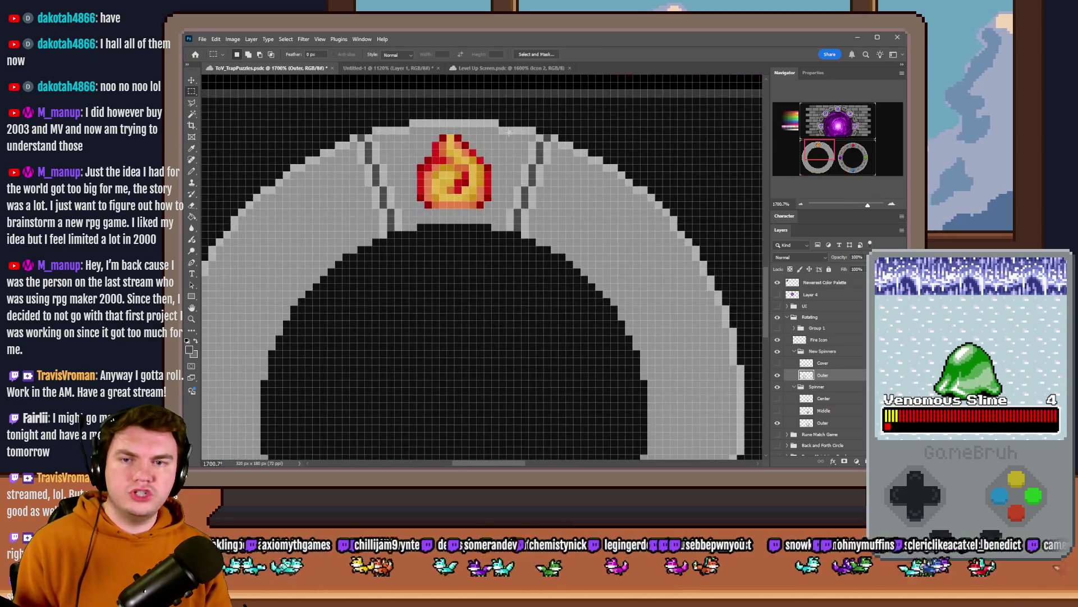
mouse_move(531, 122)
mouse_down()
mouse_move(435, 163)
mouse_move(376, 211)
mouse_move(379, 231)
mouse_up()
click(381, 127)
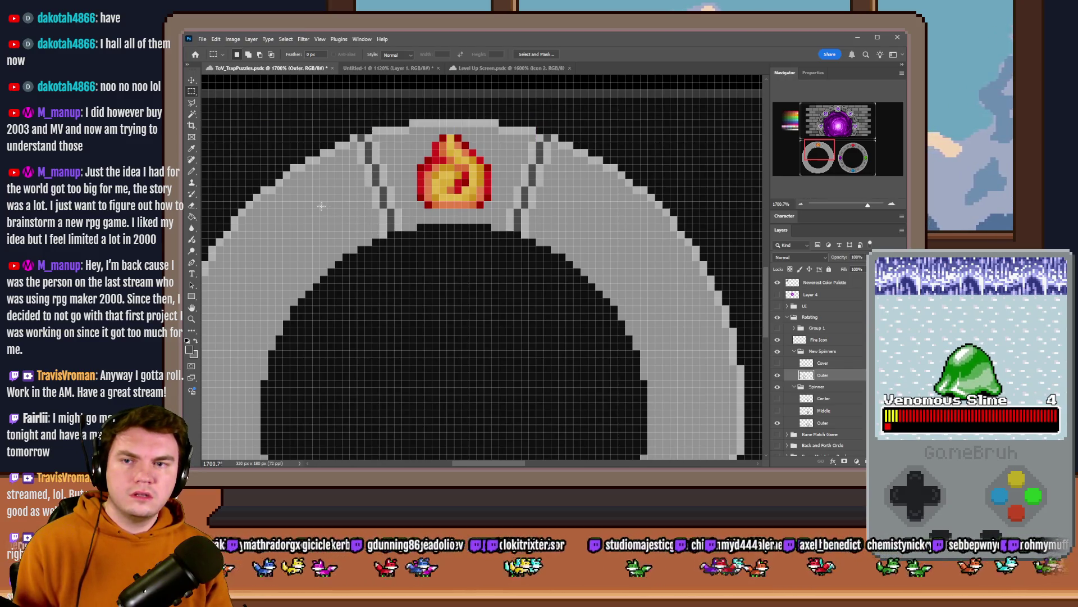
mouse_move(375, 120)
mouse_down()
mouse_move(531, 205)
mouse_move(532, 226)
mouse_up()
key(ctrl+j)
key(ctrl+shift+Down)
key(ctrl+shift+Down)
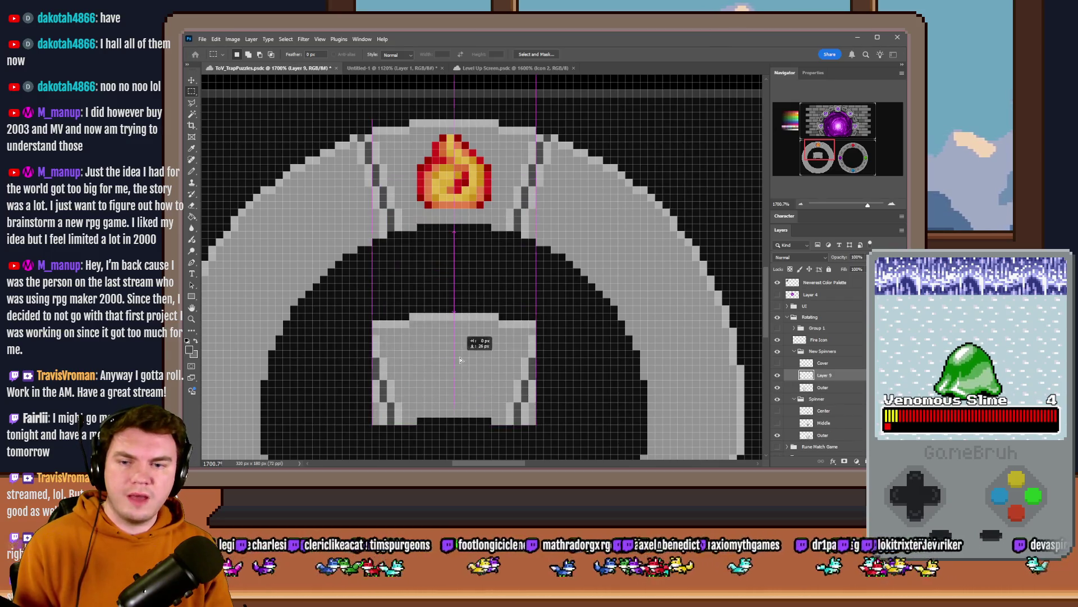
Step: Flip the copied cover piece vertically around its top-centre pivot and move it 10 px down
scroll(457, 276, down, 2)
right_click(457, 275)
click(484, 374)
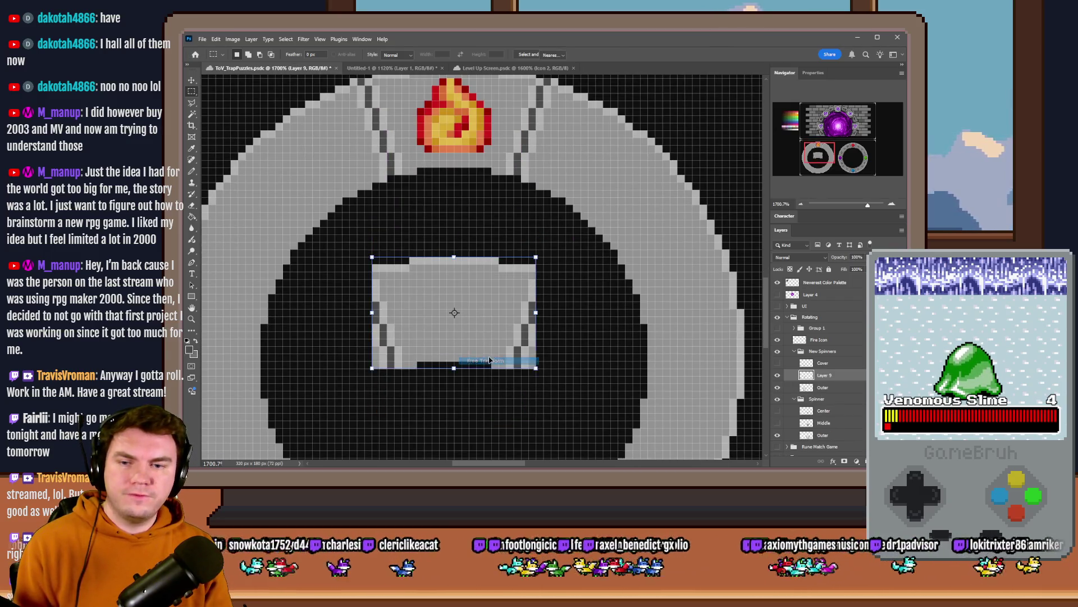
right_click(487, 314)
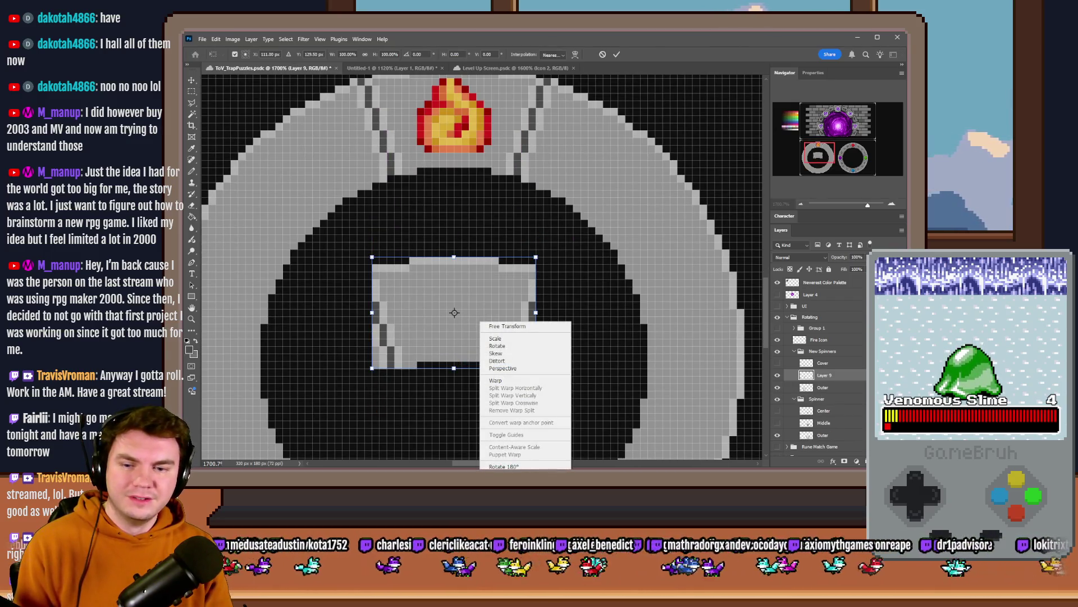
click(543, 72)
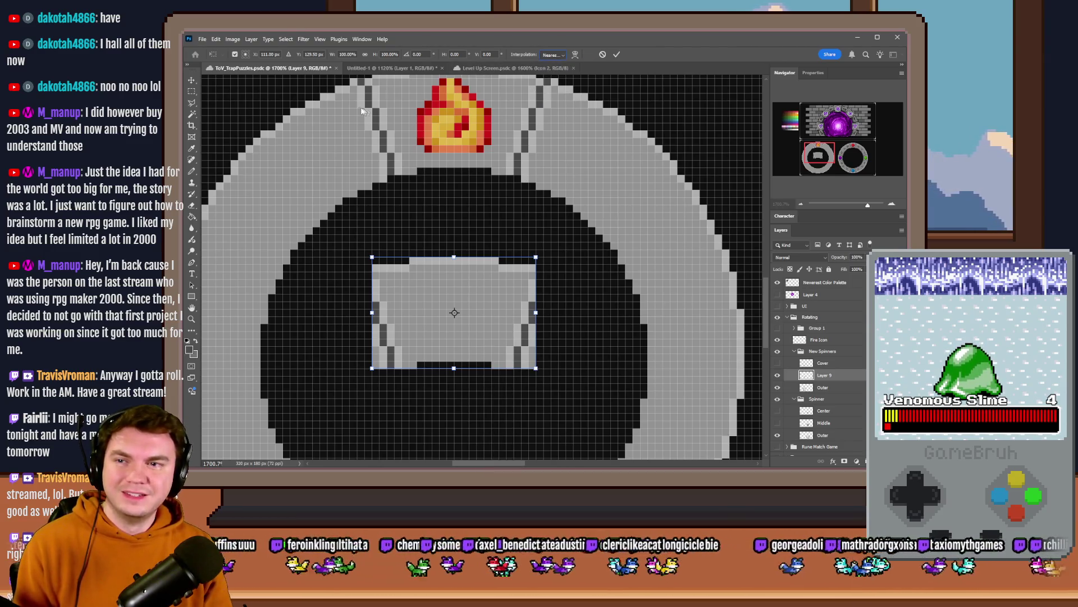
click(245, 53)
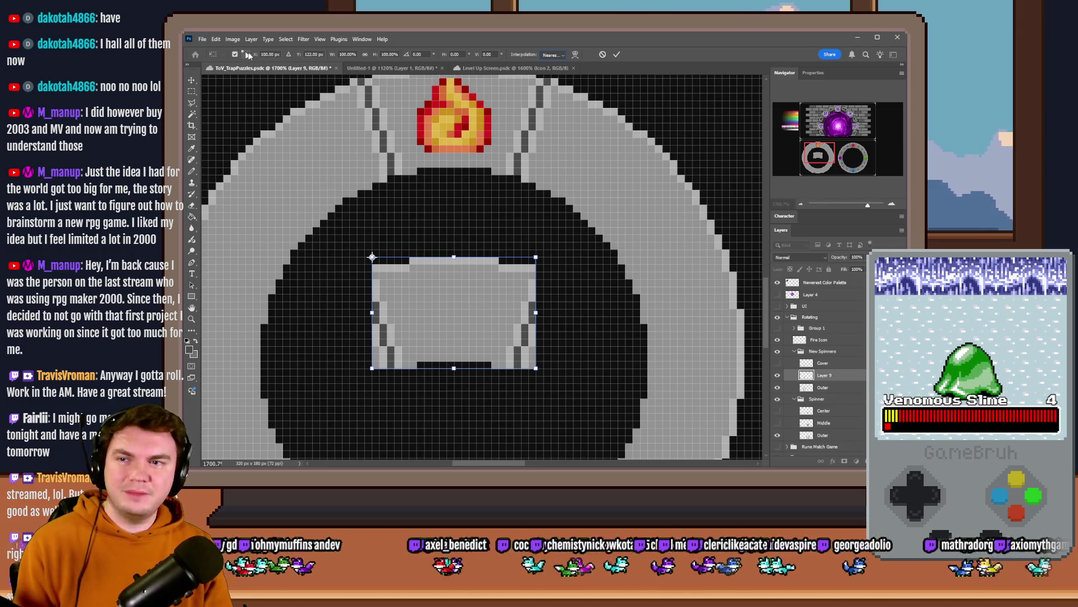
click(247, 54)
right_click(456, 289)
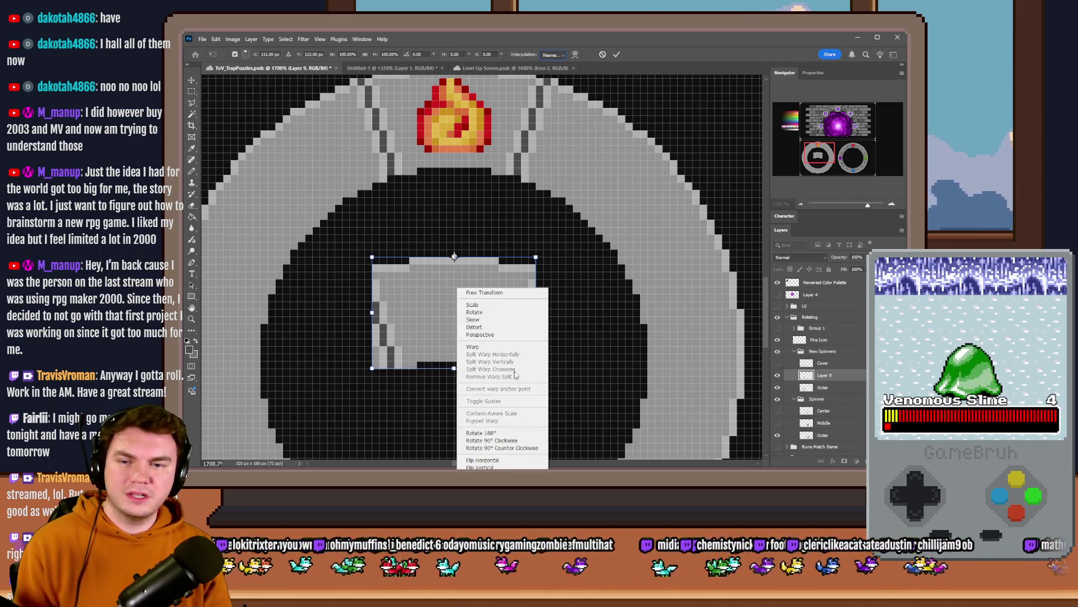
click(519, 467)
key(Return)
mouse_move(429, 212)
mouse_down()
mouse_move(444, 283)
mouse_move(440, 353)
mouse_move(450, 248)
mouse_move(464, 249)
mouse_move(464, 286)
mouse_up()
Step: Compare the copy by toggling its visibility, then move it up into the ring's dark centre
scroll(441, 337, down, 5)
scroll(444, 292, down, 2)
click(777, 376)
click(778, 376)
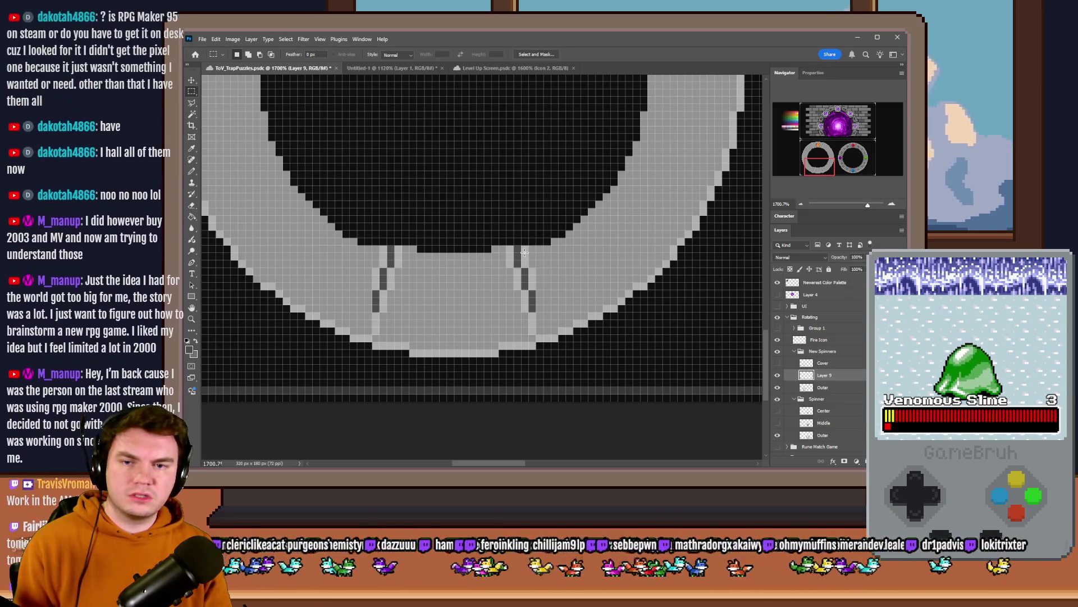
click(824, 144)
click(823, 145)
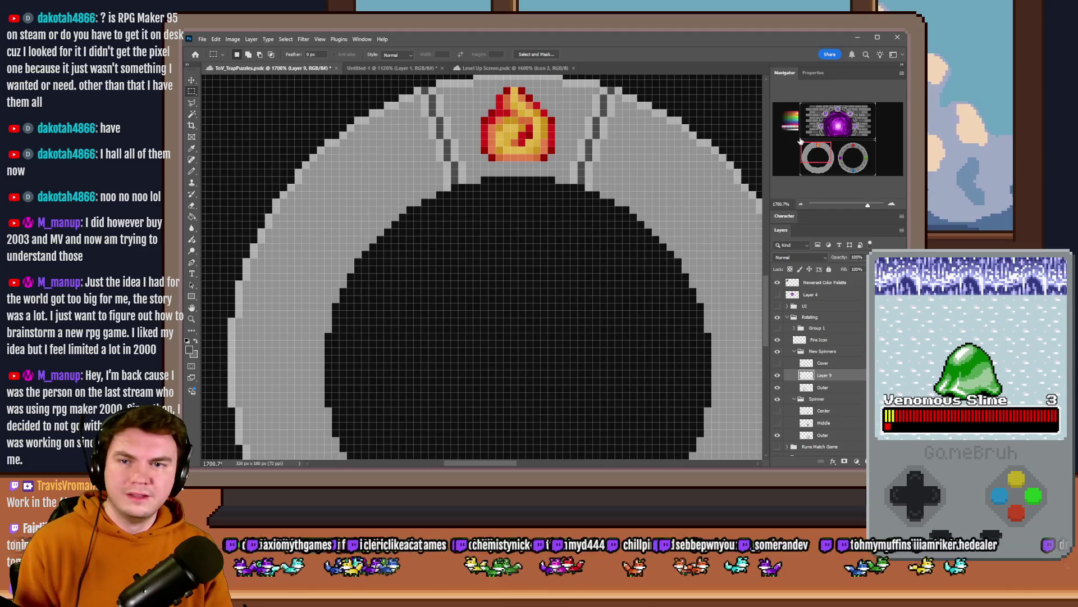
scroll(551, 168, up, 1)
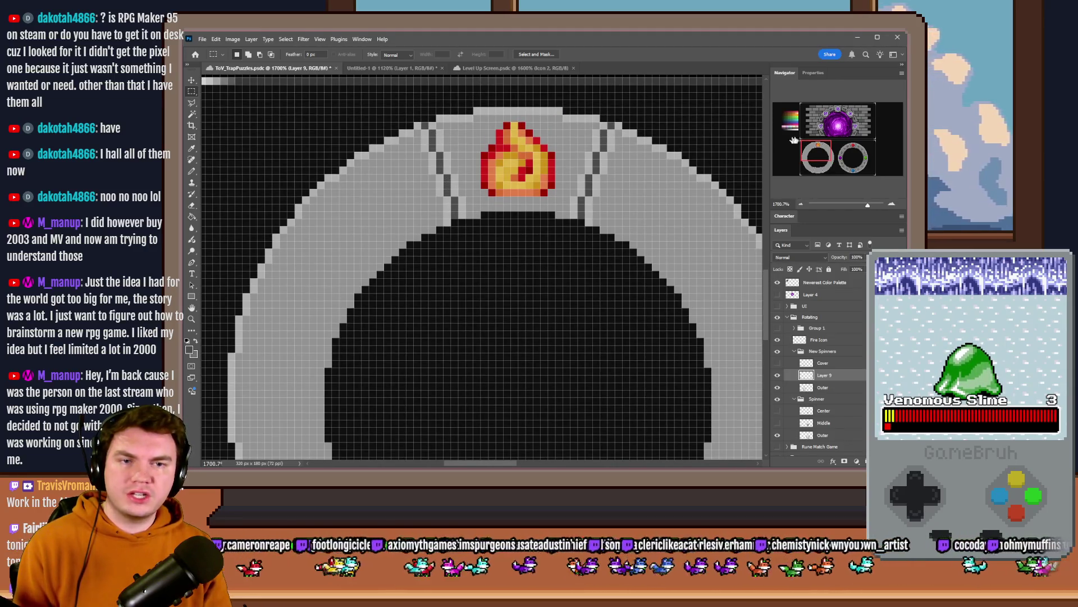
scroll(762, 201, down, 5)
mouse_move(550, 388)
mouse_down()
mouse_move(569, 231)
mouse_move(599, 223)
mouse_up()
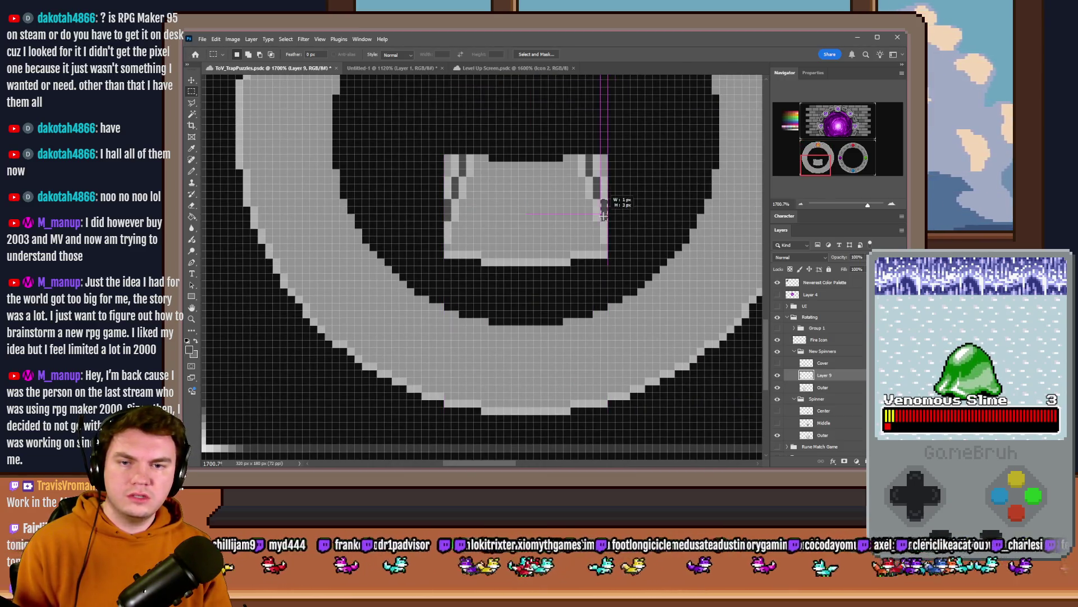
Step: Measure the piece and nearby gaps with small selections, then delete Layer 9
drag(586, 155, 589, 165)
scroll(482, 314, up, 5)
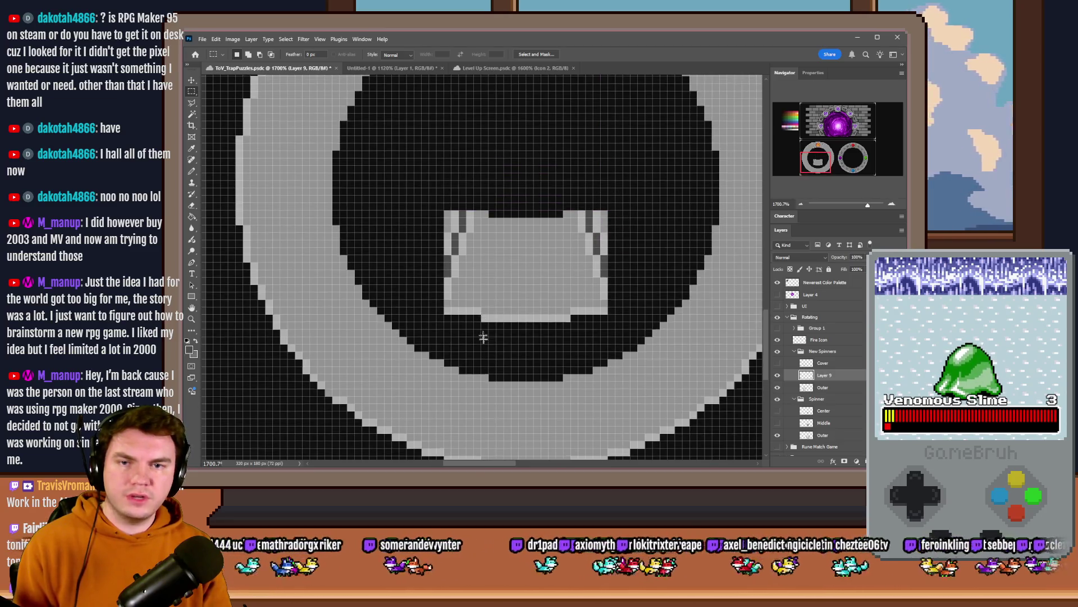
scroll(482, 355, up, 1)
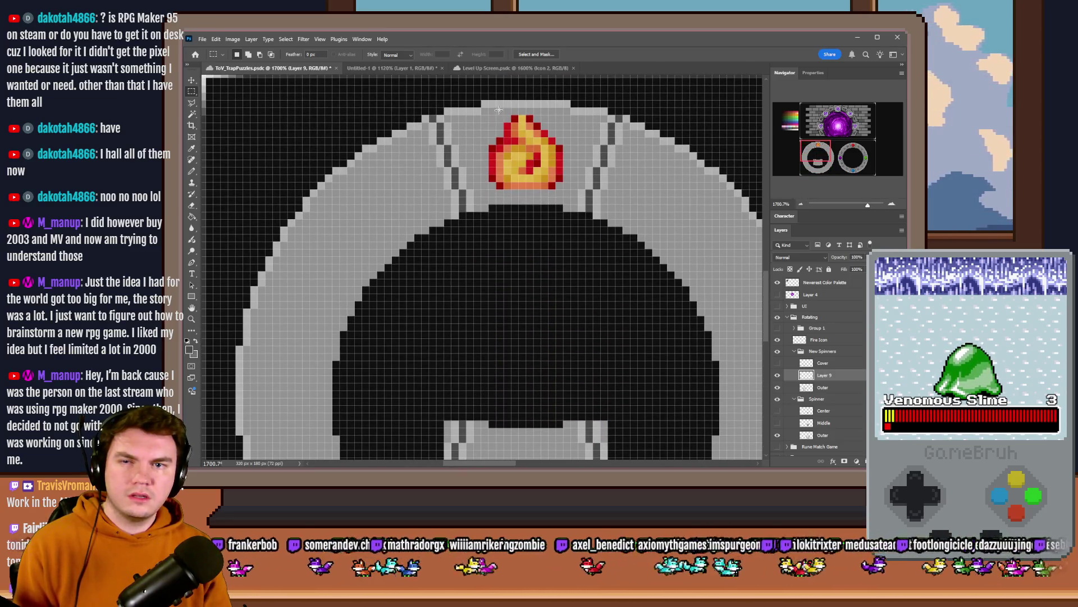
drag(808, 165, 807, 175)
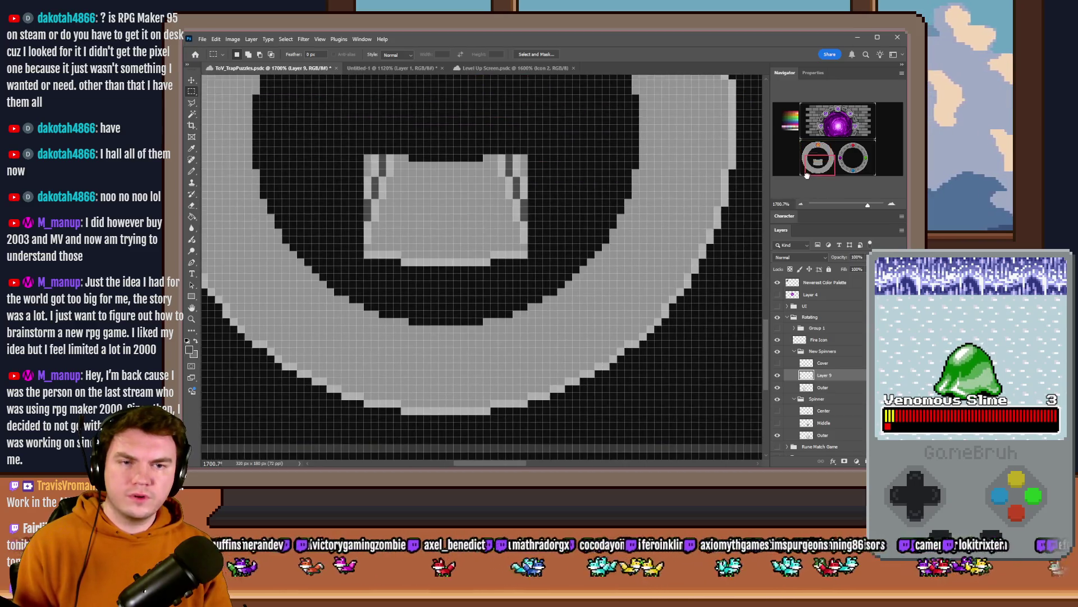
drag(424, 414, 461, 326)
click(474, 303)
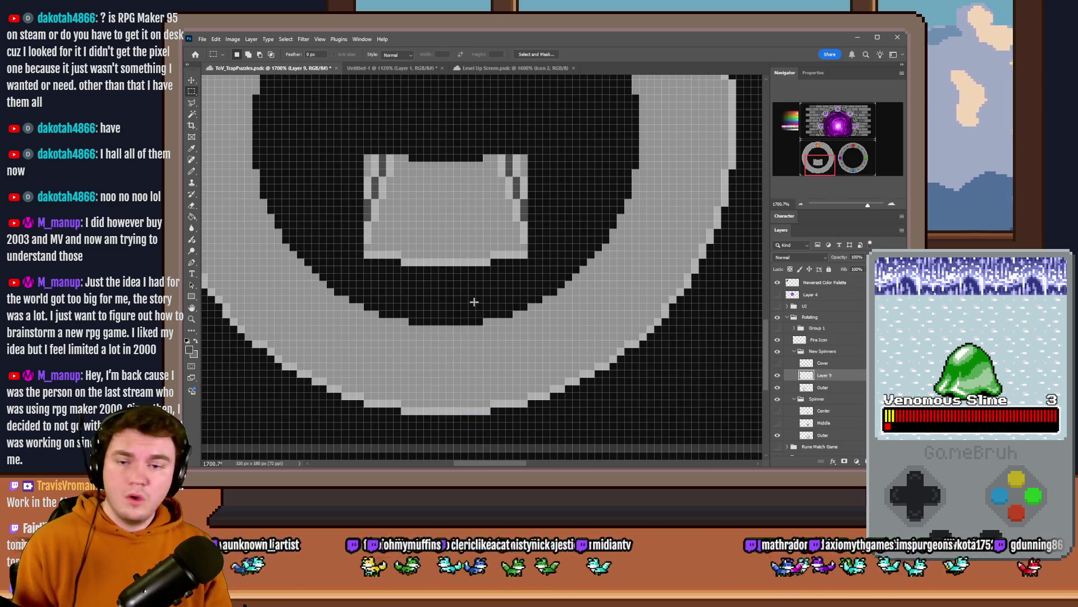
scroll(473, 302, down, 3)
scroll(473, 324, up, 2)
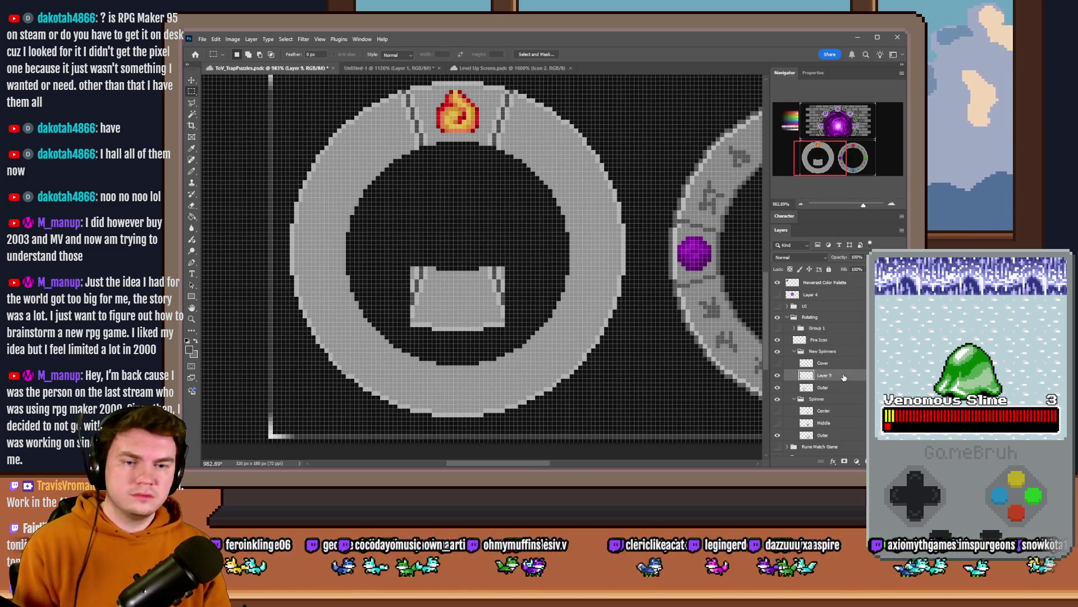
key(Delete)
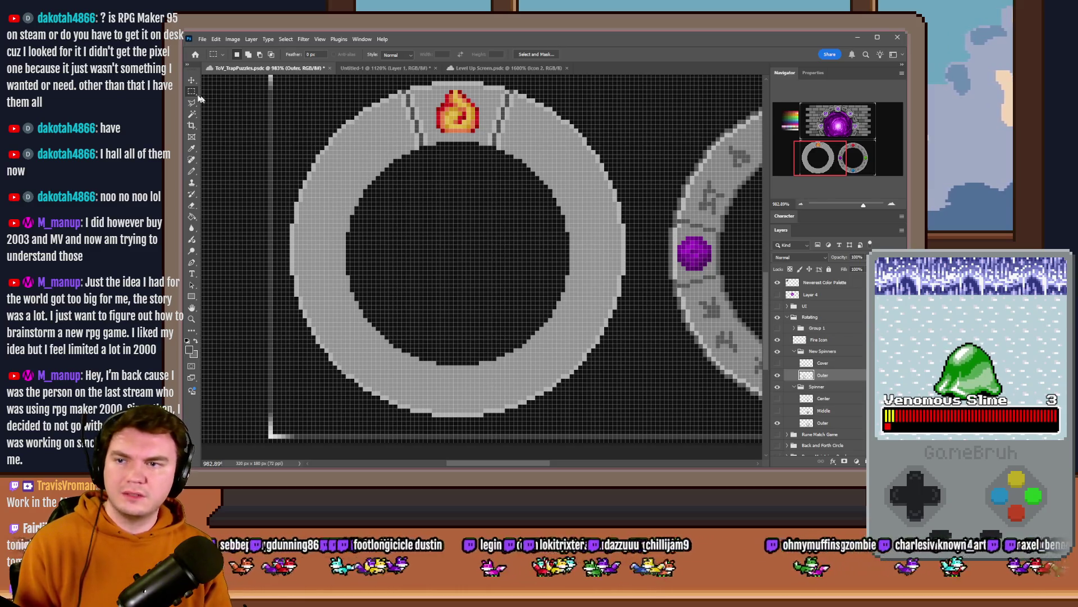
Step: Select and delete the lower half of the ring, then deselect
scroll(560, 289, down, 2)
scroll(560, 289, up, 1)
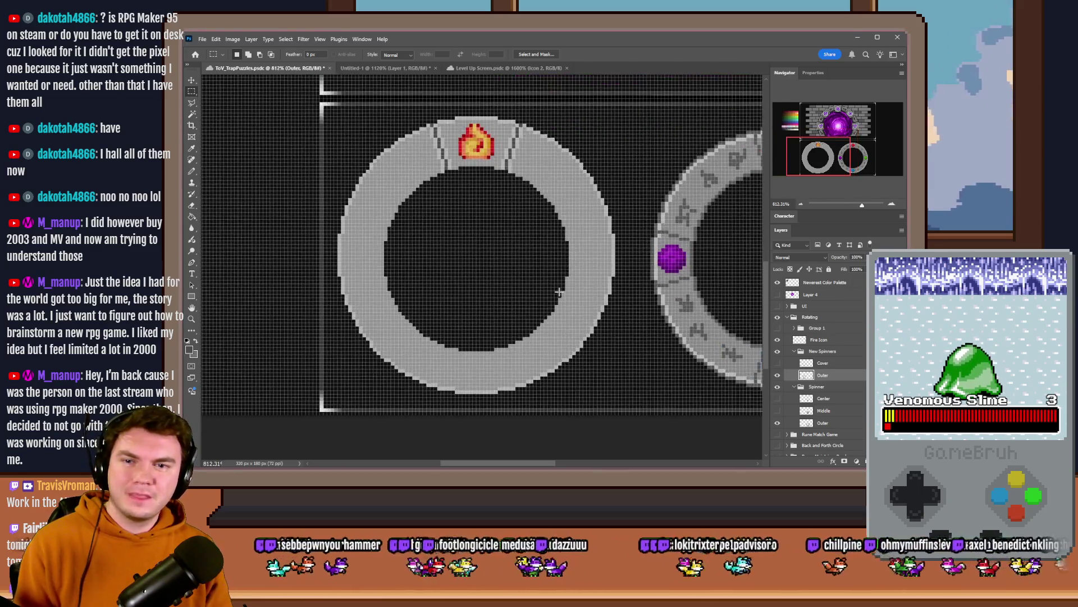
mouse_move(476, 167)
mouse_down()
mouse_move(519, 331)
mouse_move(513, 318)
mouse_move(501, 354)
mouse_move(496, 275)
mouse_move(512, 241)
mouse_up()
click(538, 251)
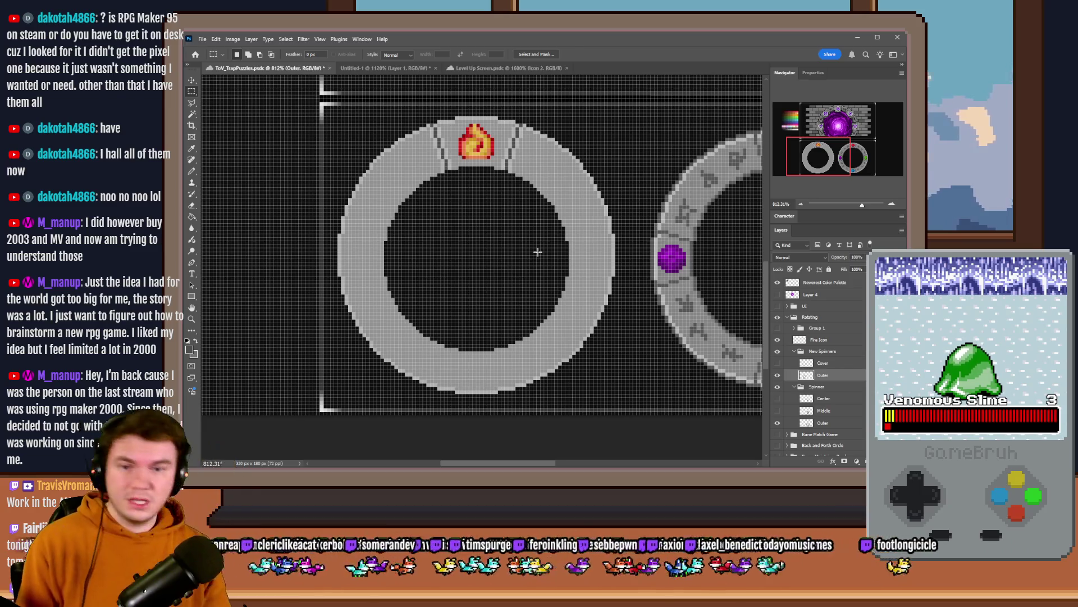
mouse_move(636, 400)
mouse_down()
mouse_move(437, 369)
mouse_move(313, 294)
mouse_move(303, 260)
mouse_up()
key(Delete)
key(ctrl+d)
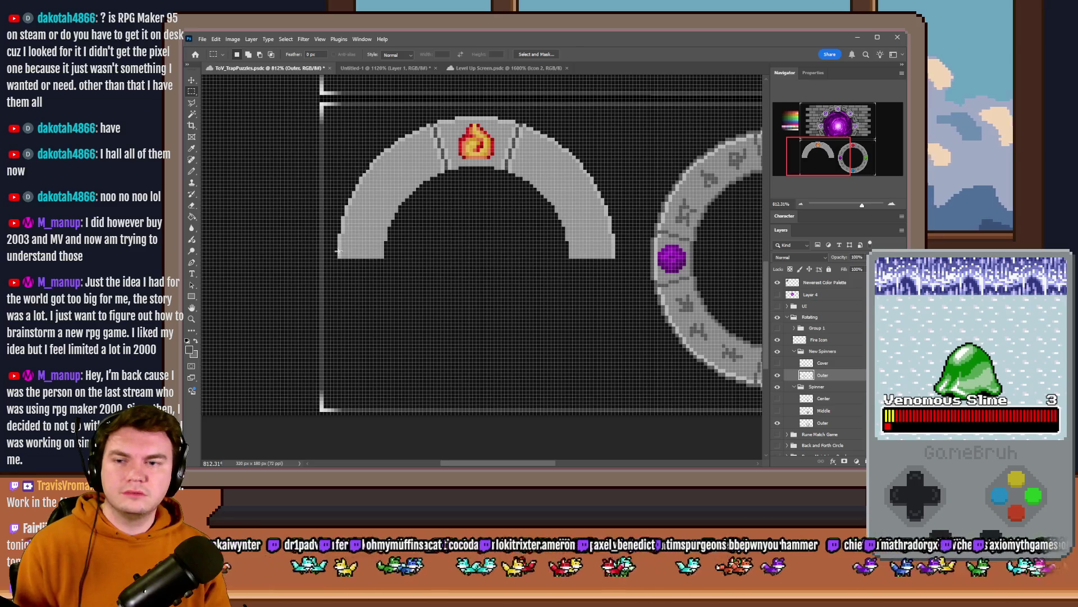
Step: Copy the upper half, flip it vertically, move it down, and merge it into Outer
drag(338, 259, 623, 118)
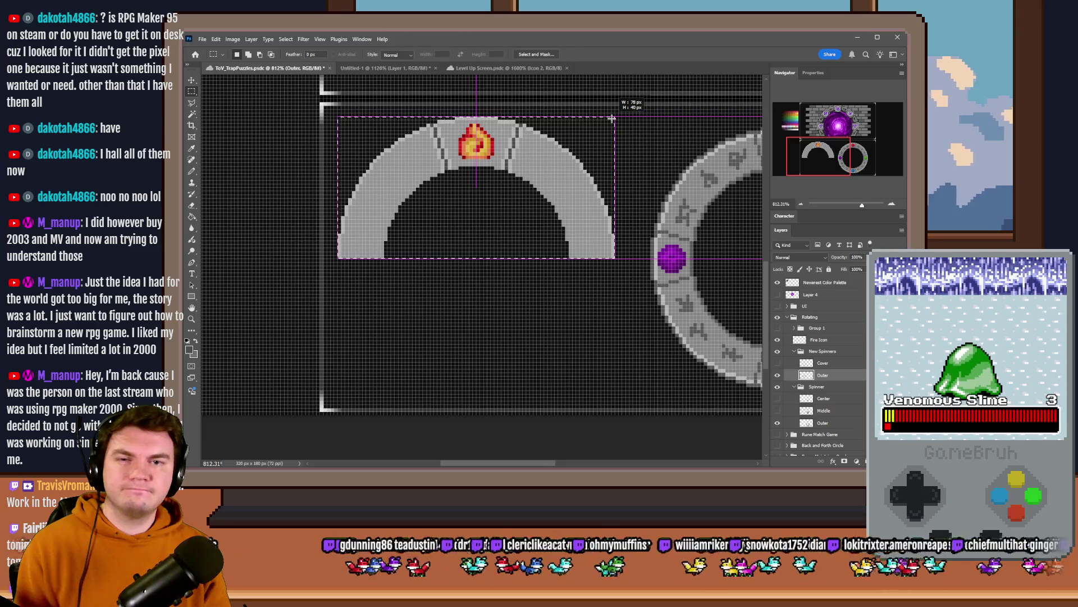
key(ctrl+j)
right_click(517, 168)
click(541, 265)
right_click(537, 190)
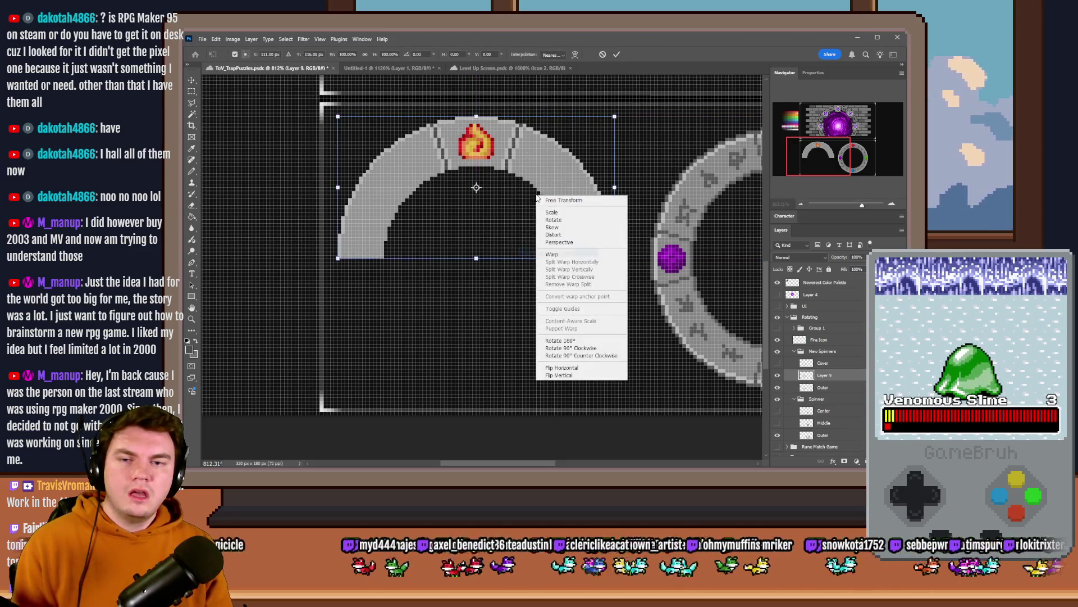
click(561, 375)
key(Return)
drag(419, 160, 424, 296)
key(ctrl+e)
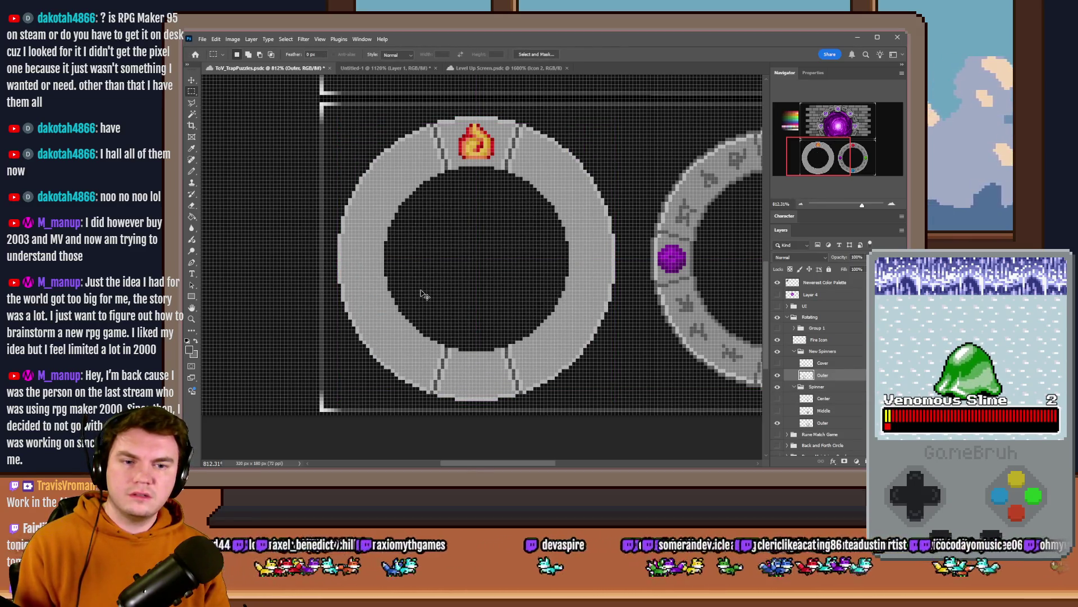
Step: Check the rebuilt ring's extent with several marquee selections, then deselect
mouse_move(472, 117)
mouse_down()
mouse_move(562, 278)
mouse_move(613, 337)
mouse_move(615, 395)
mouse_up()
mouse_move(615, 400)
mouse_down()
mouse_move(578, 320)
mouse_move(353, 187)
mouse_move(340, 115)
mouse_up()
click(471, 112)
drag(386, 243, 569, 276)
mouse_move(451, 173)
mouse_down()
mouse_move(478, 185)
mouse_move(508, 173)
mouse_up()
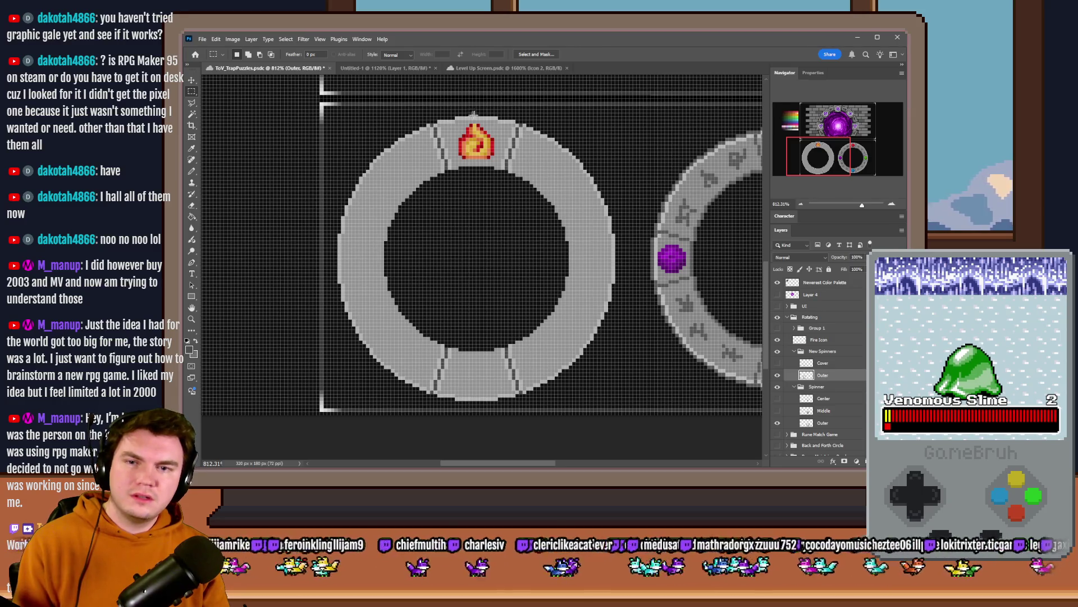
mouse_move(615, 114)
mouse_down()
mouse_move(348, 365)
mouse_move(328, 414)
mouse_up()
key(ctrl+d)
click(191, 173)
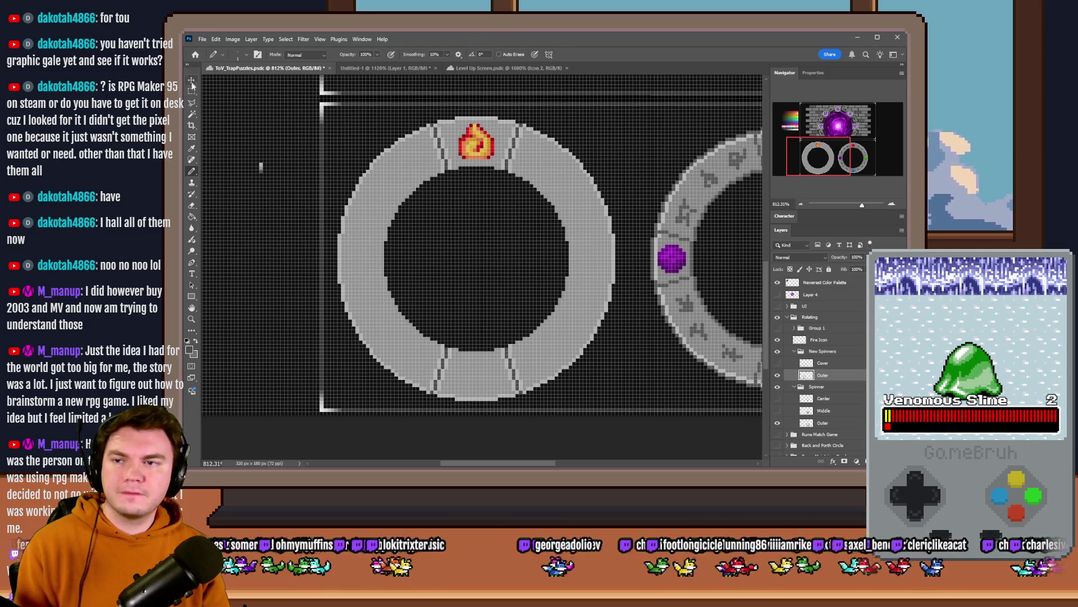
Step: Delete the old ring around the fire icon and fill a large circular selection with light grey
key(m)
mouse_move(650, 110)
mouse_down()
mouse_move(347, 381)
mouse_move(311, 393)
mouse_up()
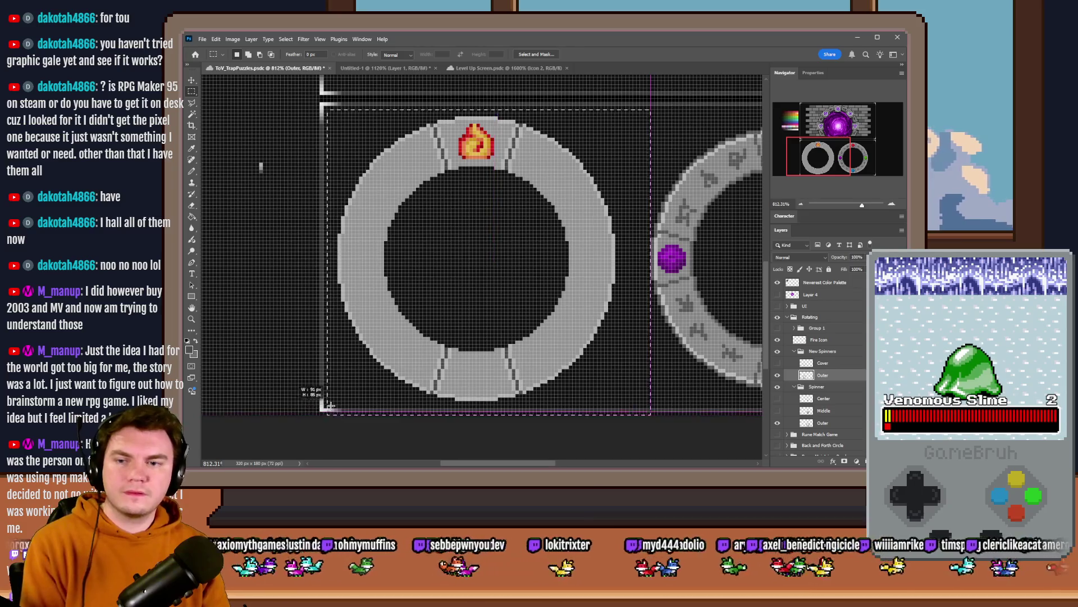
key(Delete)
right_click(192, 93)
click(239, 99)
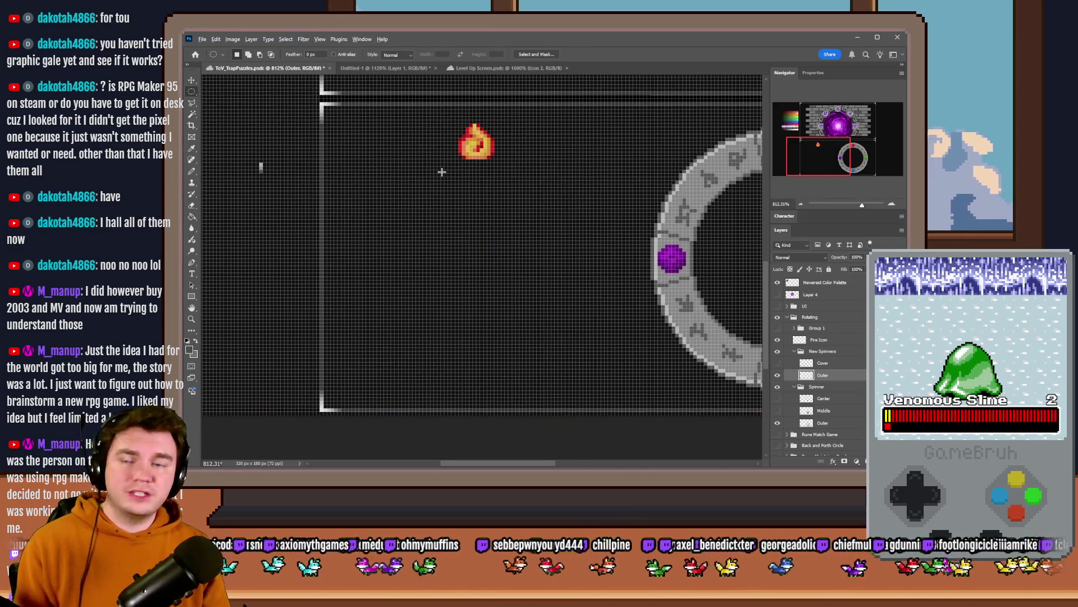
scroll(441, 170, down, 1)
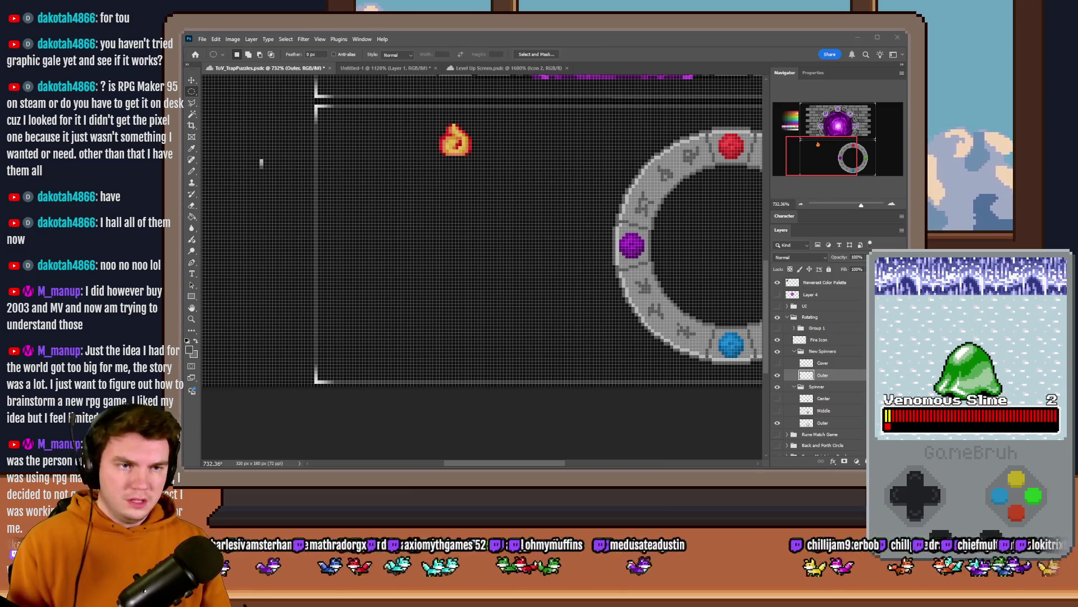
click(679, 53)
mouse_move(331, 117)
mouse_down()
mouse_move(363, 146)
mouse_move(478, 194)
mouse_move(609, 314)
mouse_move(629, 369)
mouse_up()
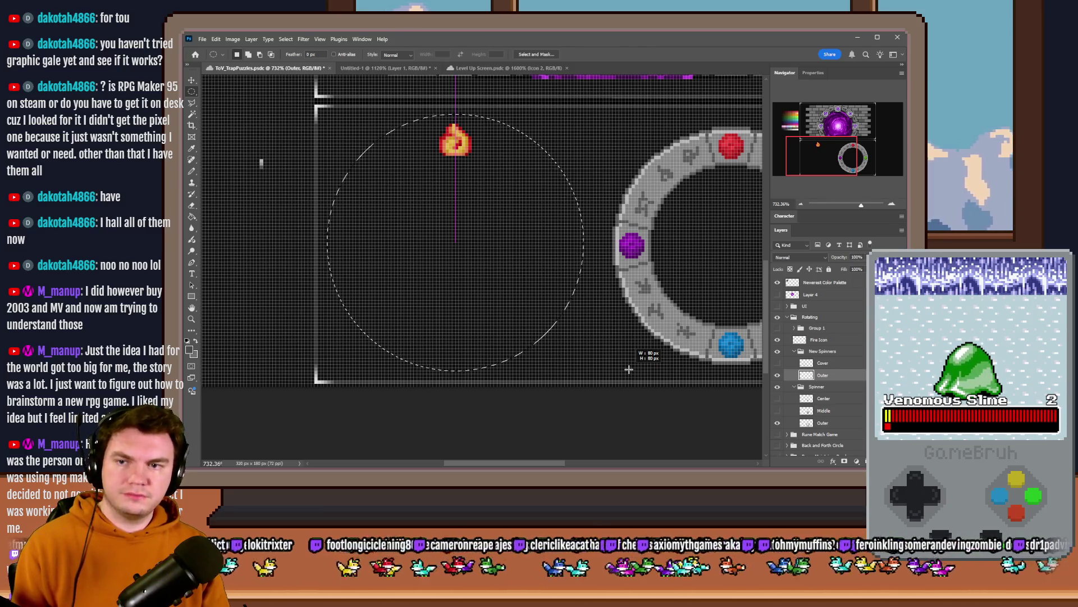
drag(630, 369, 629, 370)
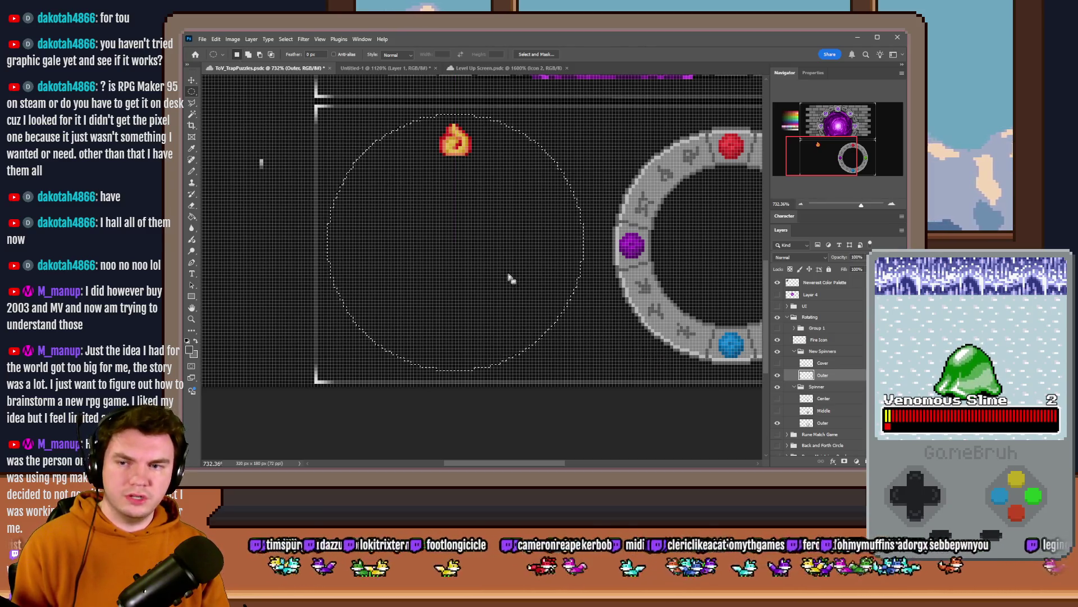
mouse_move(475, 258)
mouse_down()
mouse_move(490, 259)
mouse_move(478, 259)
mouse_up()
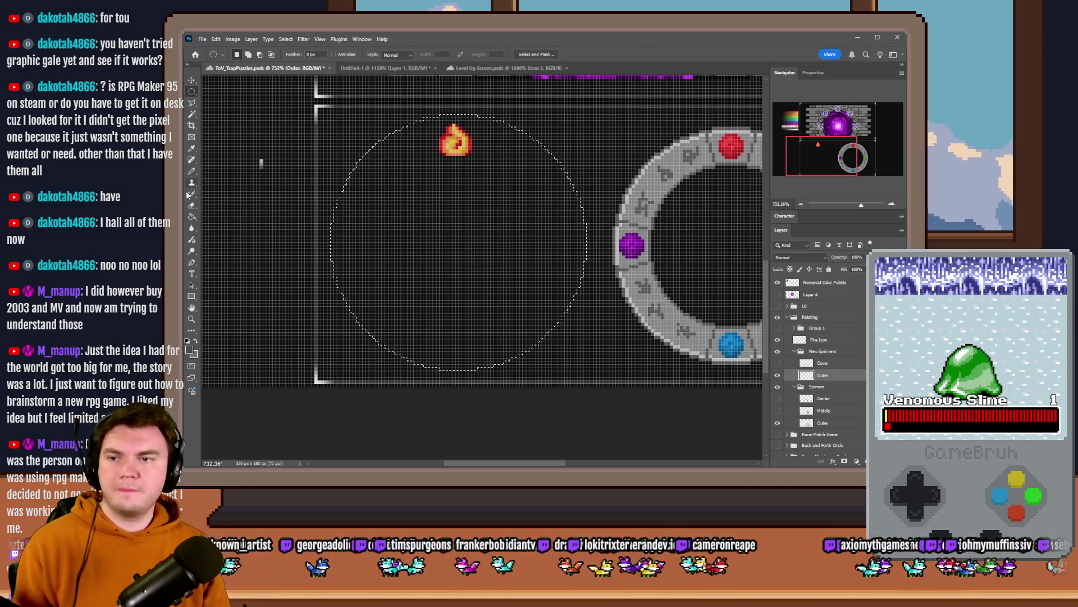
key(g)
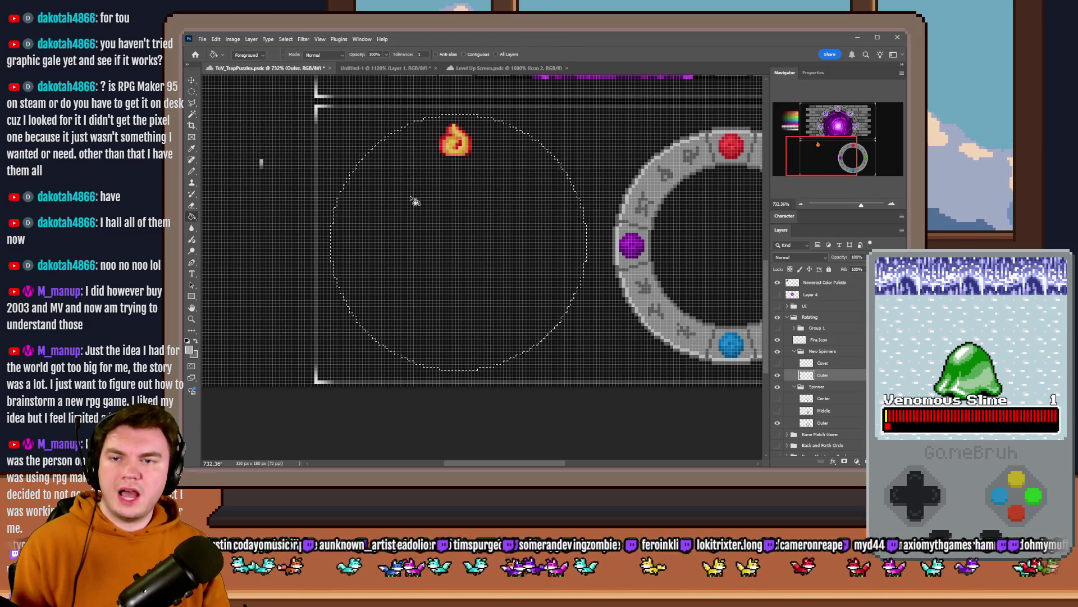
click(413, 200)
click(191, 93)
key(ctrl+d)
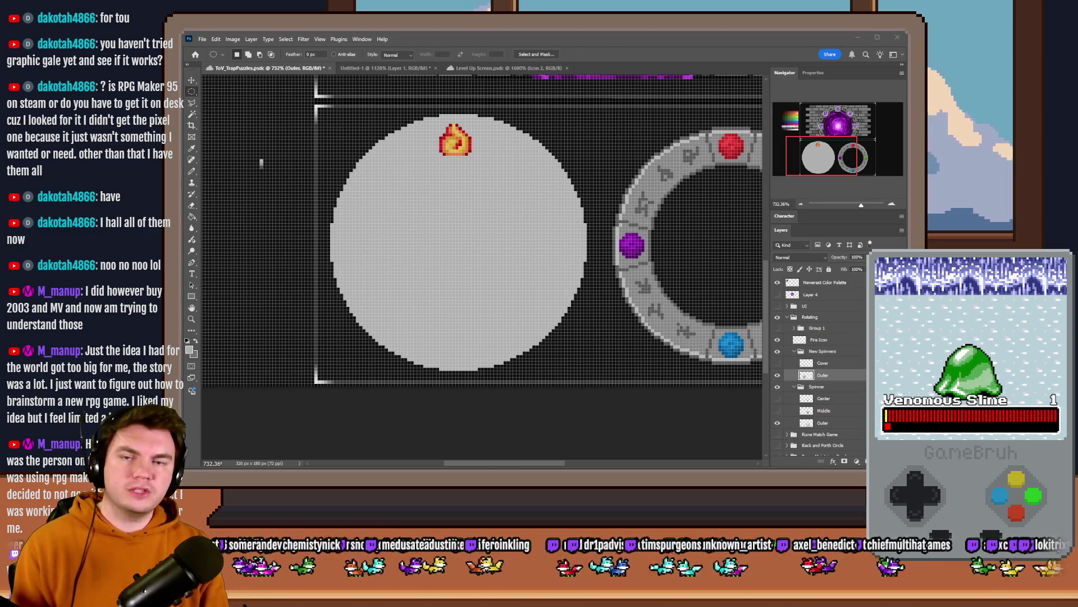
Step: Select a centred circle inside the grey disc and delete it to hollow the disc
click(727, 125)
mouse_move(726, 130)
mouse_down()
mouse_move(731, 169)
mouse_move(728, 131)
mouse_up()
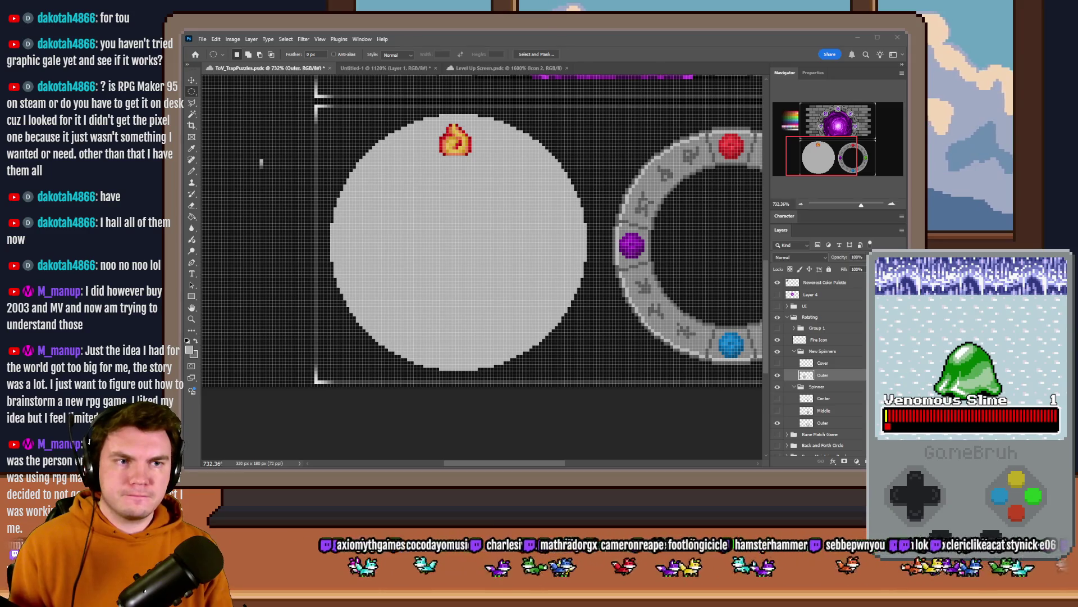
mouse_move(597, 114)
mouse_down()
mouse_move(419, 305)
mouse_move(398, 314)
mouse_move(423, 298)
mouse_up()
mouse_move(457, 260)
mouse_down()
mouse_move(419, 232)
mouse_move(426, 312)
mouse_move(429, 270)
mouse_move(470, 266)
mouse_move(422, 264)
mouse_move(433, 268)
mouse_up()
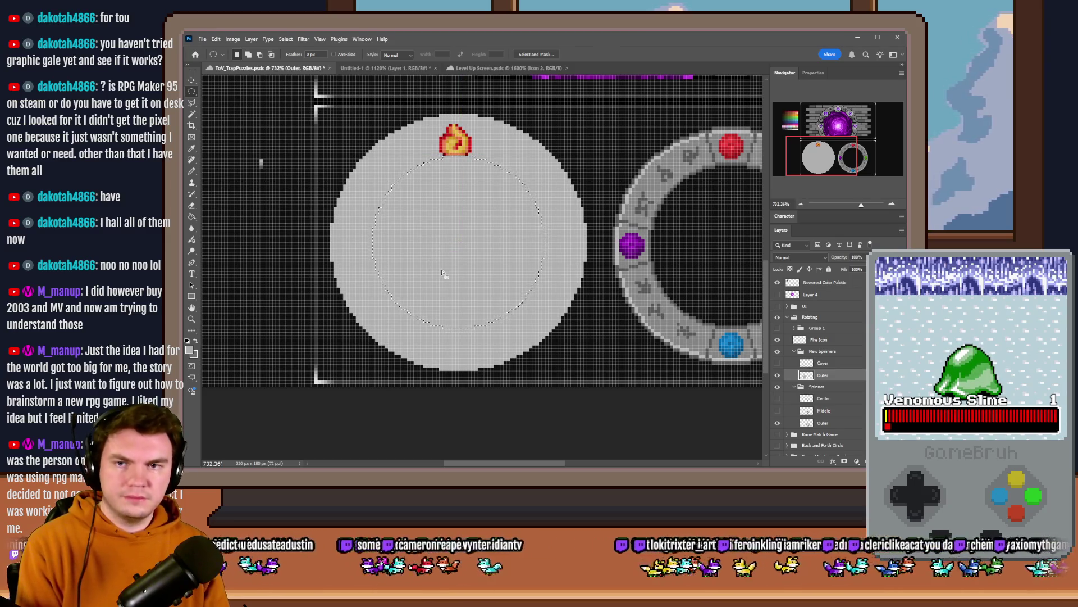
key(Delete)
key(ctrl+d)
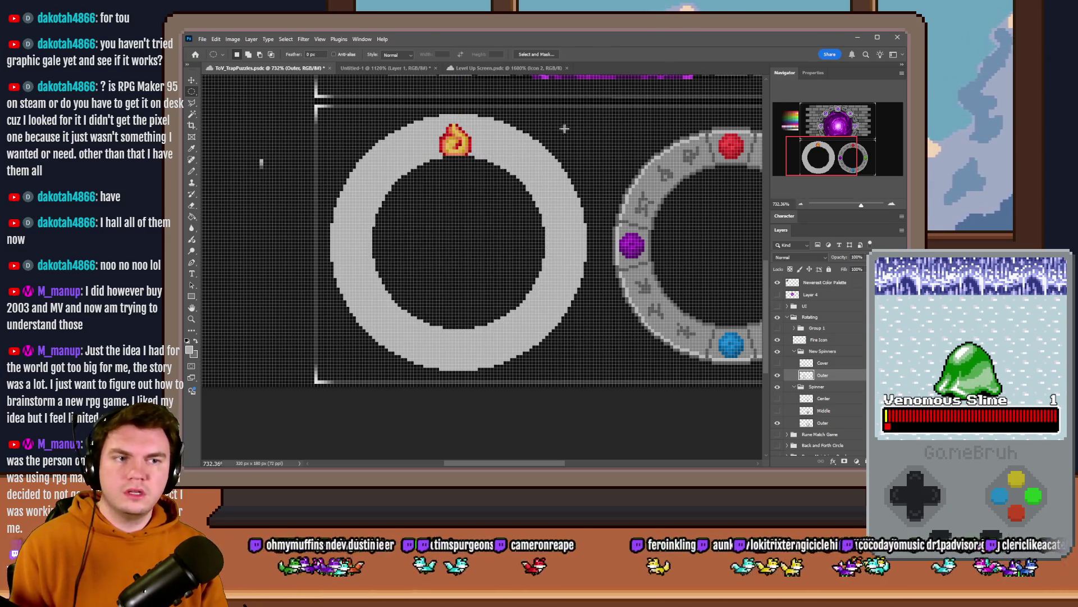
mouse_move(587, 116)
mouse_down()
mouse_move(318, 348)
mouse_move(373, 303)
mouse_up()
Step: Fill the selected ring edge with darker grey and deselect
key(g)
key(alt+BackSpace)
key(ctrl+d)
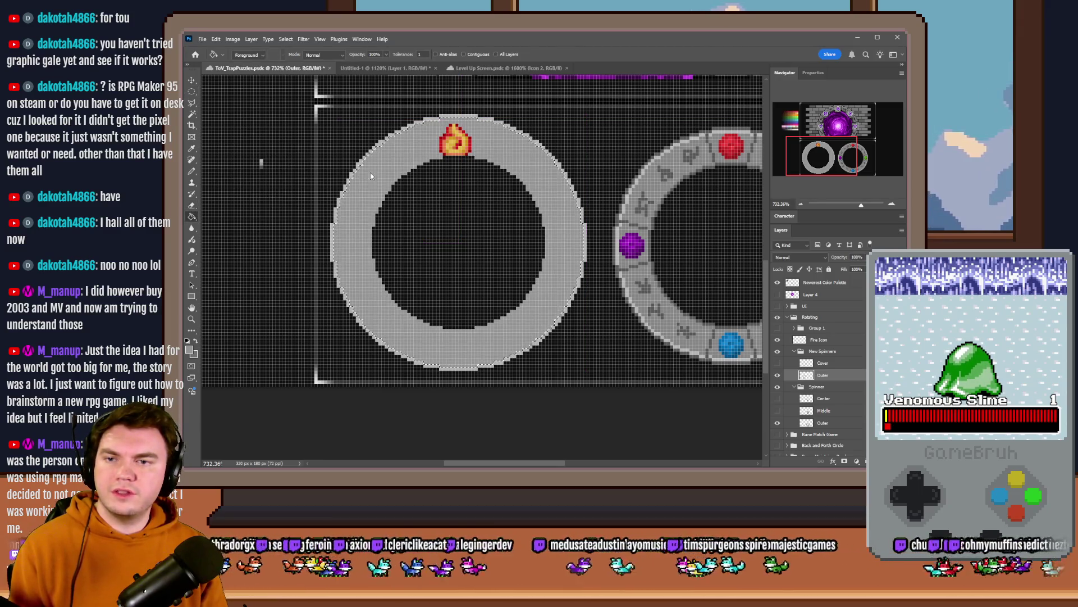
key(m)
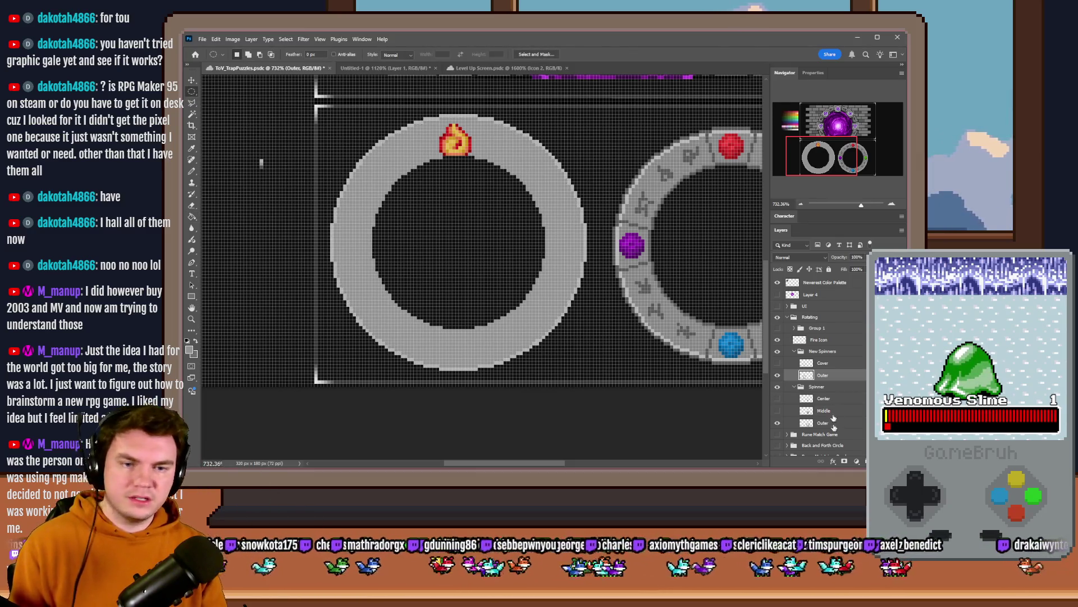
Step: Delete the old Cover layer
click(777, 363)
click(821, 363)
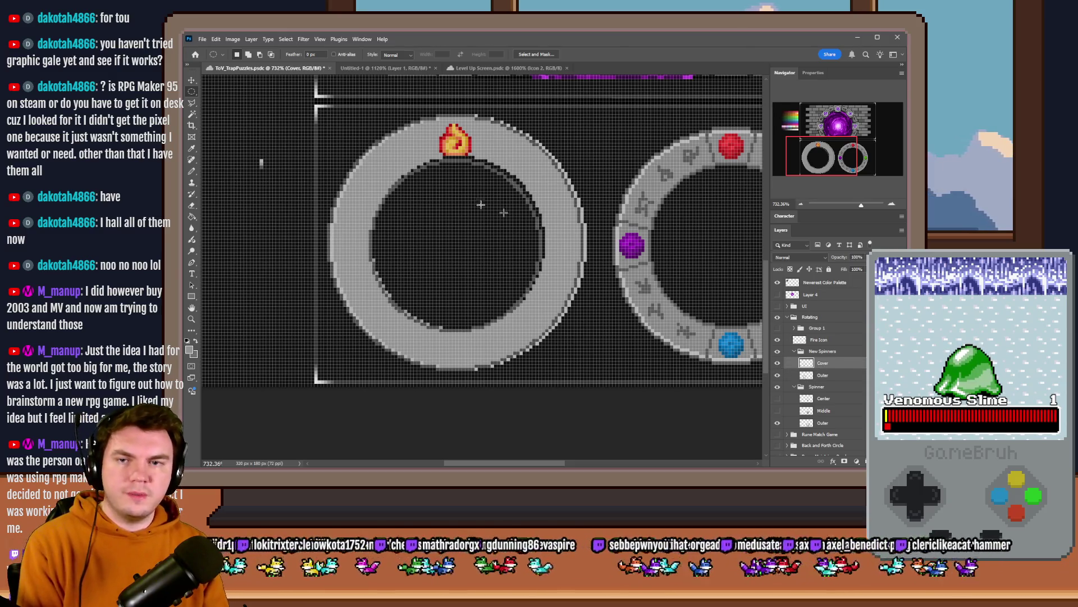
key(Delete)
Step: Make a circular selection centred on the ring's outer edge, undoing a test fill
right_click(191, 92)
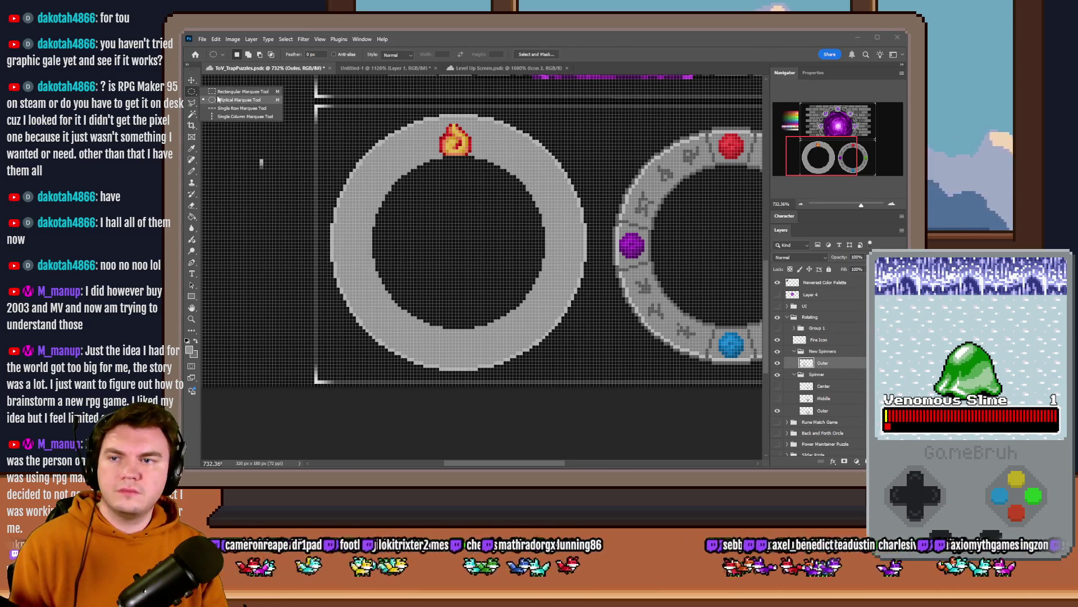
click(239, 99)
mouse_move(331, 120)
mouse_down()
mouse_move(606, 309)
mouse_move(630, 369)
mouse_up()
drag(533, 325, 502, 303)
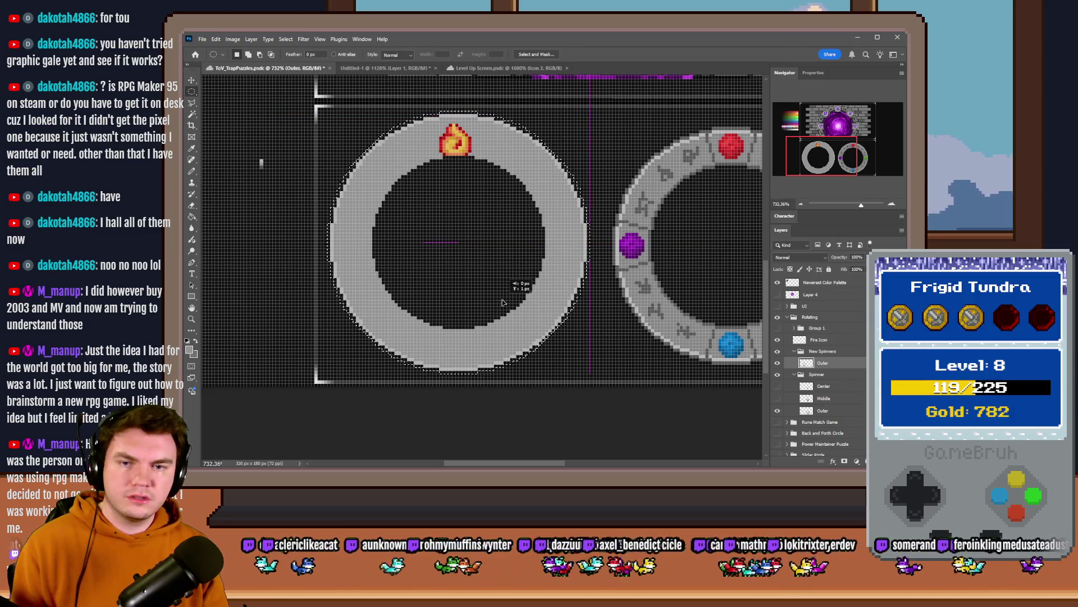
click(191, 219)
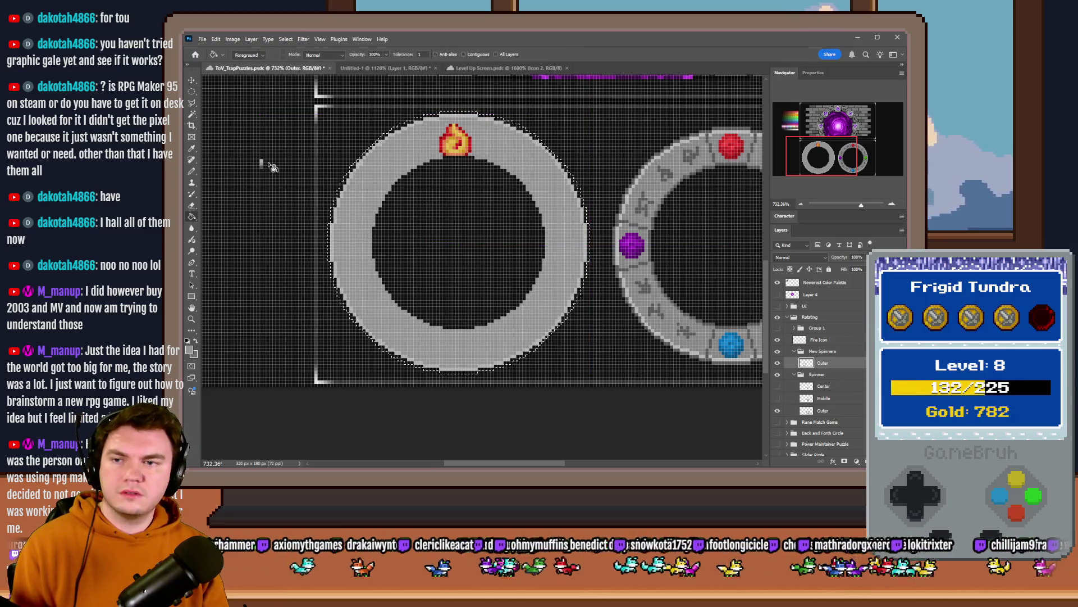
click(355, 167)
key(m)
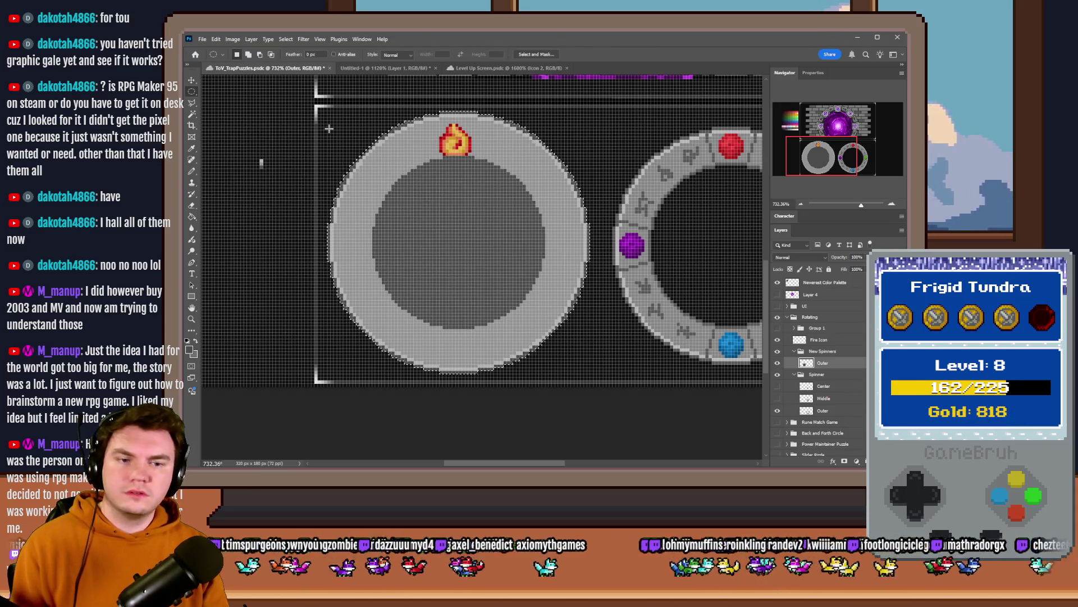
key(ctrl+z)
Step: Add a new empty layer named 'Covers' above Outer
key(ctrl+shift+alt+n)
double_click(824, 363)
text(Covers)
key(Return)
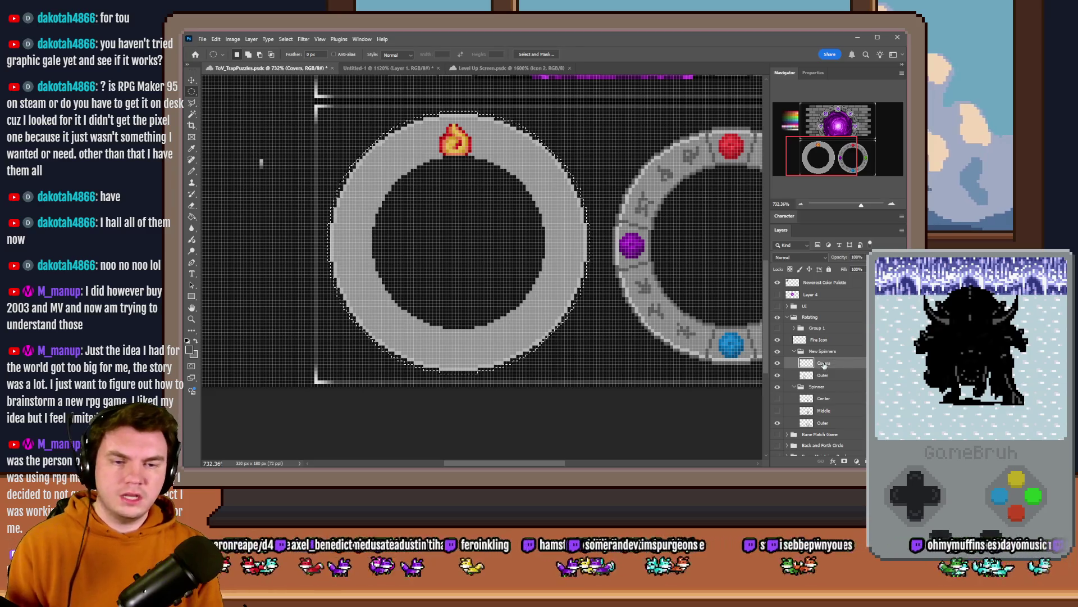
Step: Fill the circle grey on Covers, then delete its centre to leave a grey ring
click(191, 217)
click(352, 207)
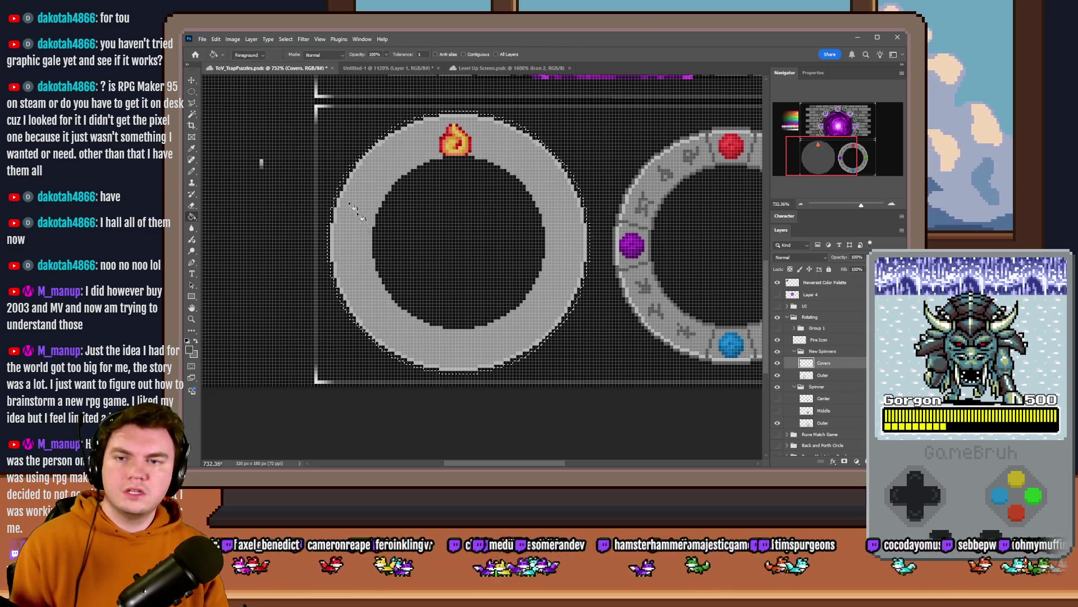
key(m)
mouse_move(593, 113)
mouse_down()
mouse_move(388, 286)
mouse_move(312, 368)
mouse_up()
drag(375, 280, 393, 276)
key(Delete)
key(ctrl+d)
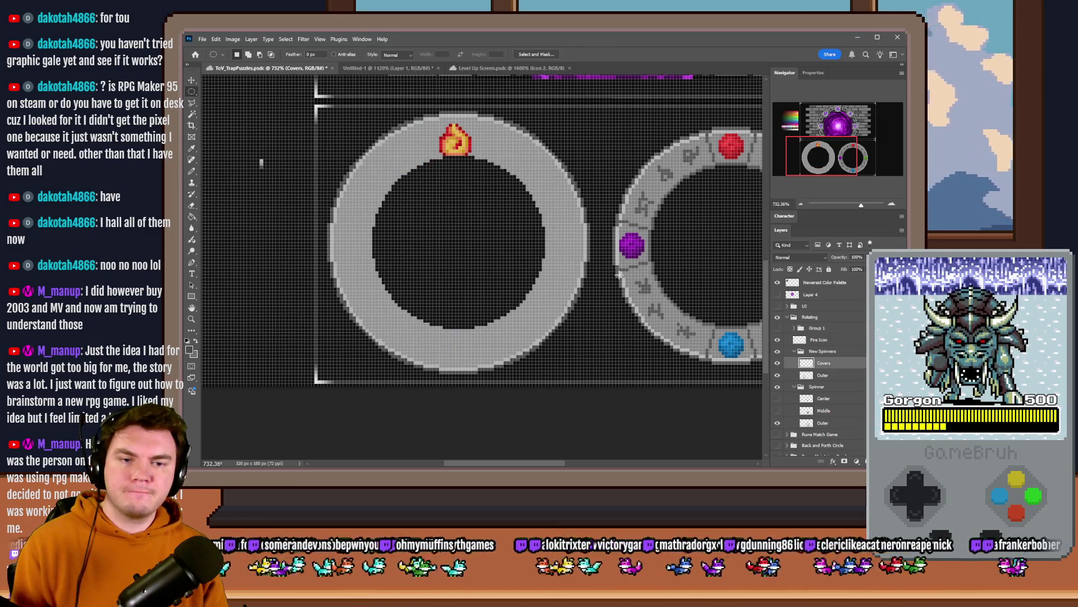
click(843, 376)
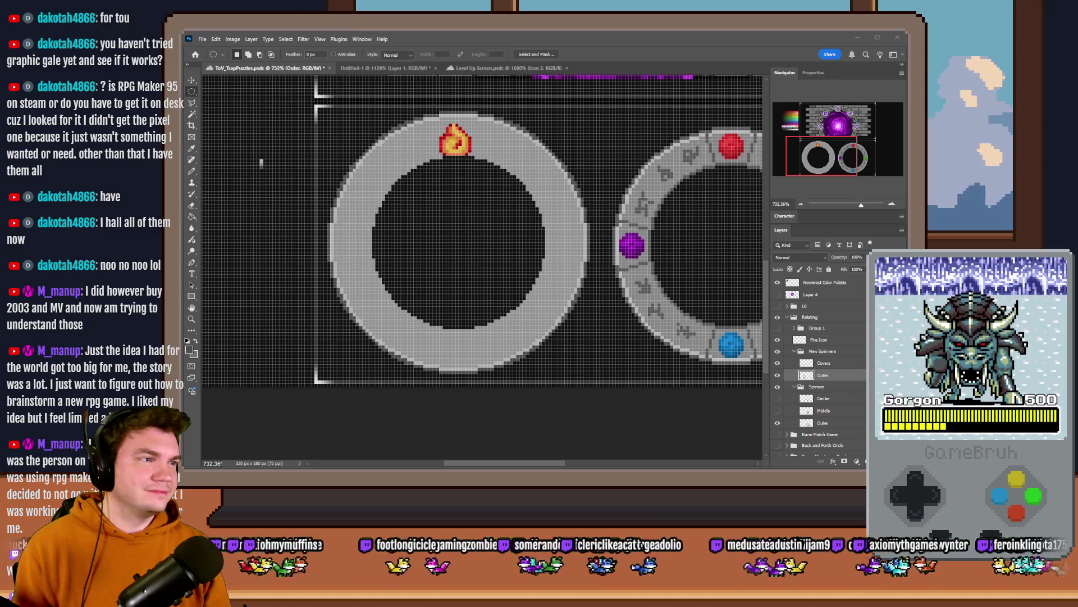
click(649, 37)
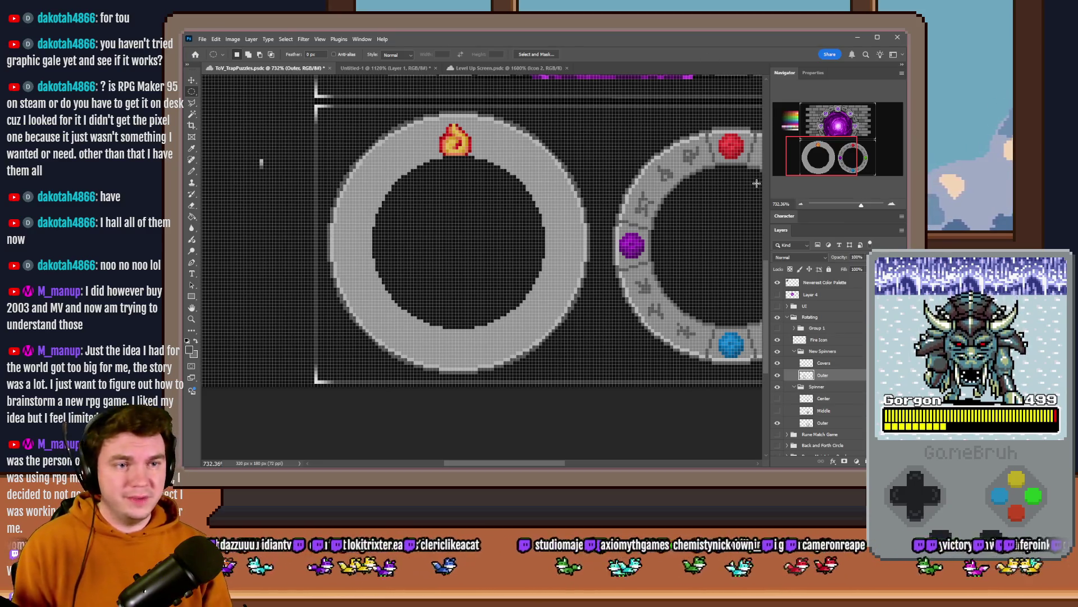
click(664, 56)
click(837, 364)
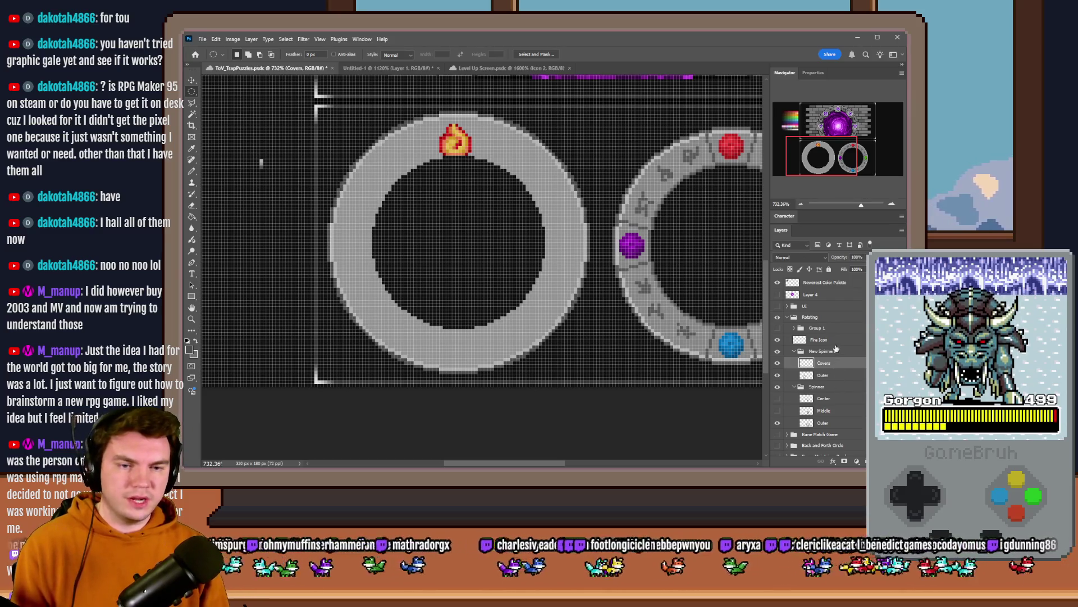
Step: With the Pencil on the Outer layer, draw a dark grey groove up to the ring's top
click(835, 345)
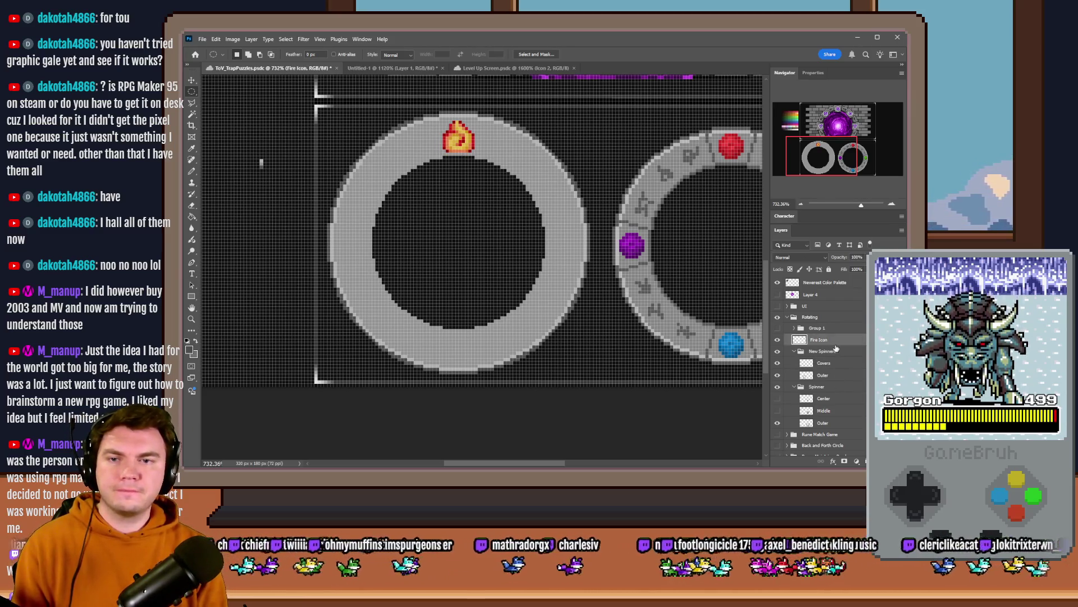
scroll(444, 141, up, 5)
click(193, 174)
scroll(448, 207, up, 1)
click(841, 374)
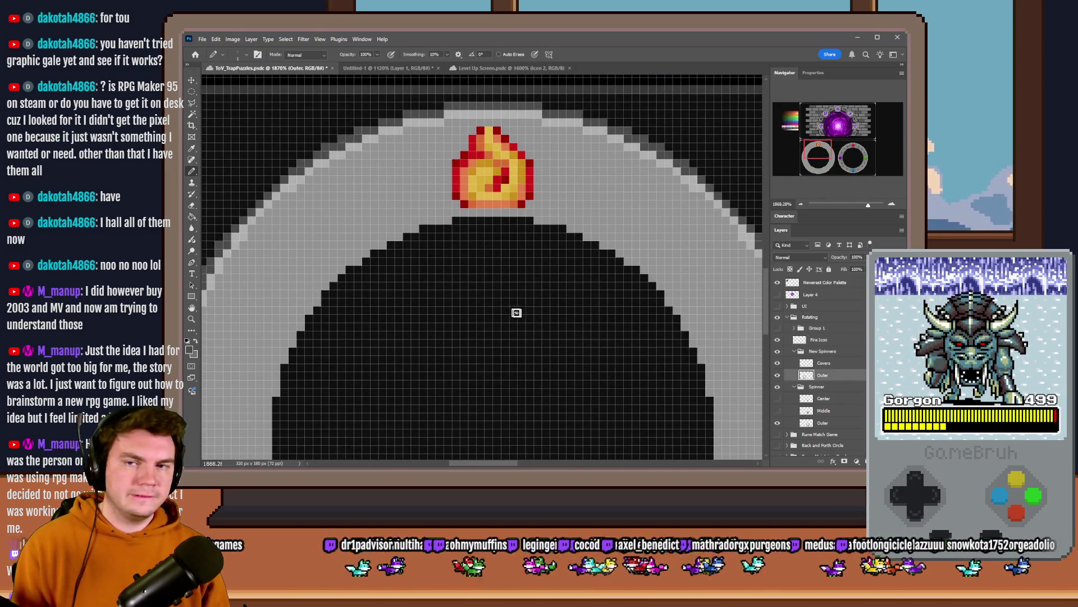
scroll(427, 175, up, 2)
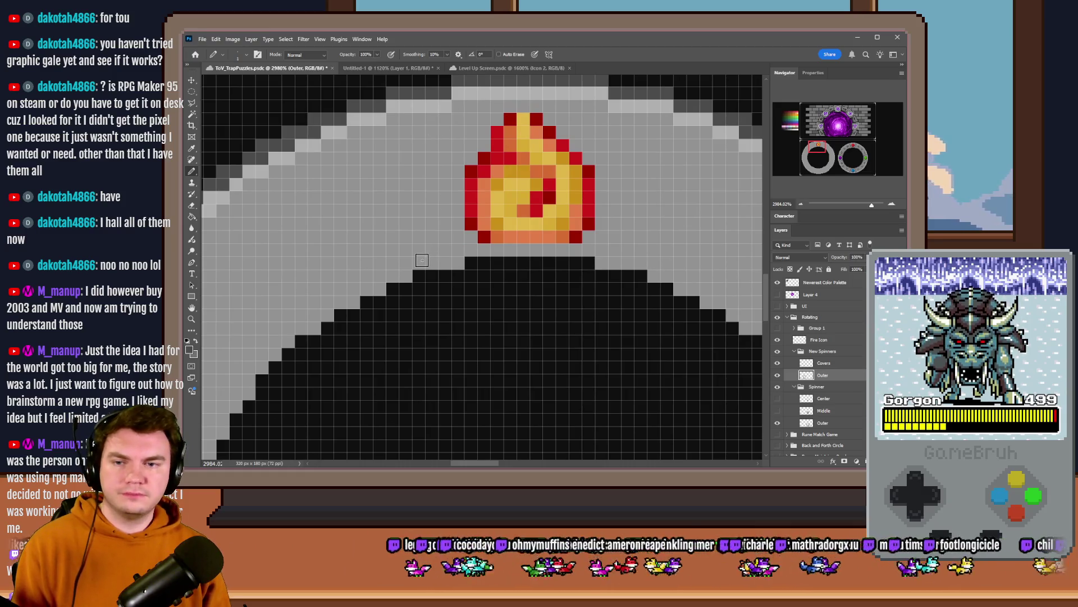
drag(422, 260, 380, 115)
mouse_move(640, 263)
mouse_down()
mouse_move(640, 233)
mouse_move(694, 117)
mouse_move(664, 225)
mouse_up()
Step: Sample a lighter grey and add highlight pixels along the groove
alt+click(696, 120)
mouse_move(656, 264)
mouse_down()
mouse_move(632, 264)
mouse_move(631, 228)
mouse_move(666, 121)
mouse_up()
mouse_move(401, 263)
mouse_down()
mouse_move(407, 245)
mouse_move(366, 144)
mouse_move(387, 121)
mouse_move(435, 258)
mouse_up()
scroll(565, 237, down, 10)
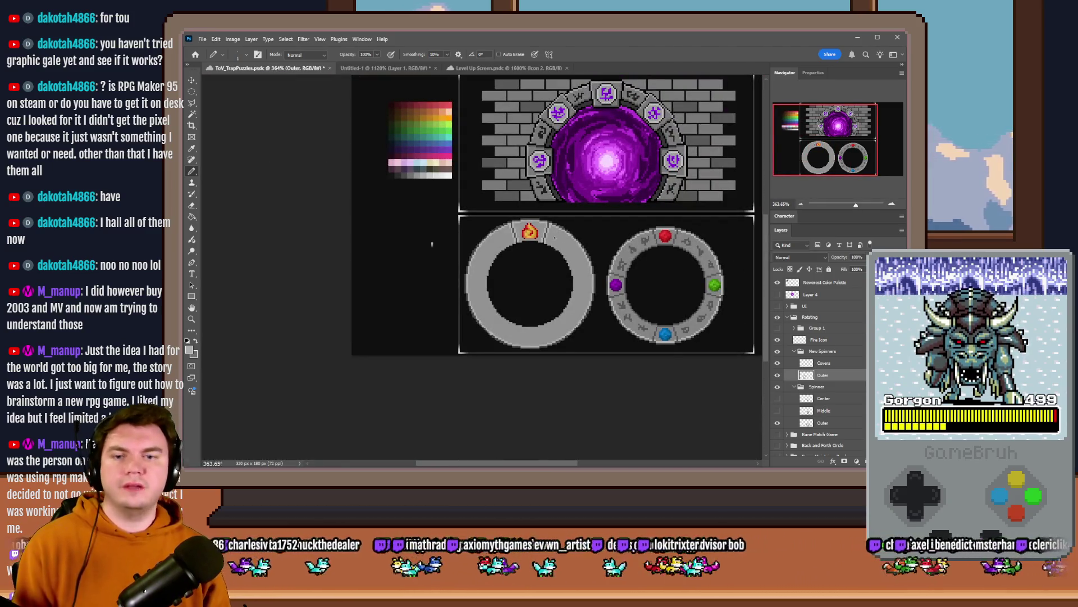
scroll(531, 237, up, 8)
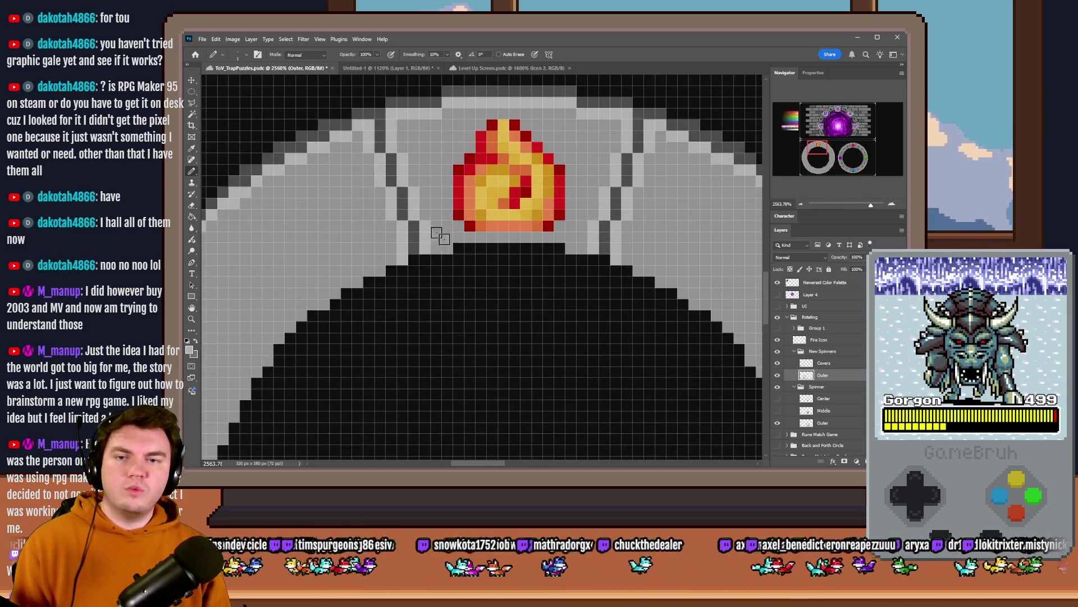
scroll(398, 173, up, 2)
scroll(398, 173, up, 1)
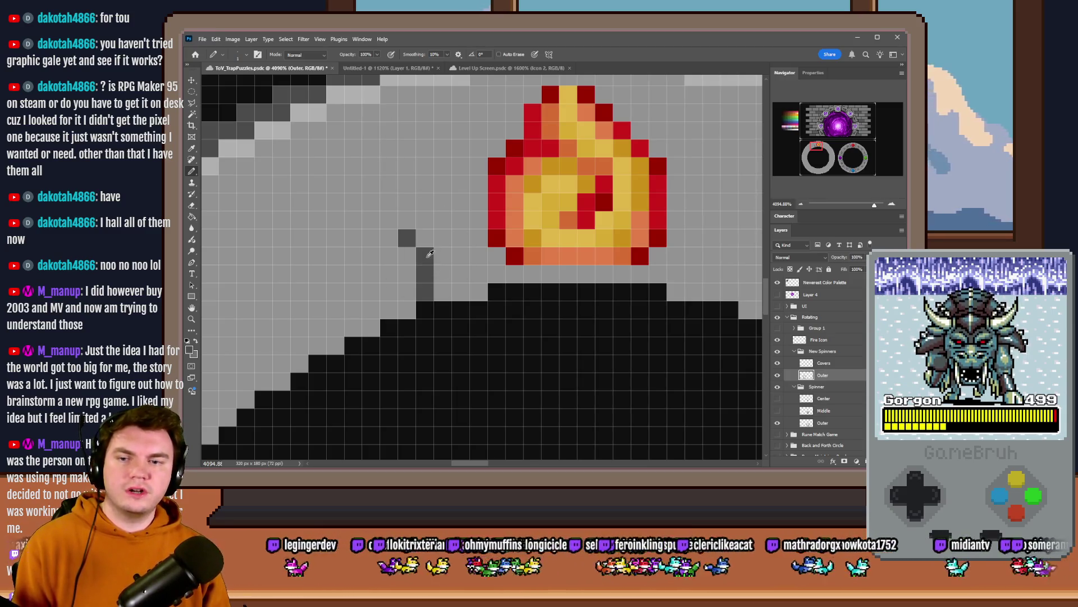
Step: Draw a dark grey diagonal groove left of the fire icon toward the outer edge
mouse_move(395, 306)
mouse_down()
mouse_move(353, 196)
mouse_move(338, 114)
mouse_up()
scroll(339, 114, down, 6)
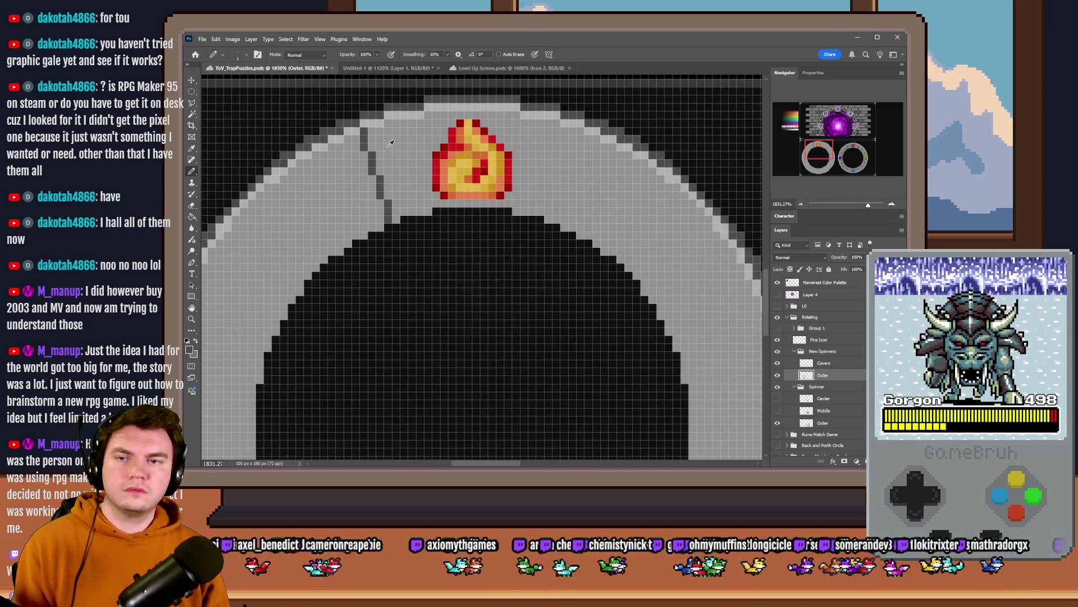
scroll(395, 145, up, 2)
key(ctrl+z)
key(ctrl+z)
key(ctrl+z)
scroll(388, 213, up, 2)
drag(387, 212, 371, 158)
scroll(357, 236, up, 3)
drag(358, 223, 346, 152)
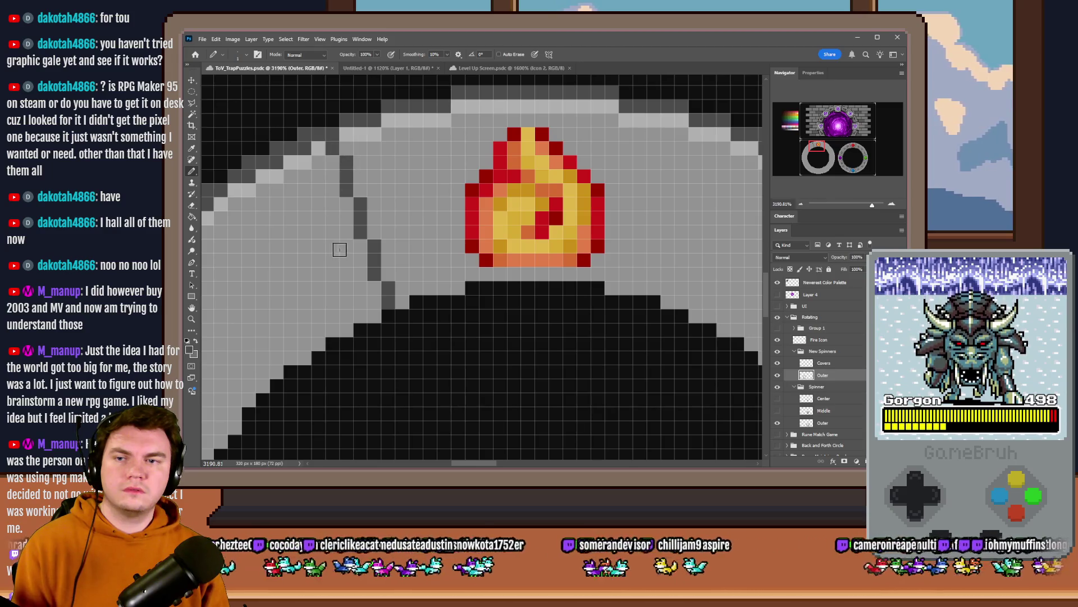
scroll(348, 244, down, 5)
scroll(387, 229, up, 2)
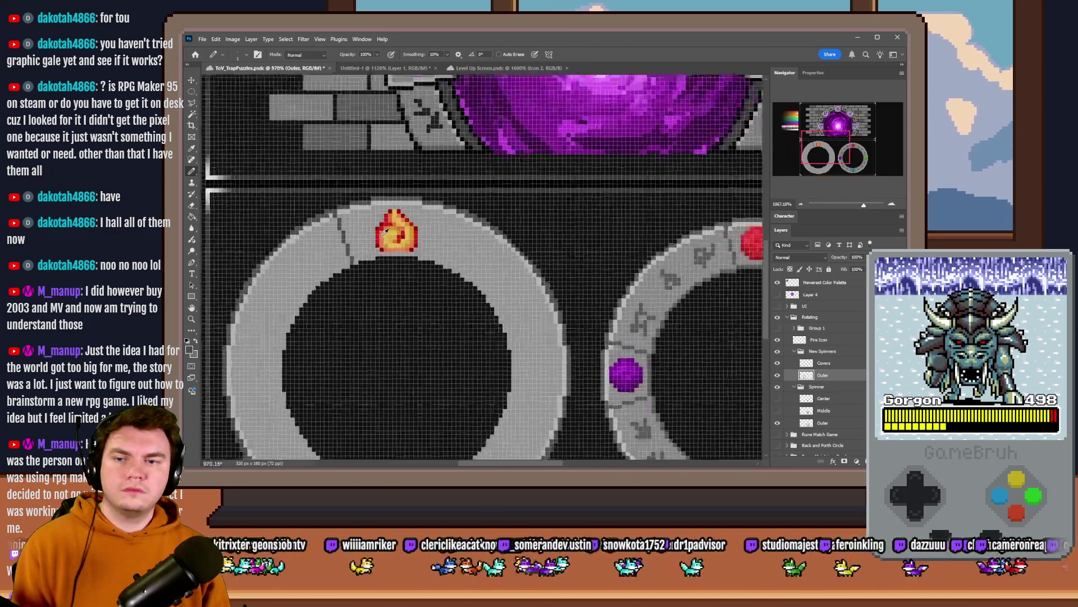
scroll(354, 254, up, 2)
Step: Redraw the dark diagonal groove left of the fire icon after undoing earlier strokes
mouse_move(384, 254)
mouse_down()
mouse_move(384, 229)
mouse_move(385, 247)
mouse_move(338, 141)
mouse_up()
key(ctrl+z)
scroll(342, 171, down, 3)
scroll(394, 175, down, 1)
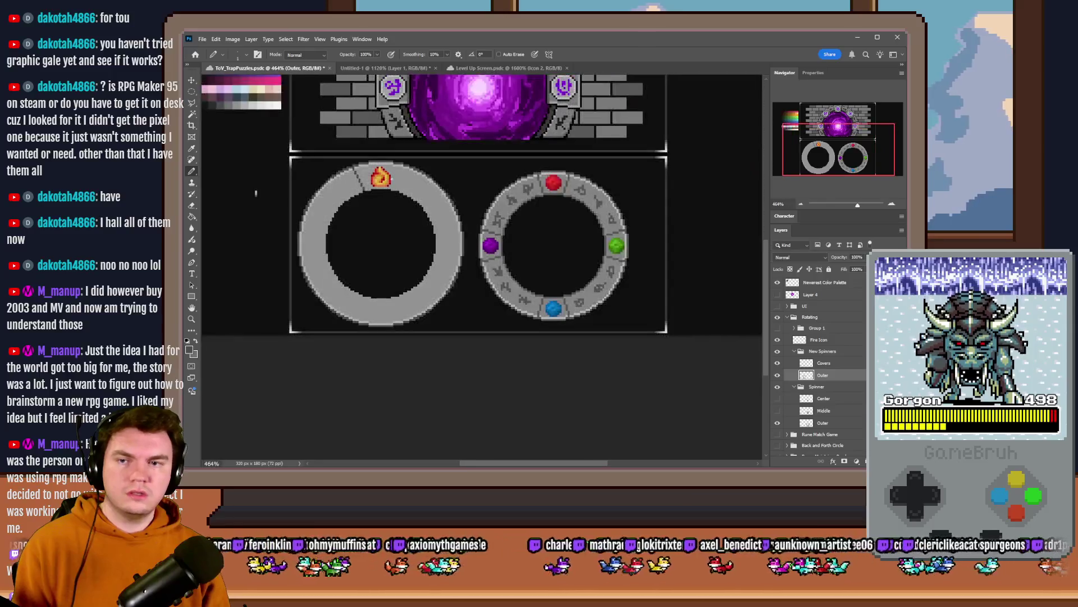
scroll(371, 175, up, 4)
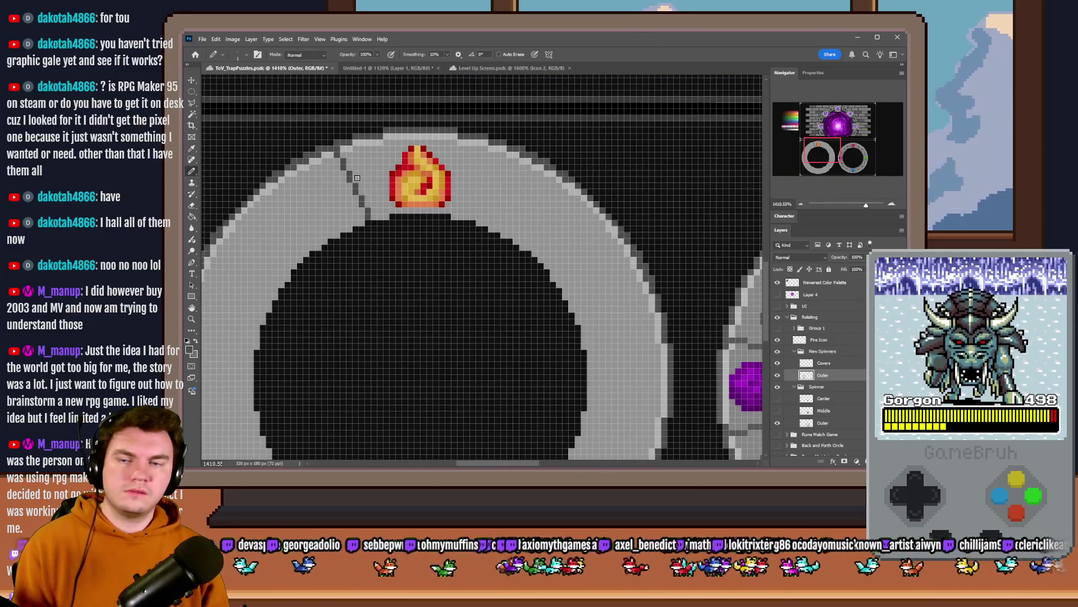
key(ctrl+z)
key(ctrl+z)
key(ctrl+z)
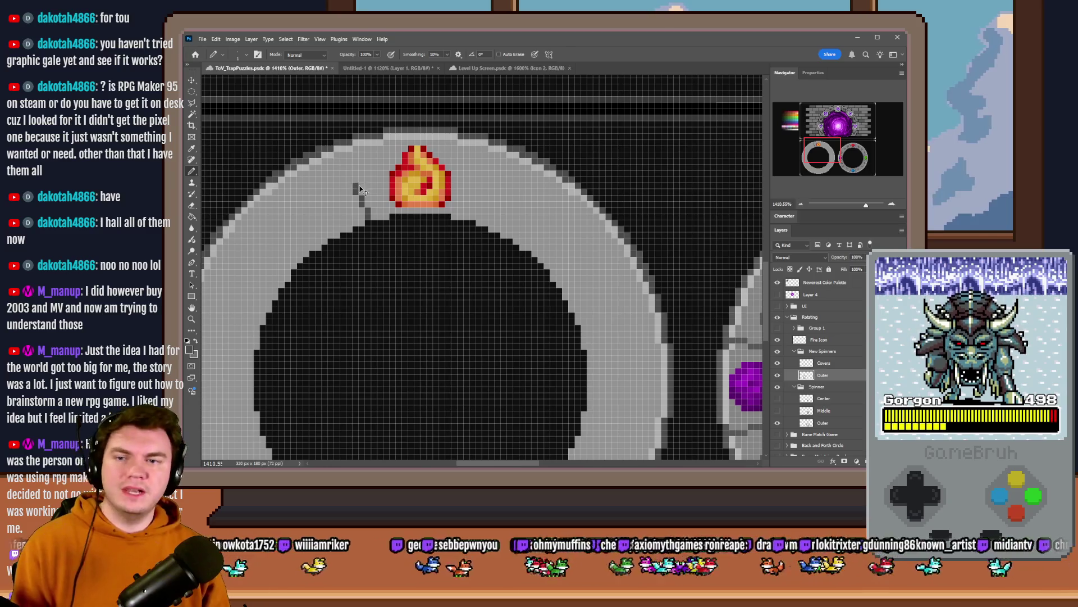
scroll(352, 200, up, 2)
scroll(353, 200, up, 1)
drag(372, 241, 325, 102)
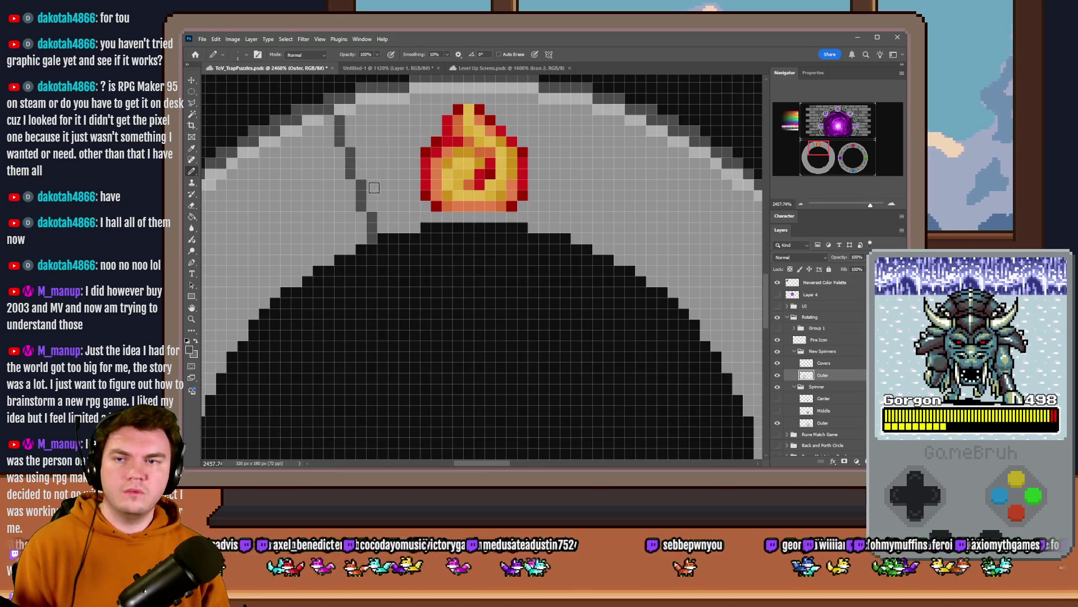
scroll(295, 192, down, 8)
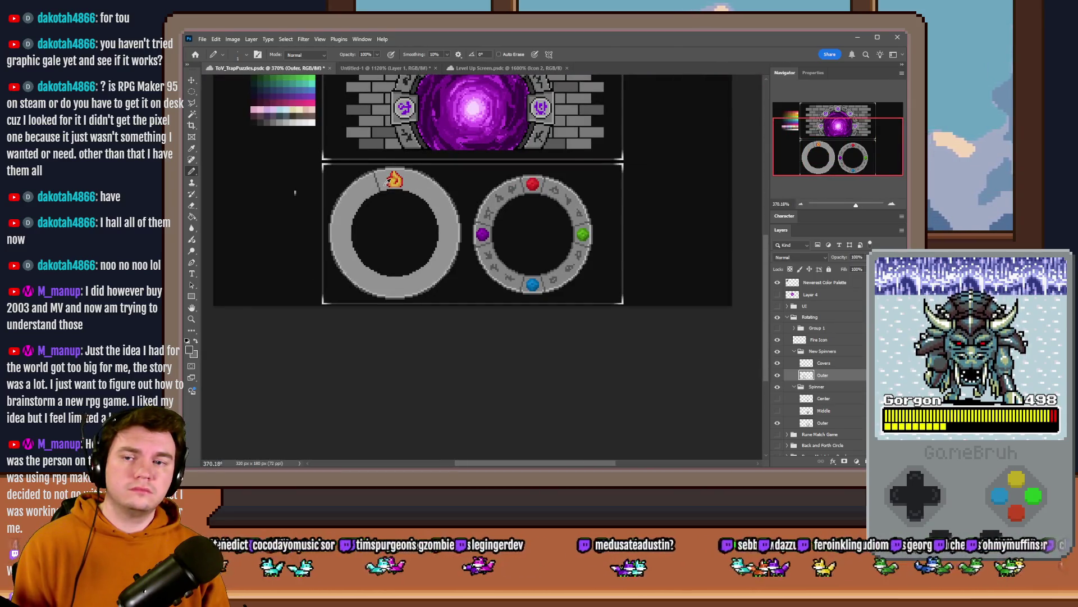
scroll(386, 180, up, 8)
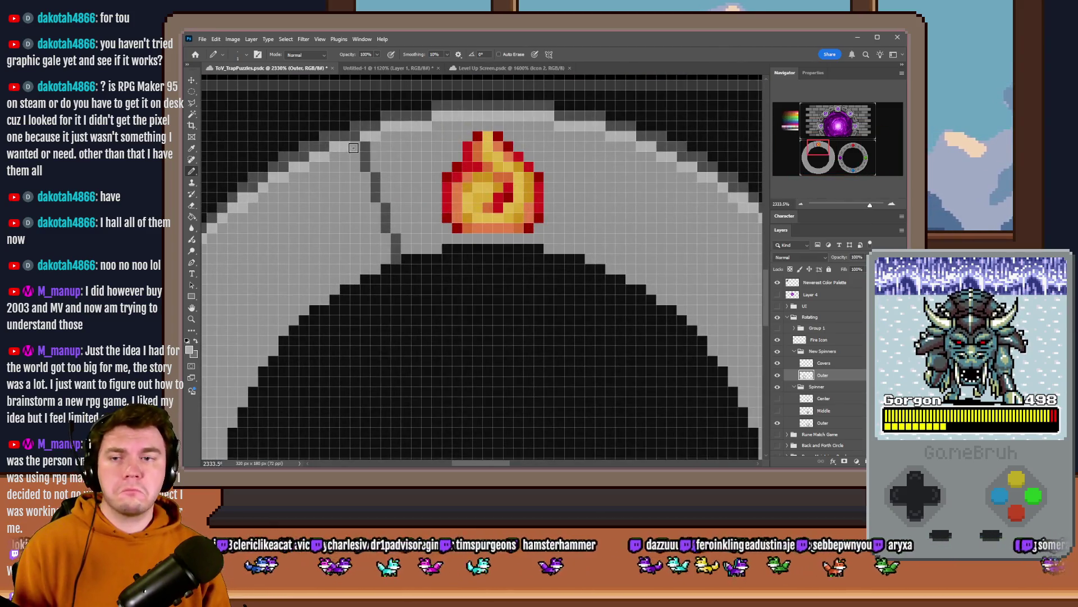
Step: Draw light-grey highlight lines along the left and right edges of the fire cover
mouse_move(356, 163)
mouse_down()
mouse_move(387, 257)
mouse_move(401, 245)
mouse_move(376, 150)
mouse_up()
scroll(334, 182, down, 1)
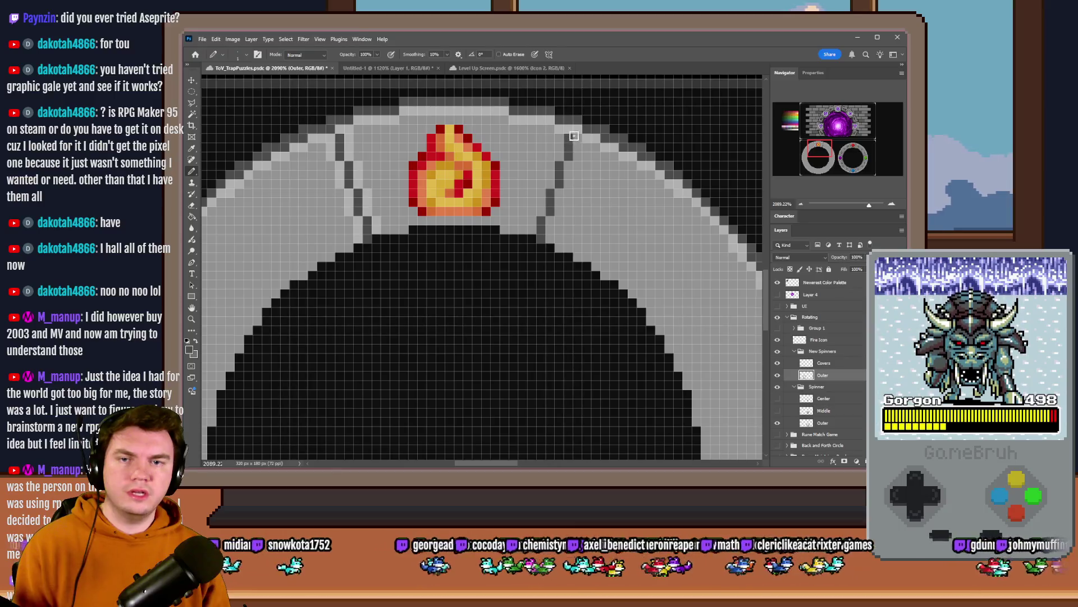
alt+click(562, 127)
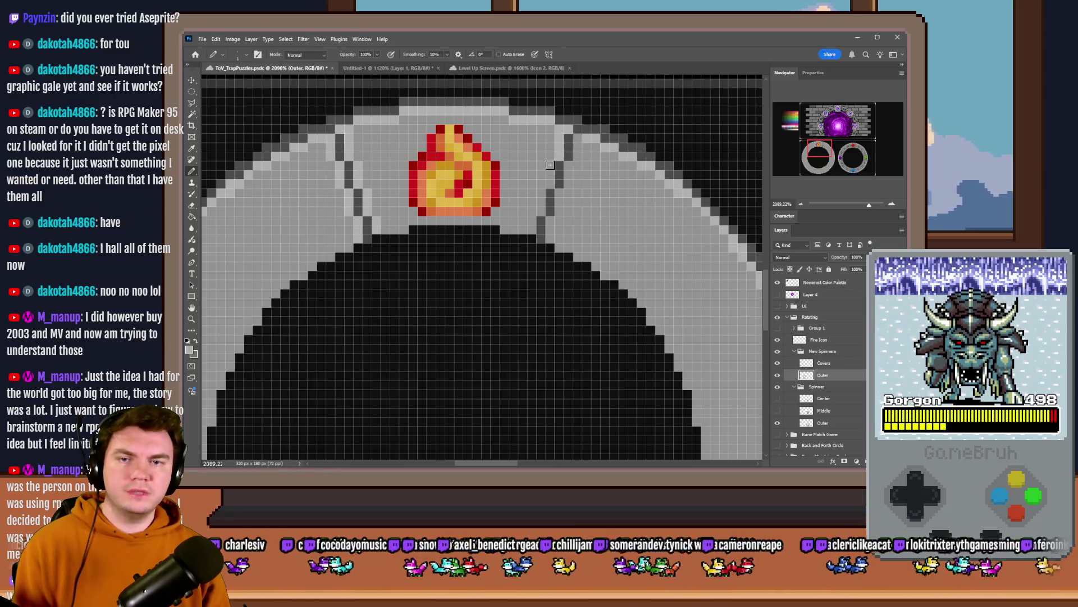
mouse_move(537, 216)
mouse_down()
mouse_move(534, 230)
mouse_move(550, 222)
mouse_move(568, 173)
mouse_up()
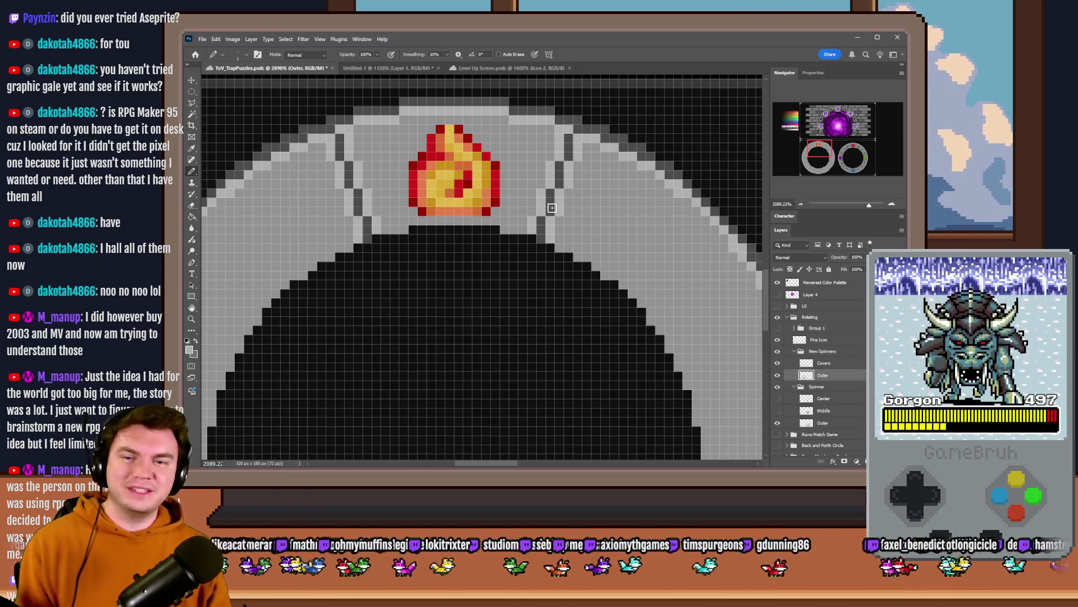
scroll(540, 225, down, 5)
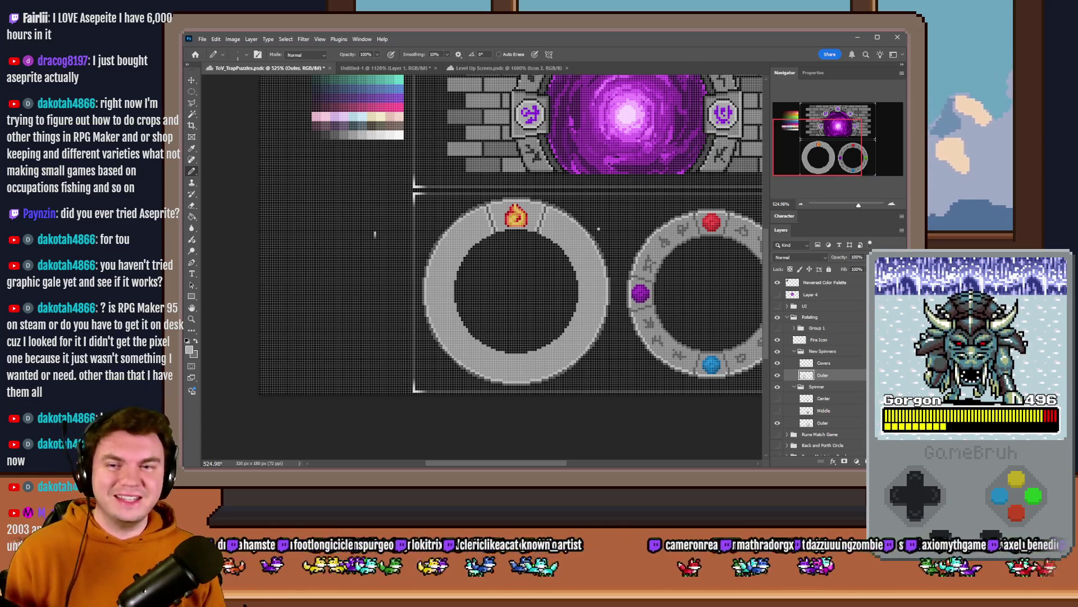
scroll(495, 213, up, 8)
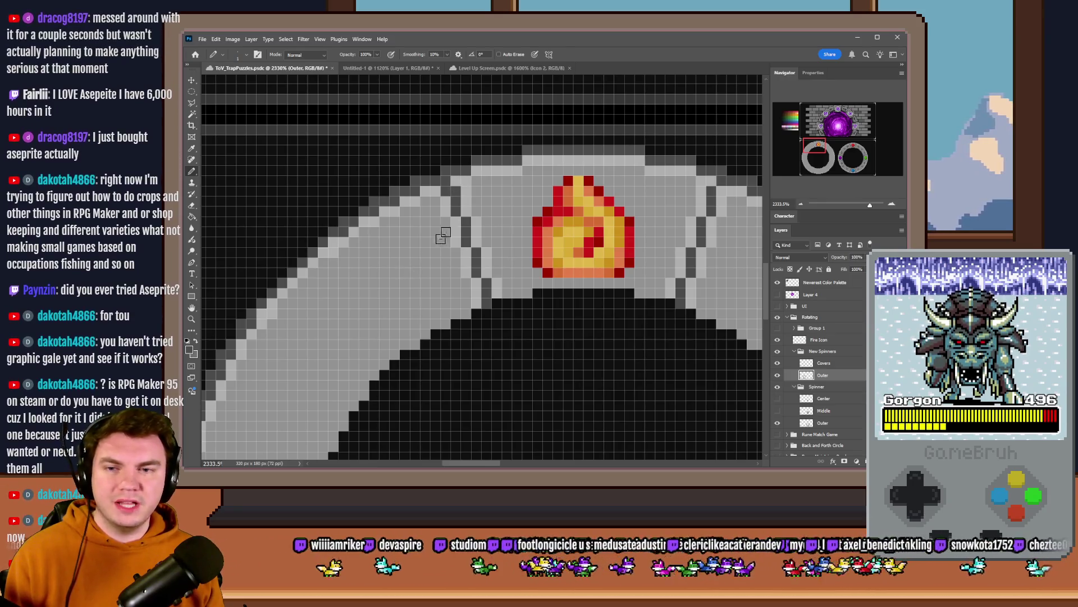
scroll(390, 225, down, 2)
scroll(390, 225, down, 4)
scroll(540, 201, up, 5)
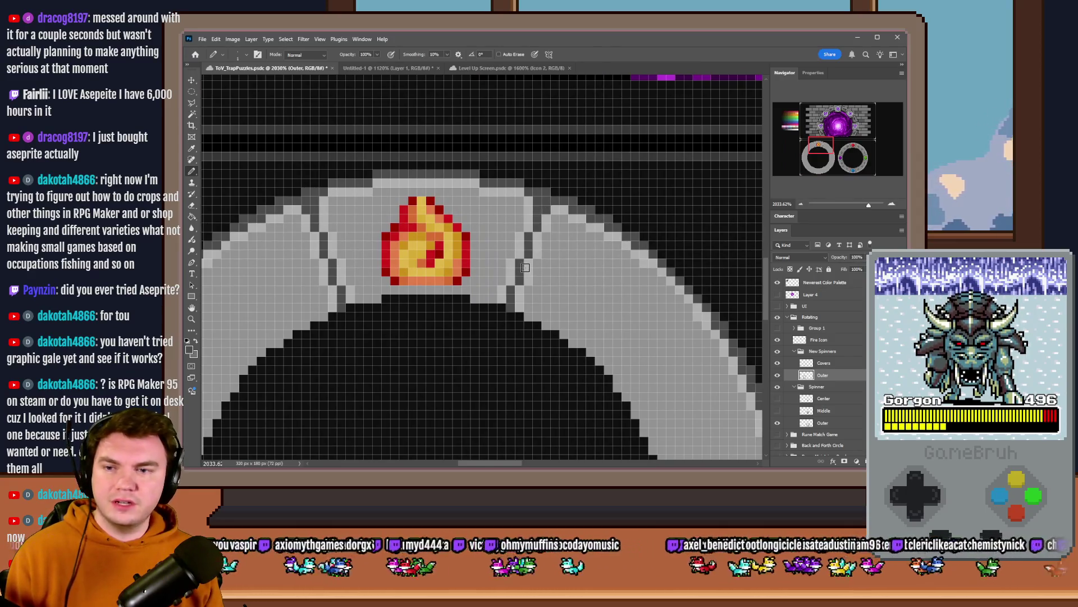
scroll(505, 264, down, 5)
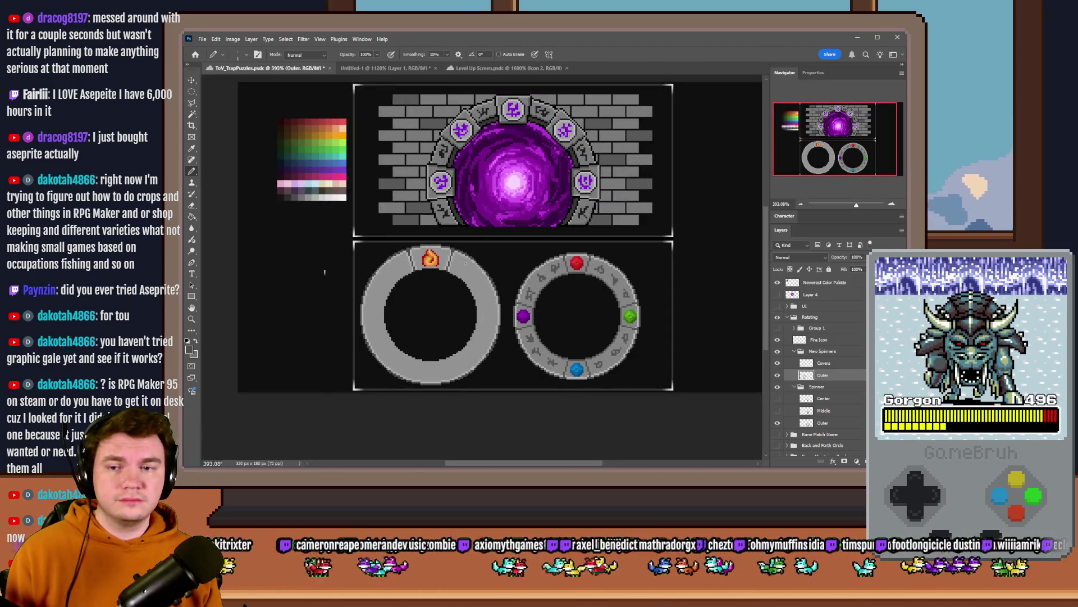
scroll(433, 264, up, 5)
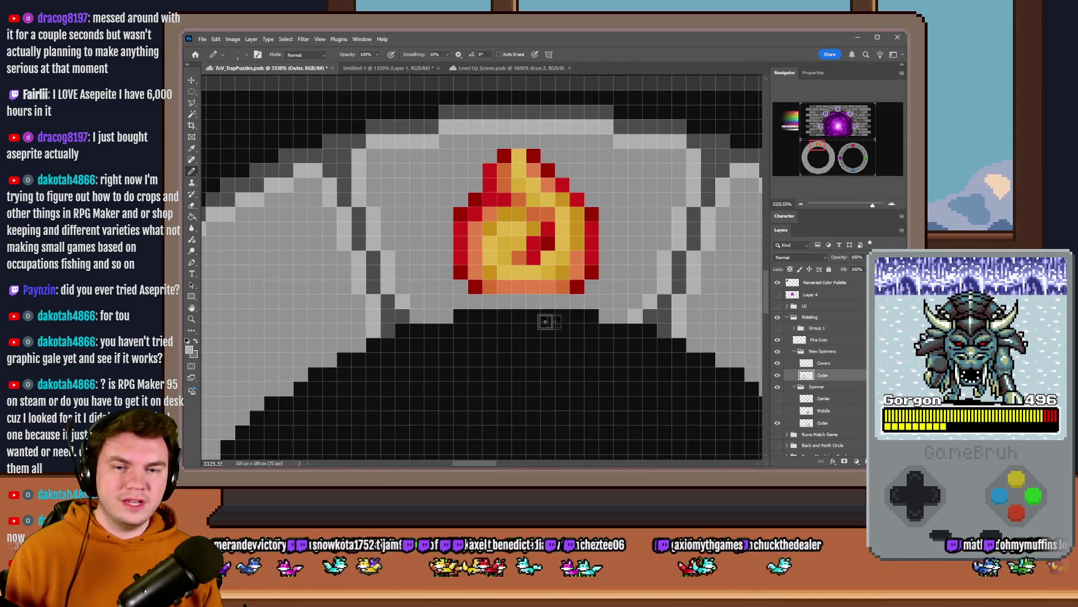
scroll(534, 315, down, 5)
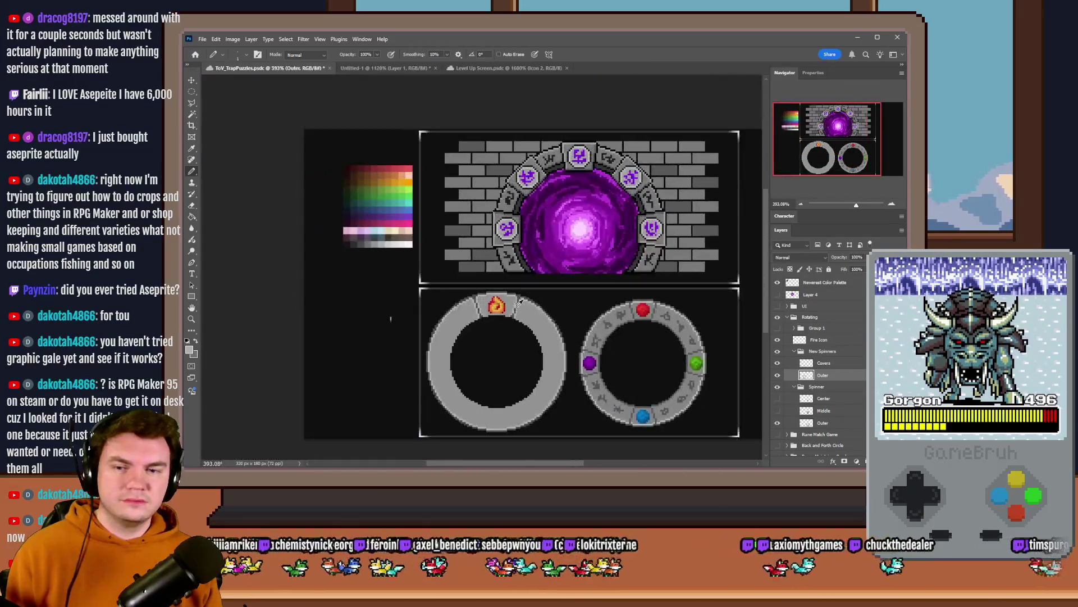
scroll(494, 314, up, 3)
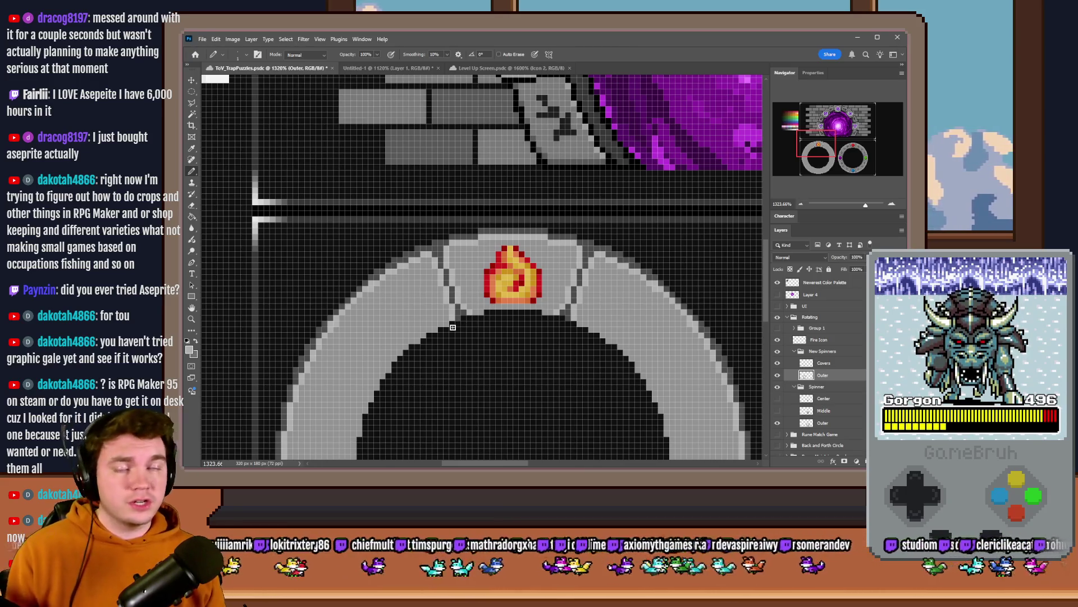
scroll(472, 315, down, 3)
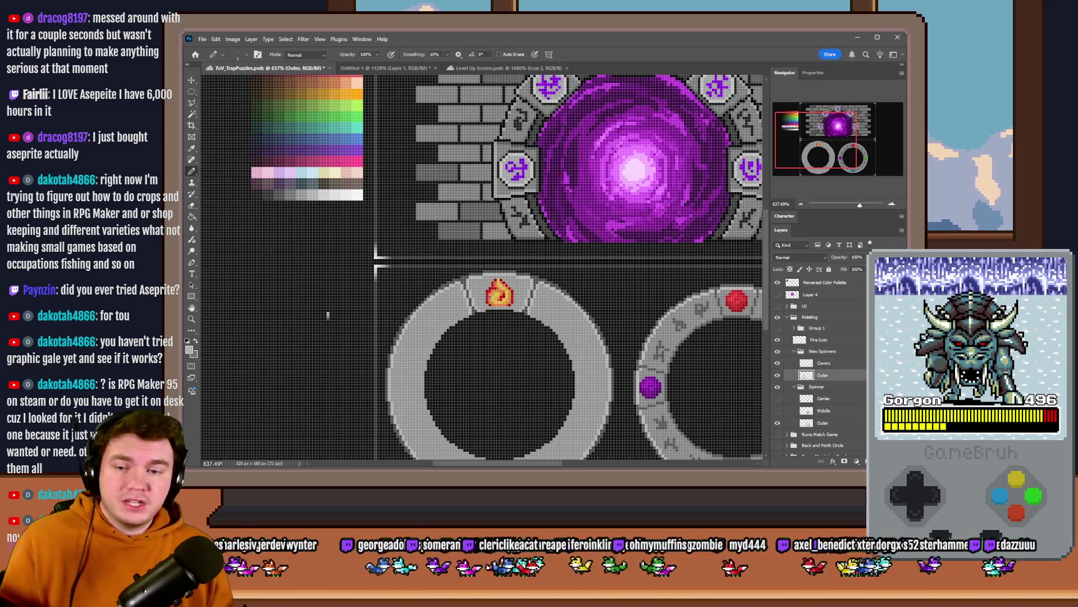
scroll(497, 306, up, 5)
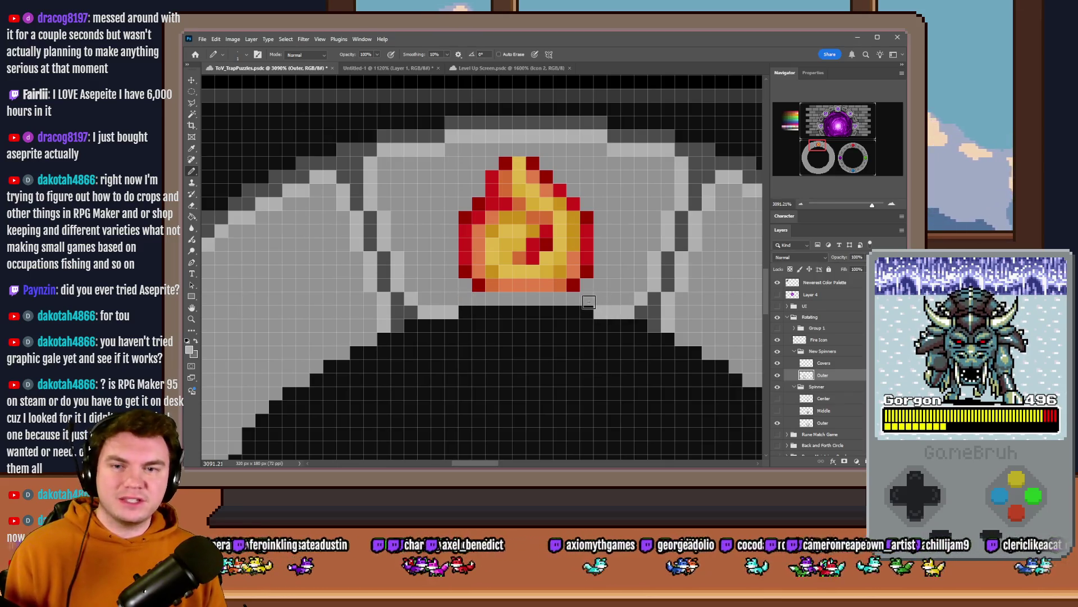
scroll(586, 293, down, 5)
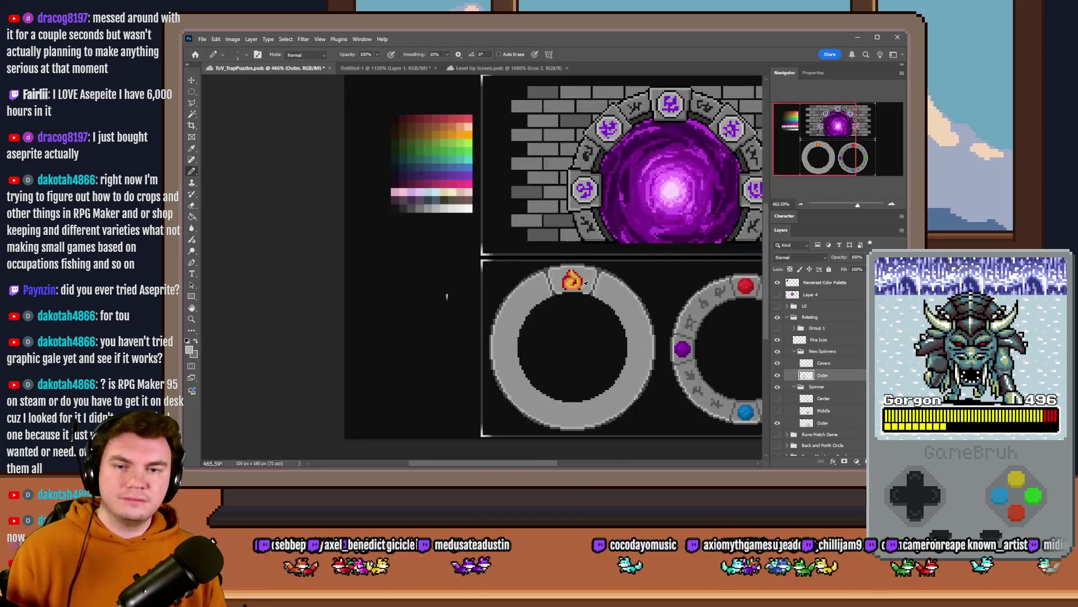
scroll(597, 291, up, 3)
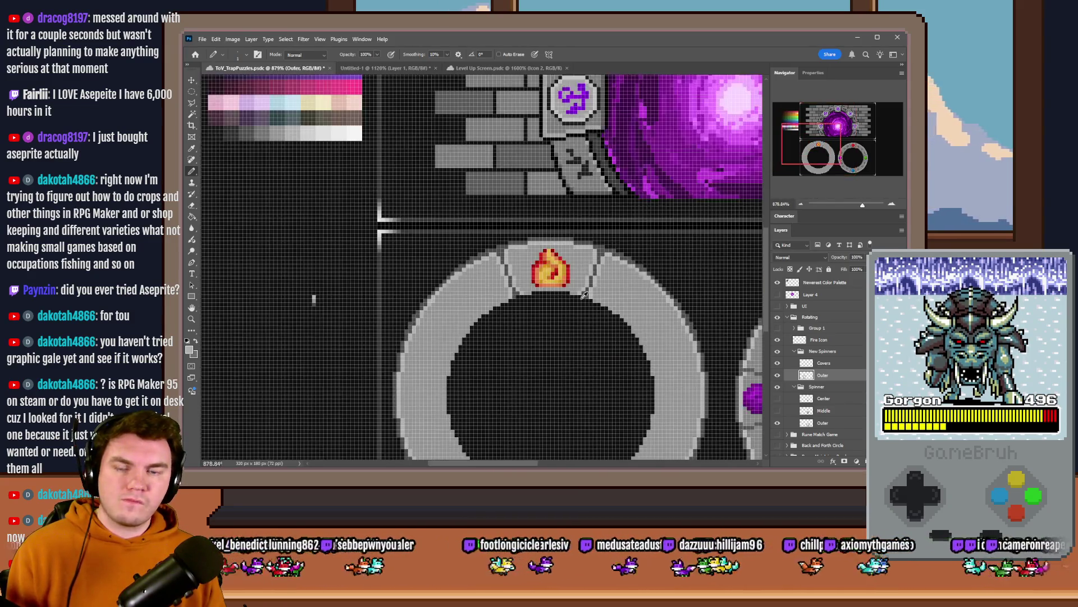
Step: Make a rectangular selection around the ring's top cover section
scroll(584, 294, up, 2)
key(m)
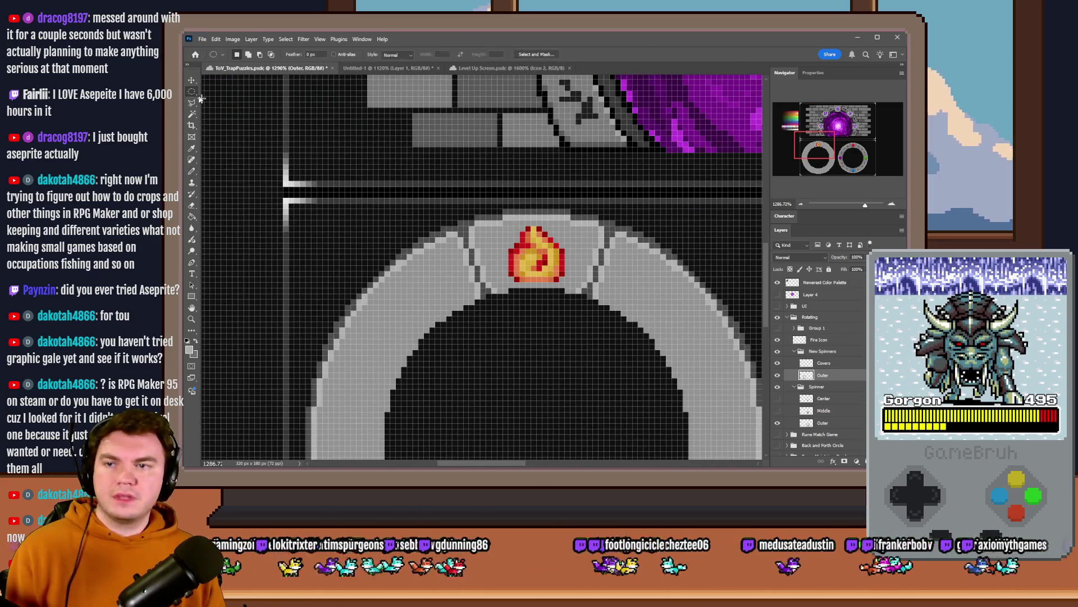
scroll(528, 313, down, 3)
scroll(578, 306, up, 1)
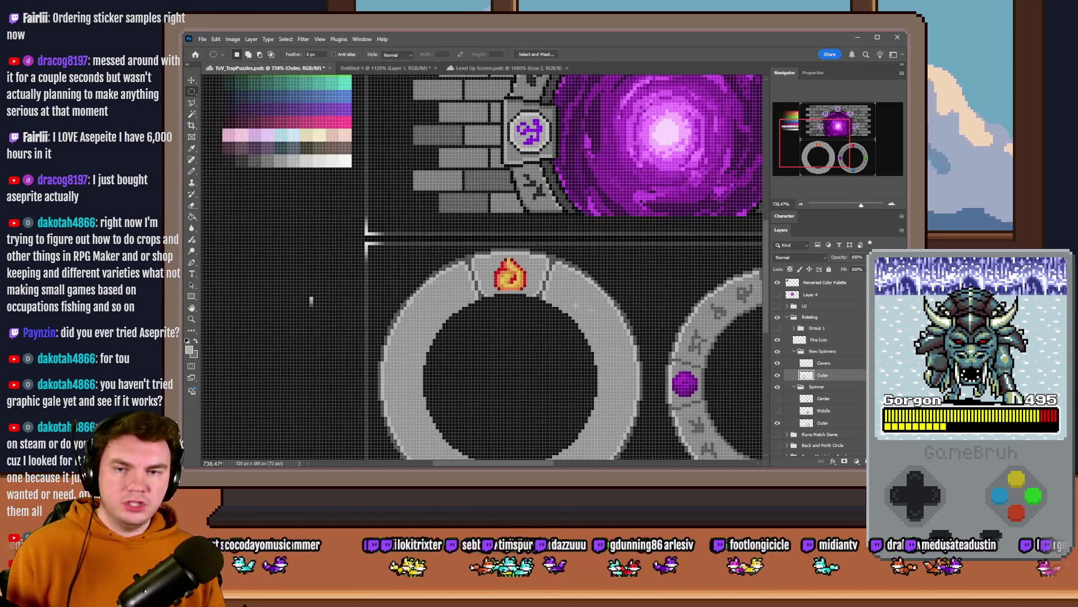
mouse_move(364, 233)
mouse_down()
mouse_move(618, 343)
mouse_move(659, 384)
mouse_up()
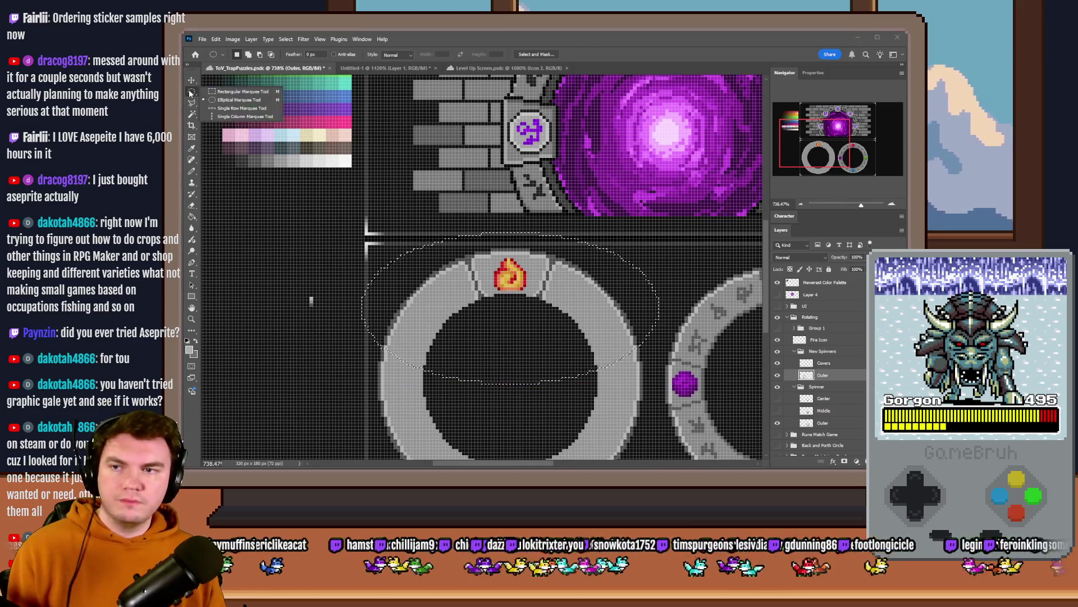
key(shift+m)
mouse_move(352, 216)
mouse_down()
mouse_move(661, 373)
mouse_move(653, 383)
mouse_up()
scroll(618, 390, up, 3)
scroll(597, 386, up, 3)
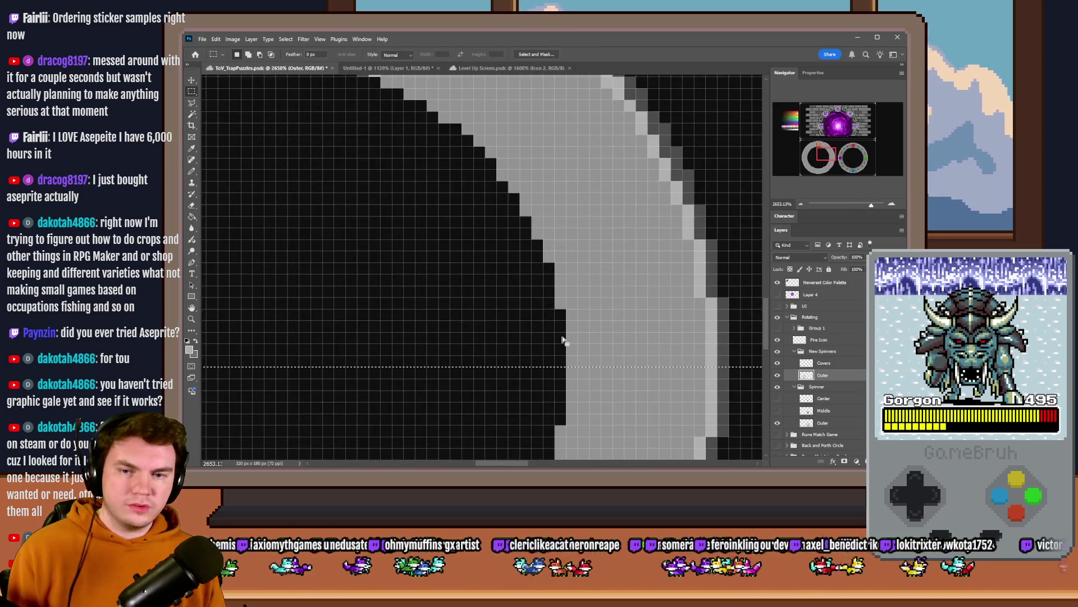
scroll(588, 352, down, 6)
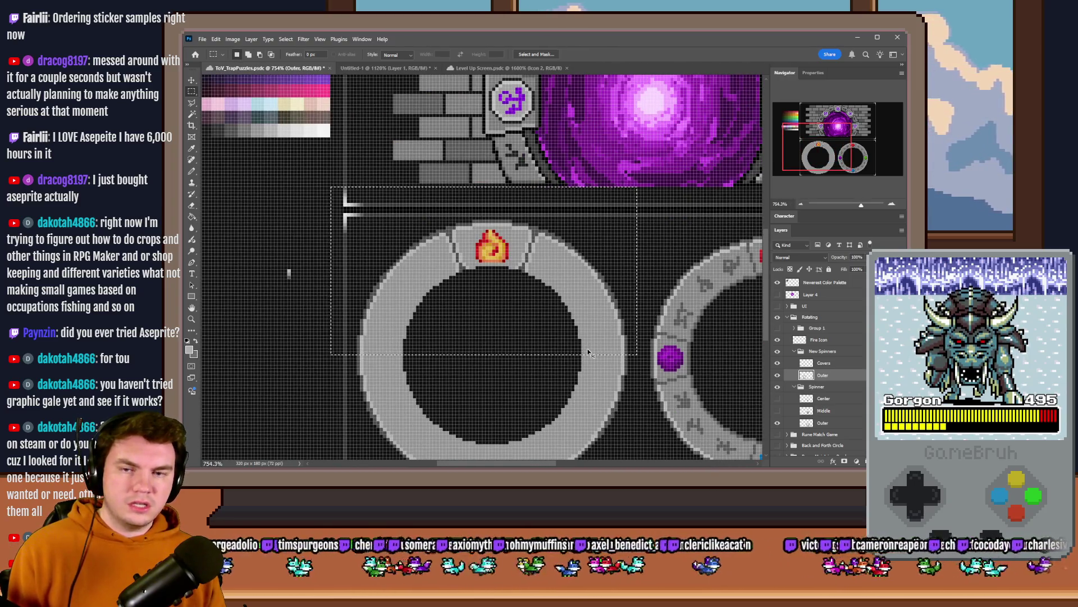
Step: Copy the section to a new layer, rotate it 180° and move it to the ring's bottom
key(ctrl+j)
right_click(590, 349)
click(588, 387)
right_click(574, 316)
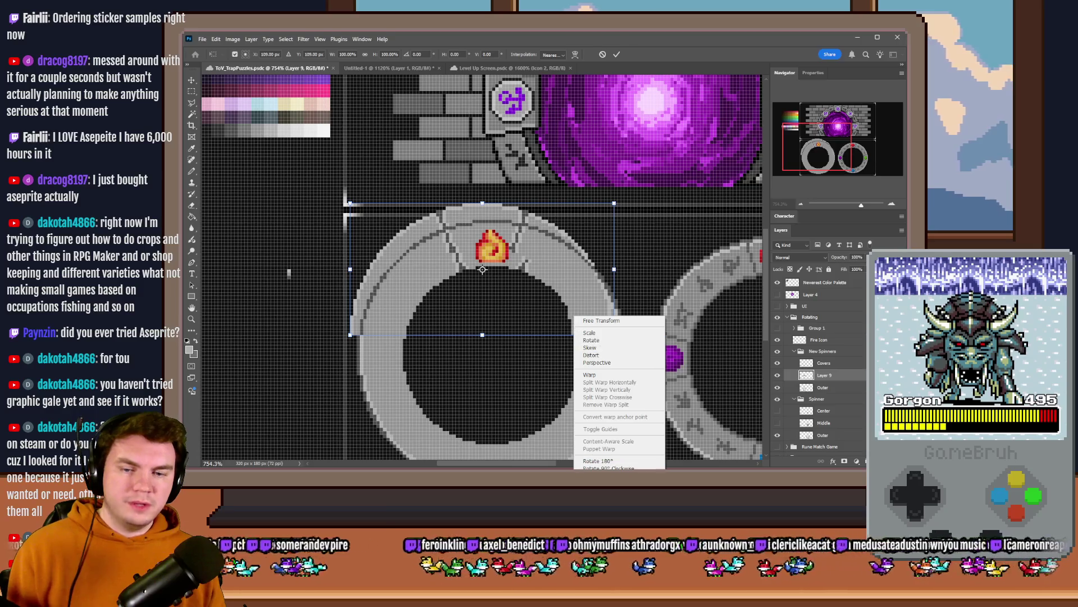
click(597, 460)
key(Return)
scroll(483, 269, down, 2)
drag(555, 164, 570, 349)
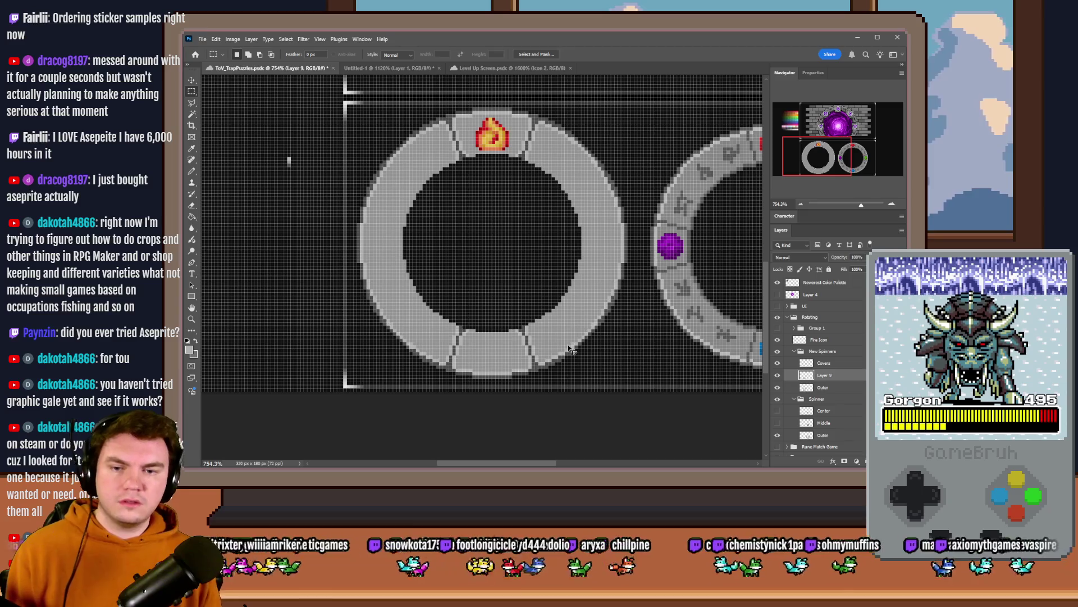
Step: Compare the ring with and without the bottom piece, then merge it into Outer
click(779, 376)
click(778, 376)
click(779, 376)
click(781, 377)
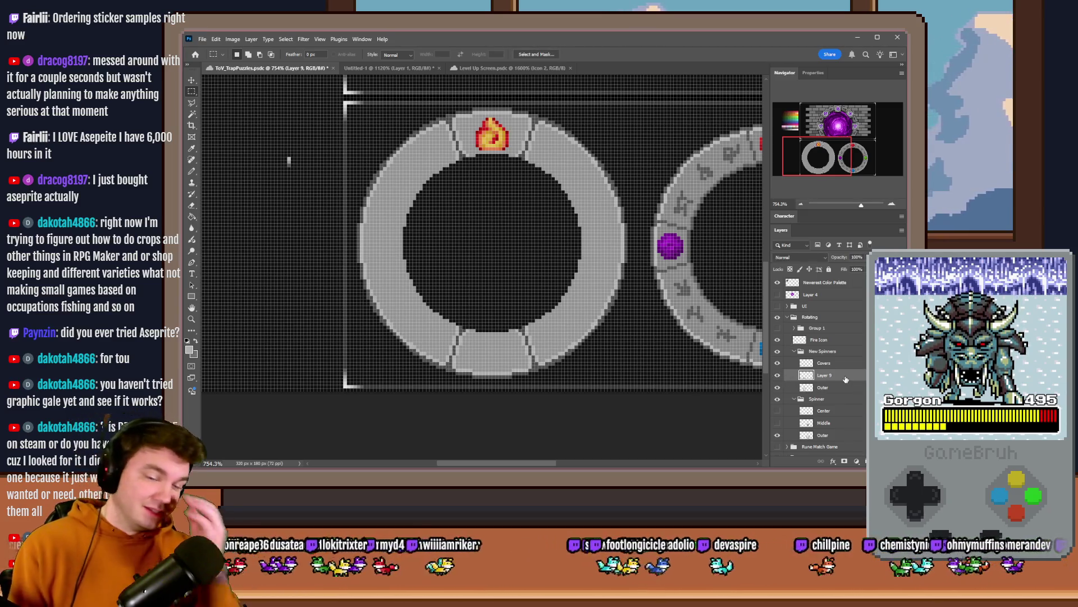
key(Delete)
right_click(474, 221)
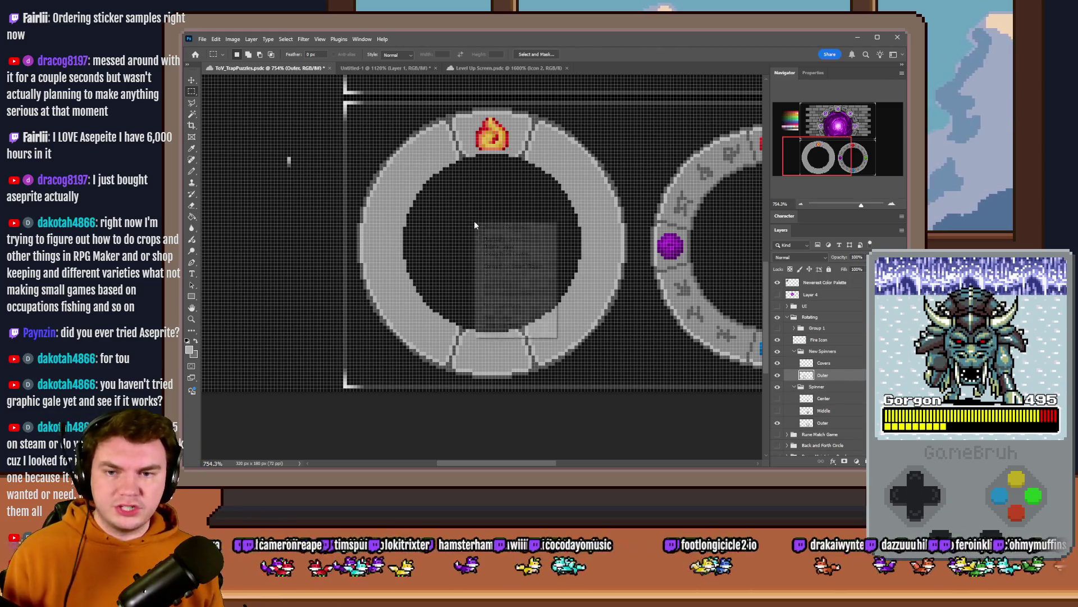
Step: Copy the top and bottom covers, rotate them 90° clockwise to the sides, and merge into Outer
click(509, 304)
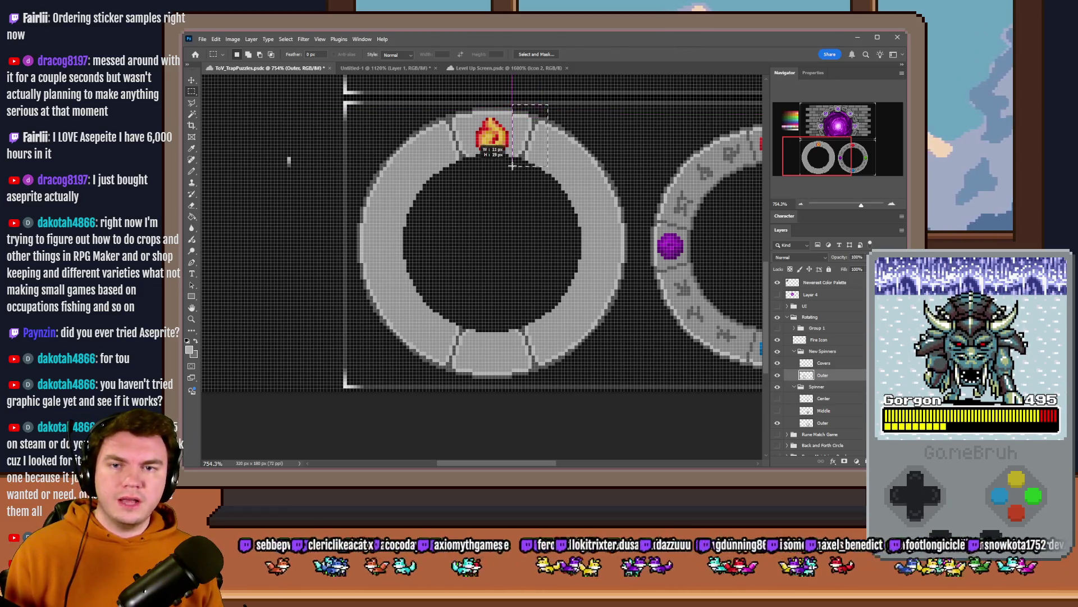
mouse_move(543, 106)
mouse_down()
mouse_move(525, 233)
mouse_move(409, 333)
mouse_move(440, 380)
mouse_up()
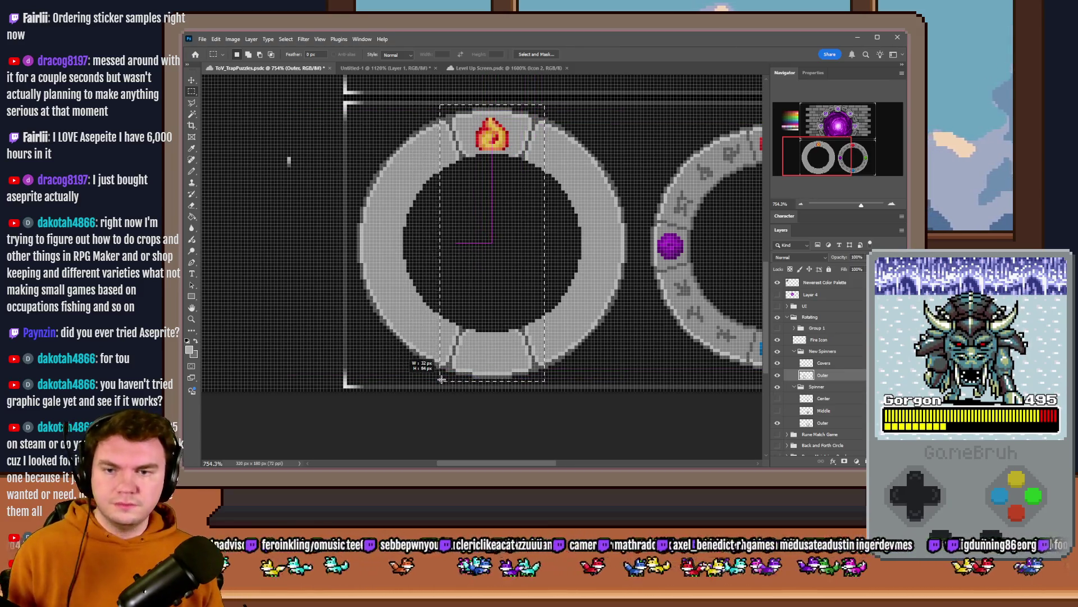
key(ctrl+j)
right_click(500, 222)
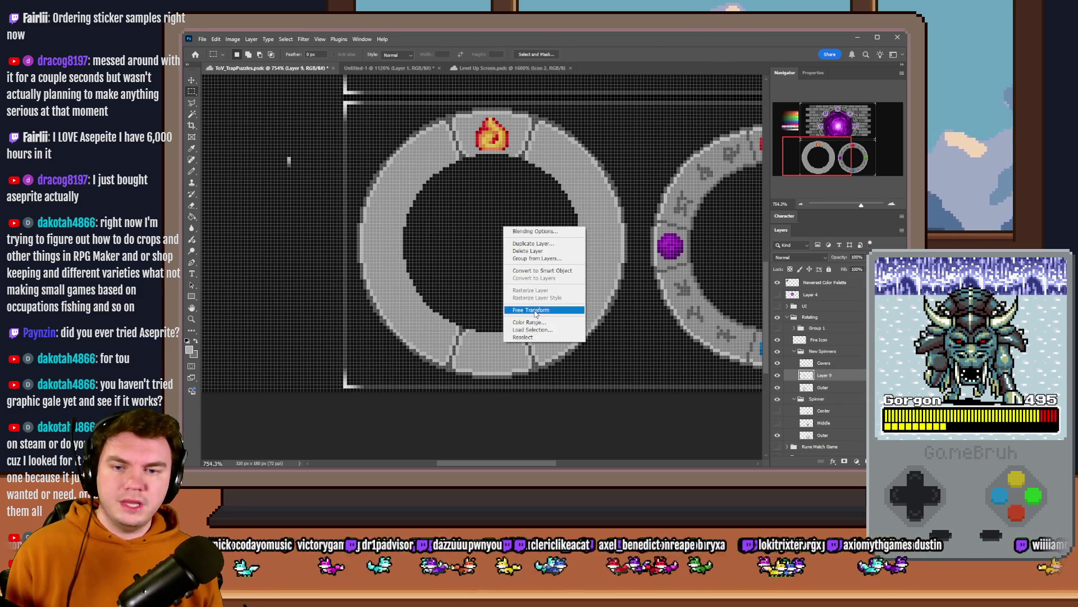
click(534, 311)
right_click(509, 260)
click(559, 412)
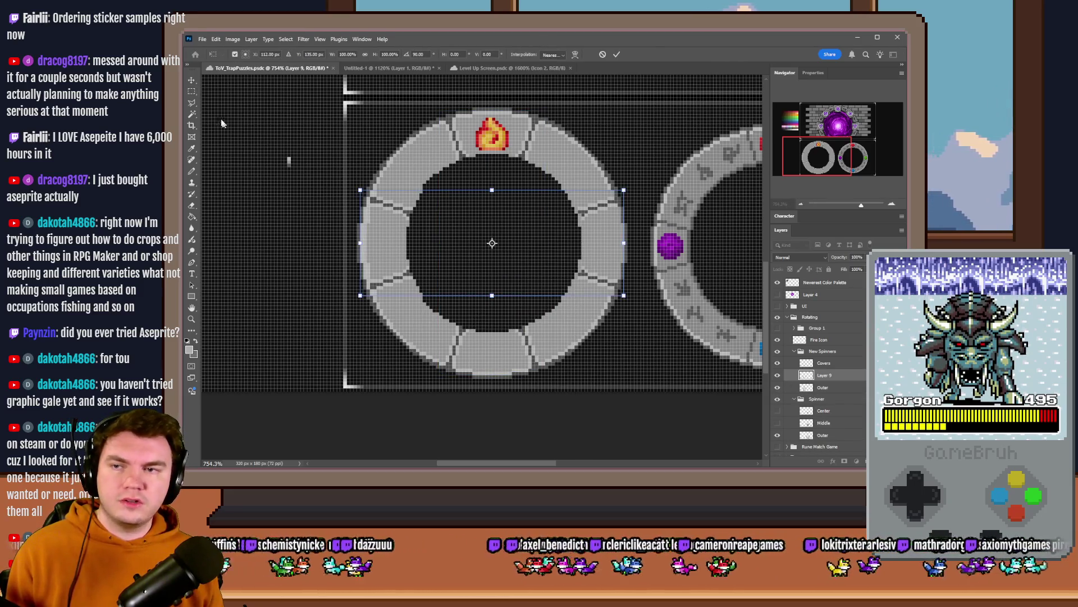
click(192, 91)
click(778, 376)
click(778, 377)
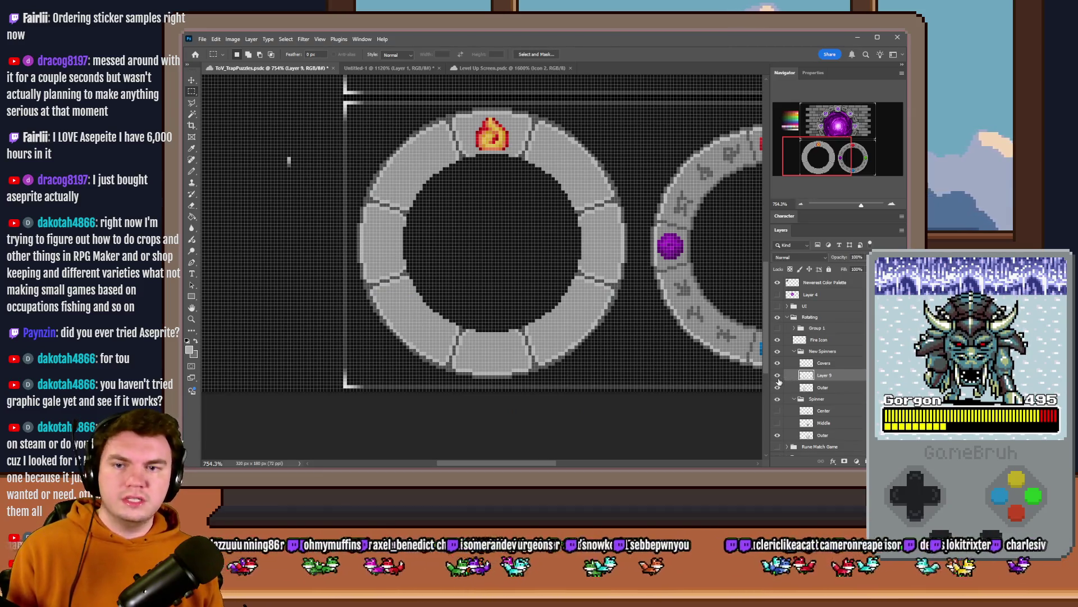
key(ctrl+e)
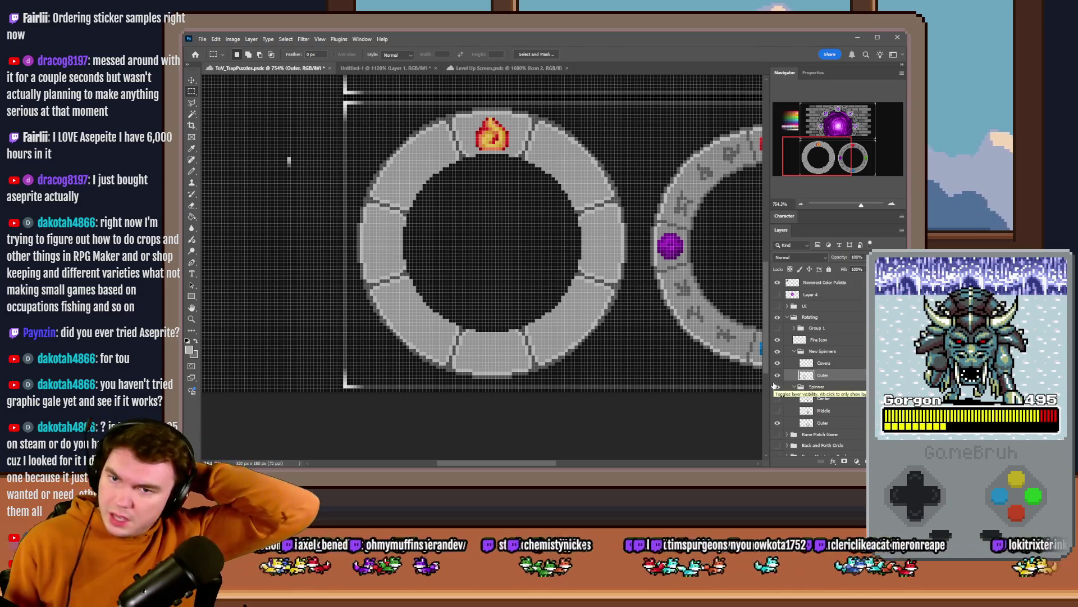
click(821, 340)
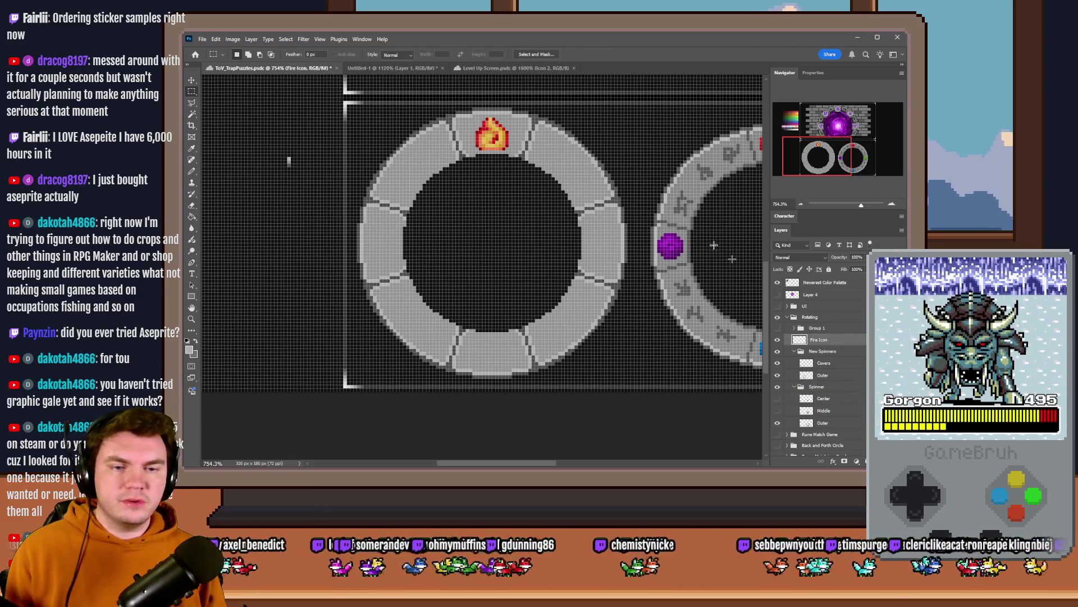
Step: In the Level Up Screen document, expand 2. Geo Ward and make Icon 2 the active layer
click(483, 69)
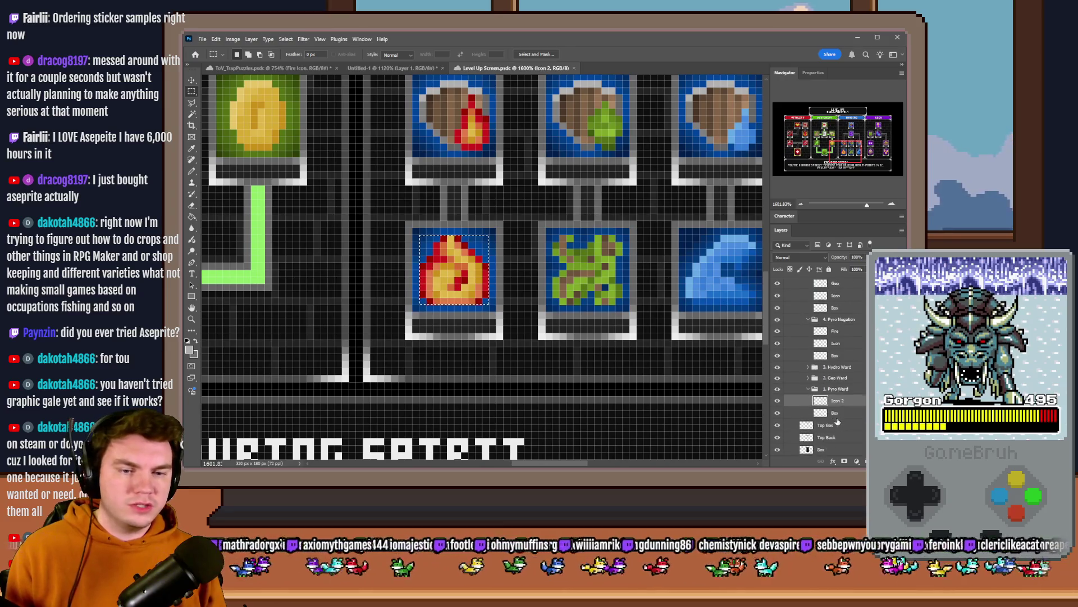
click(809, 388)
click(809, 367)
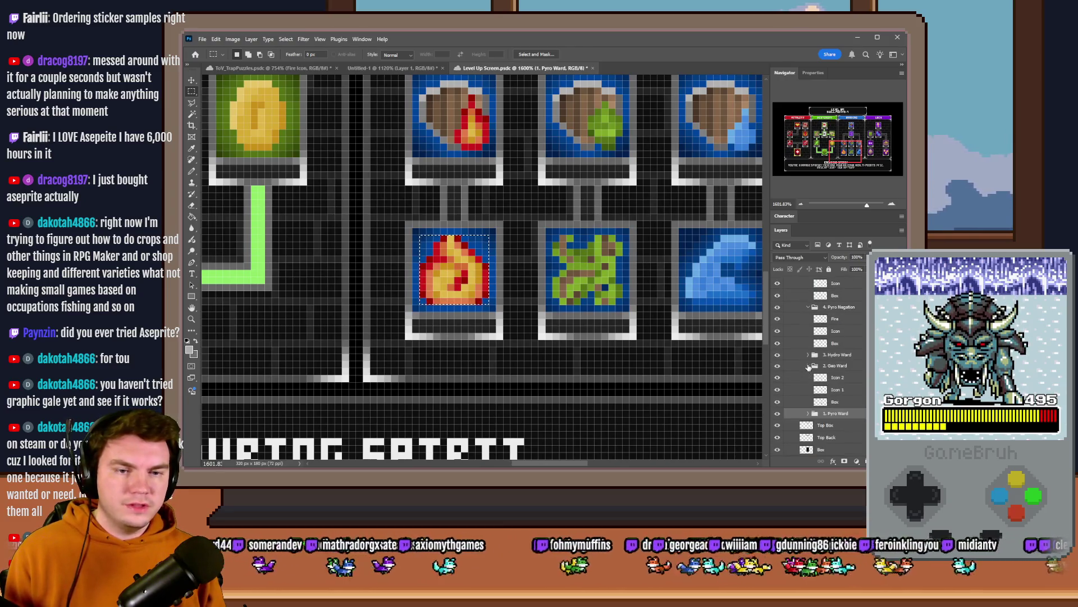
click(778, 378)
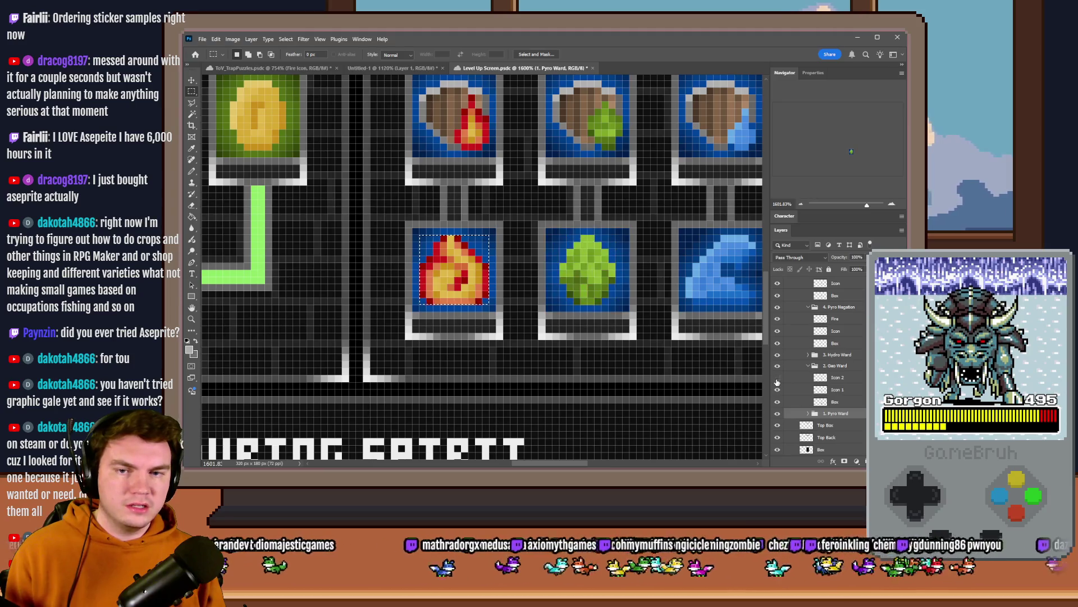
click(777, 378)
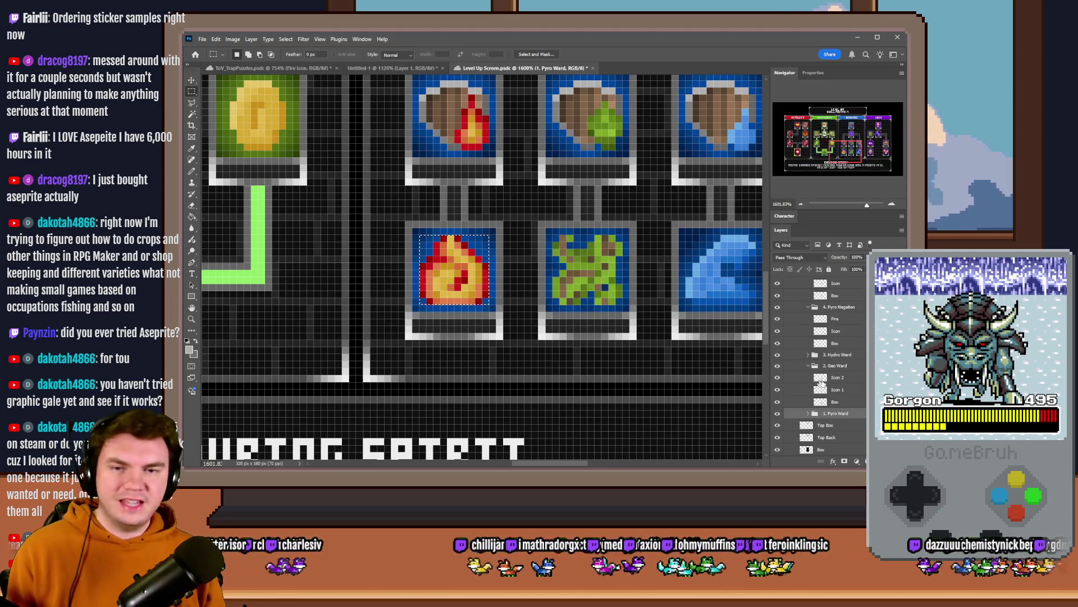
click(821, 381)
key(ctrl+c)
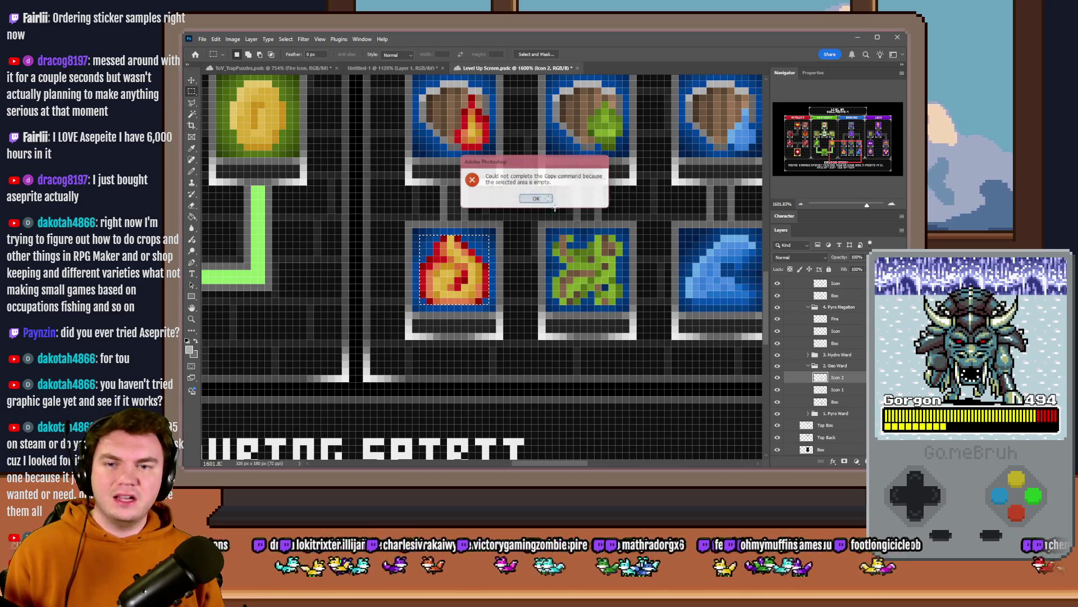
click(549, 199)
click(679, 264)
Step: Select the Geo icon, subtracting its blue background pixels with the Magic Wand
mouse_move(554, 235)
mouse_down()
mouse_move(614, 253)
mouse_move(622, 302)
mouse_up()
alt+scroll(641, 281, up, 3)
click(192, 114)
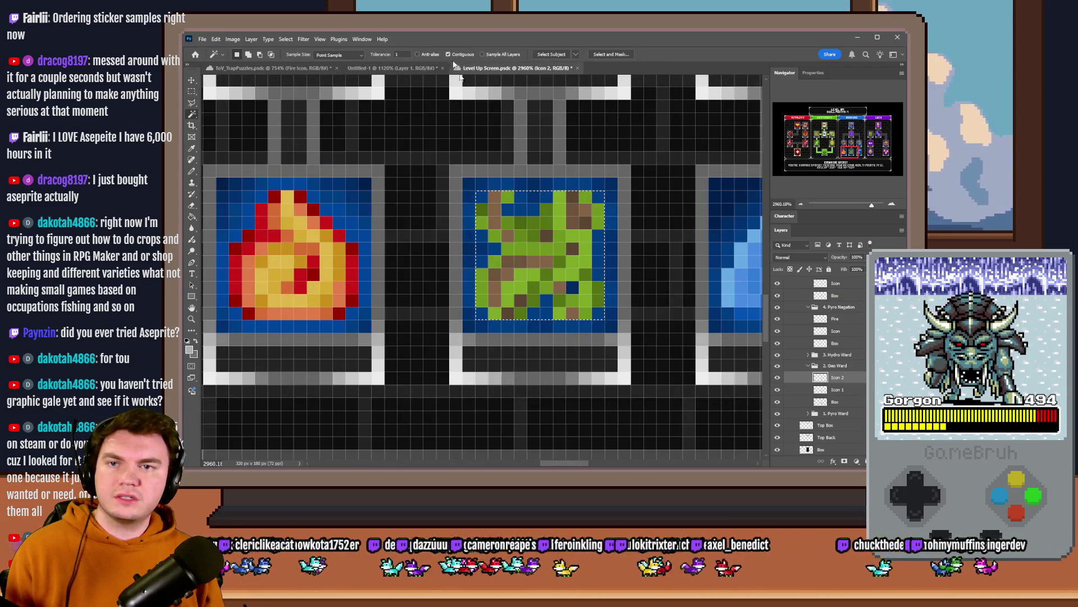
alt+click(522, 209)
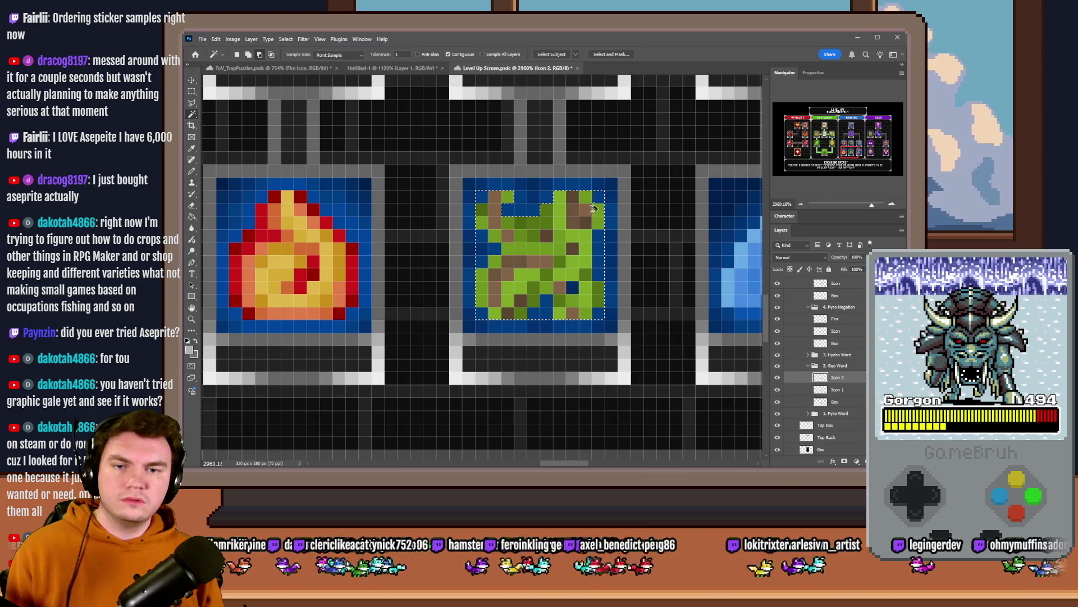
alt+click(599, 256)
alt+click(574, 288)
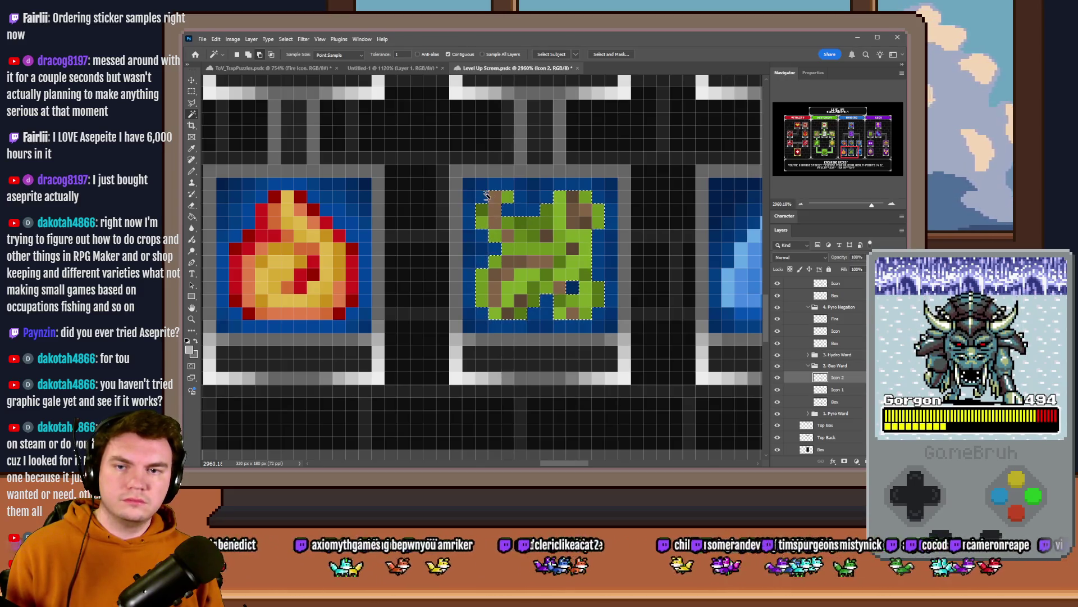
key(m)
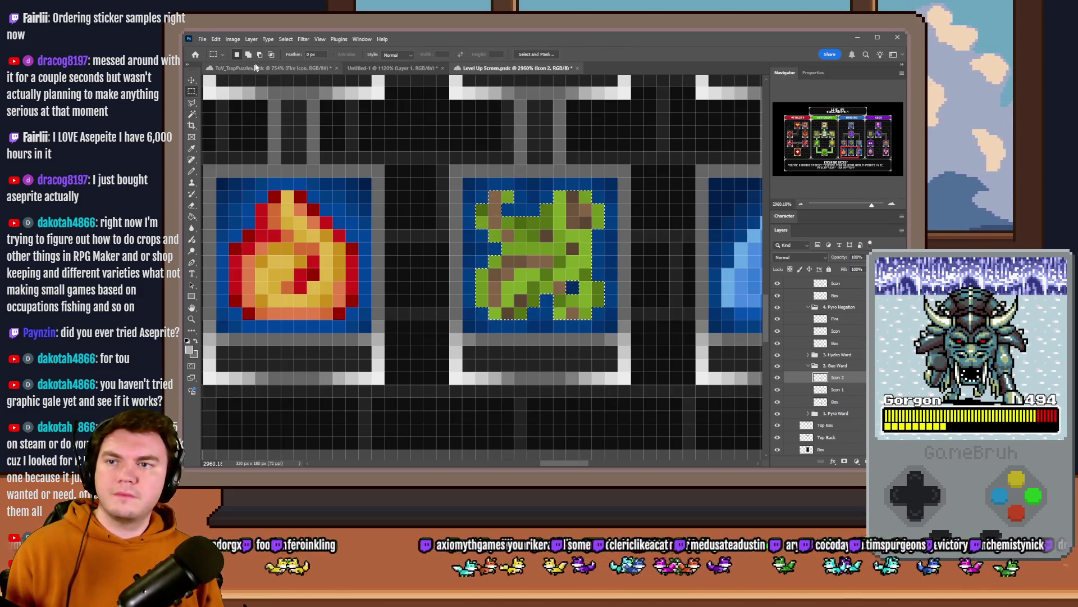
click(270, 67)
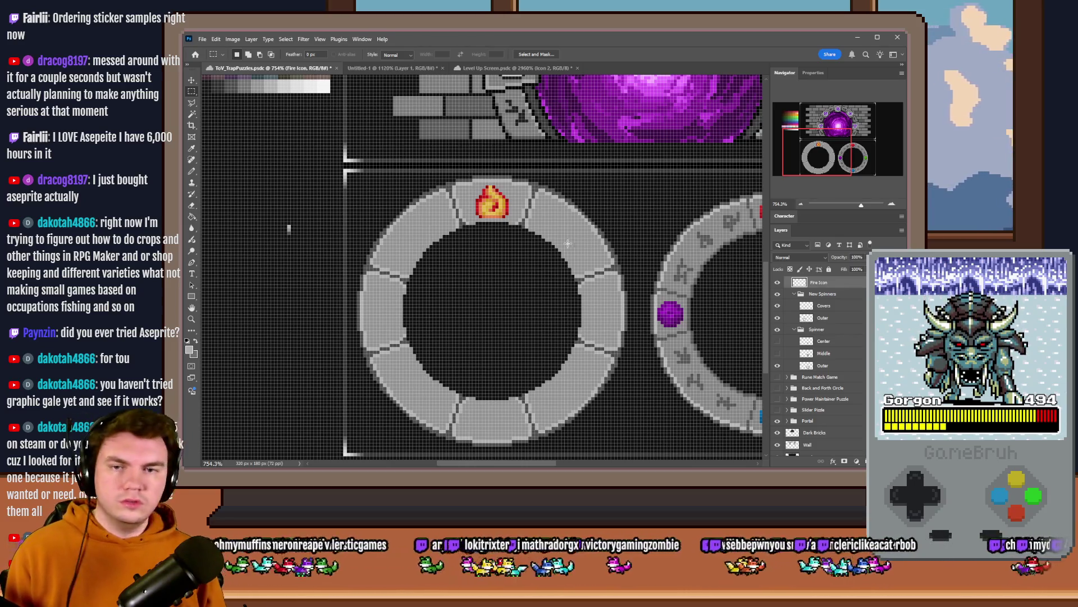
Step: Paste the Geo icon, rotate it 90° and nudge it onto the ring's right cover
key(ctrl+v)
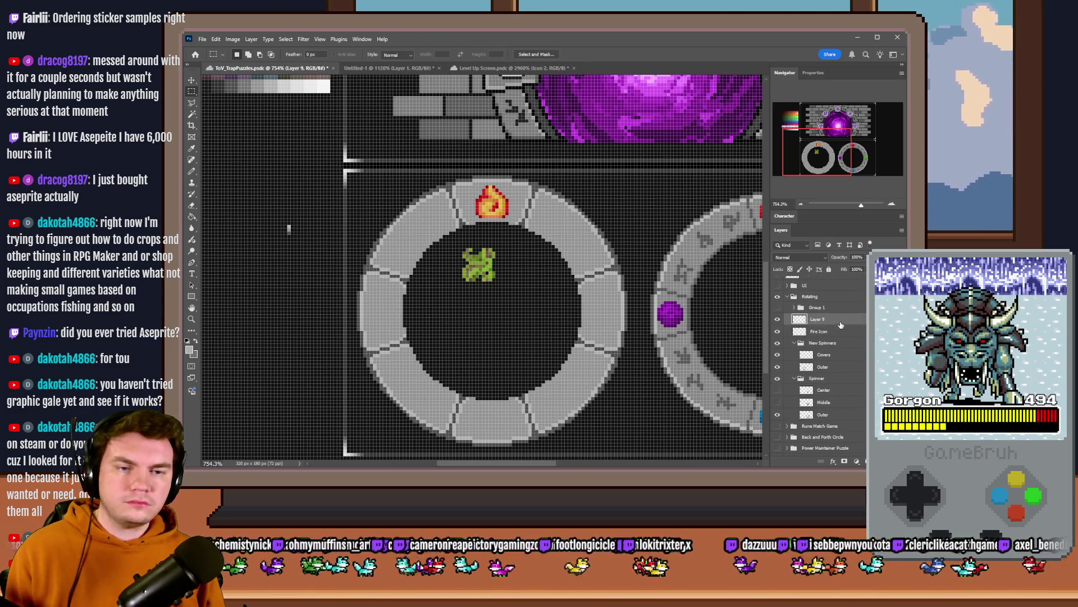
right_click(485, 277)
click(510, 356)
mouse_move(498, 239)
mouse_down()
mouse_move(560, 304)
mouse_move(603, 315)
mouse_up()
click(192, 91)
scroll(667, 306, up, 3)
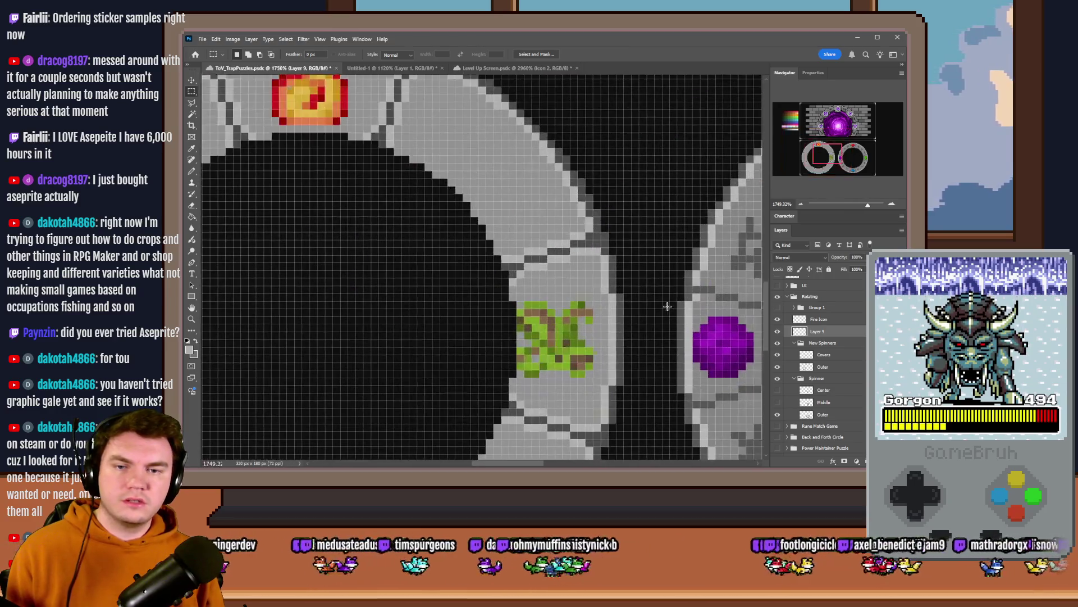
key(ctrl+Right)
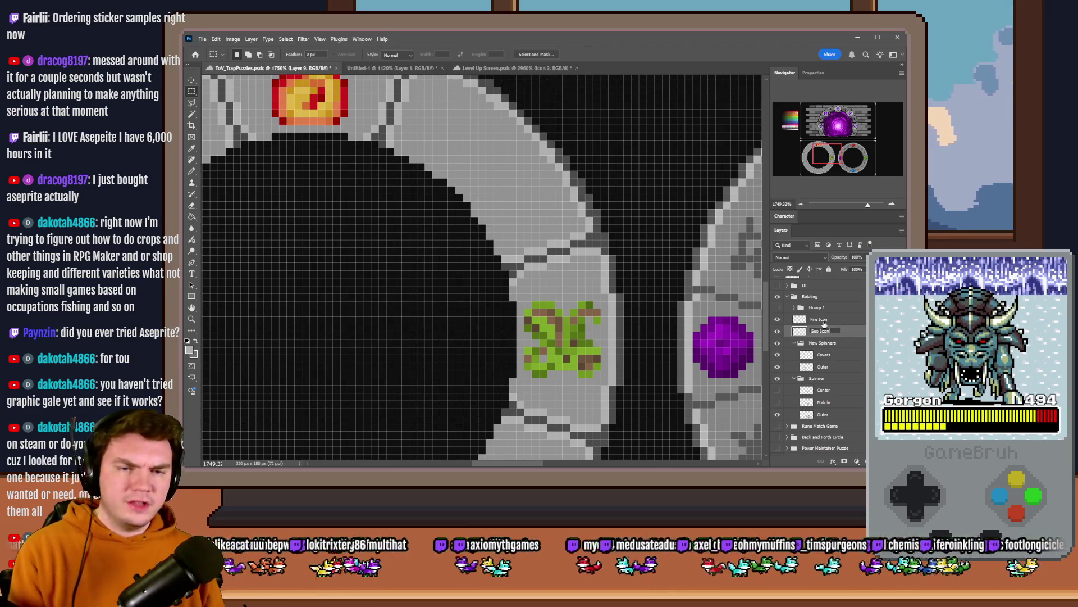
Step: Rename the fire layer 'Pyro Icon' and group it with Geo Icon as 'Icons'
double_click(822, 319)
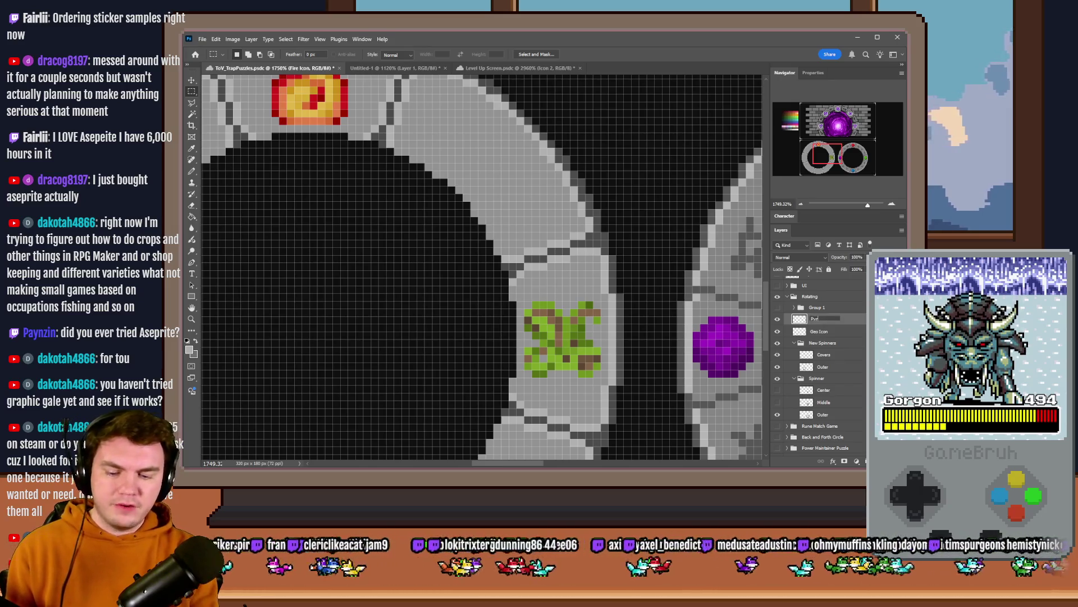
text(Icon)
key(Return)
shift+click(828, 334)
key(ctrl+g)
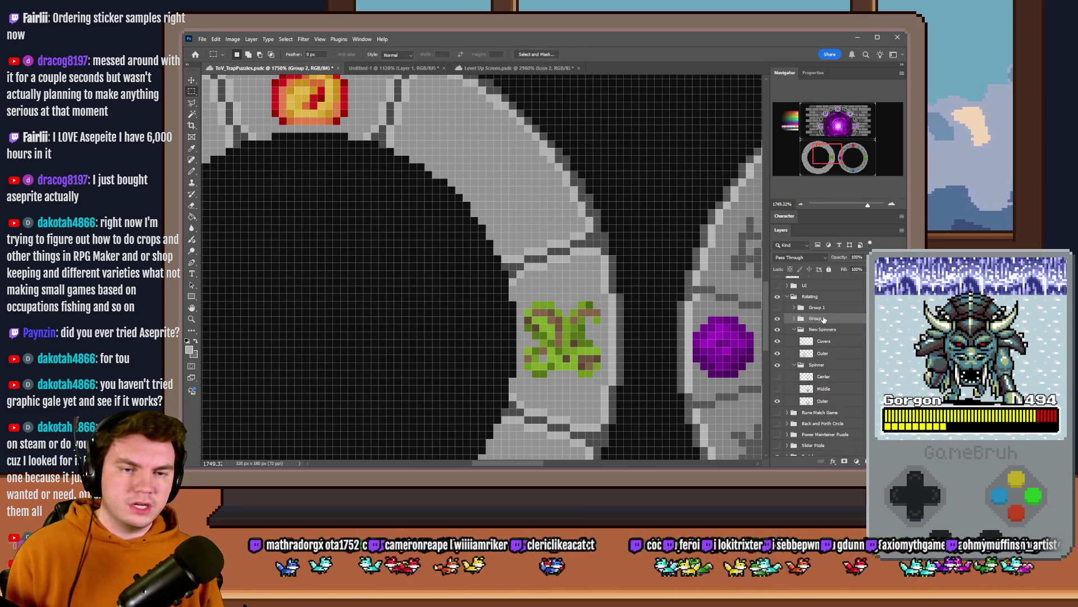
text(s)
key(Return)
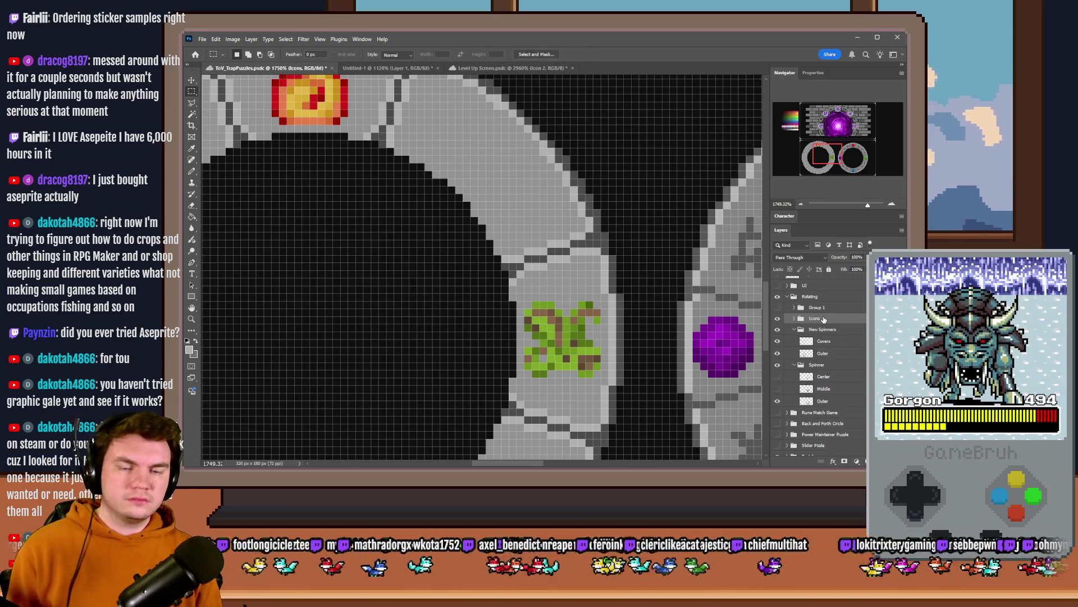
key(ctrl+g)
text(Outer Spinner)
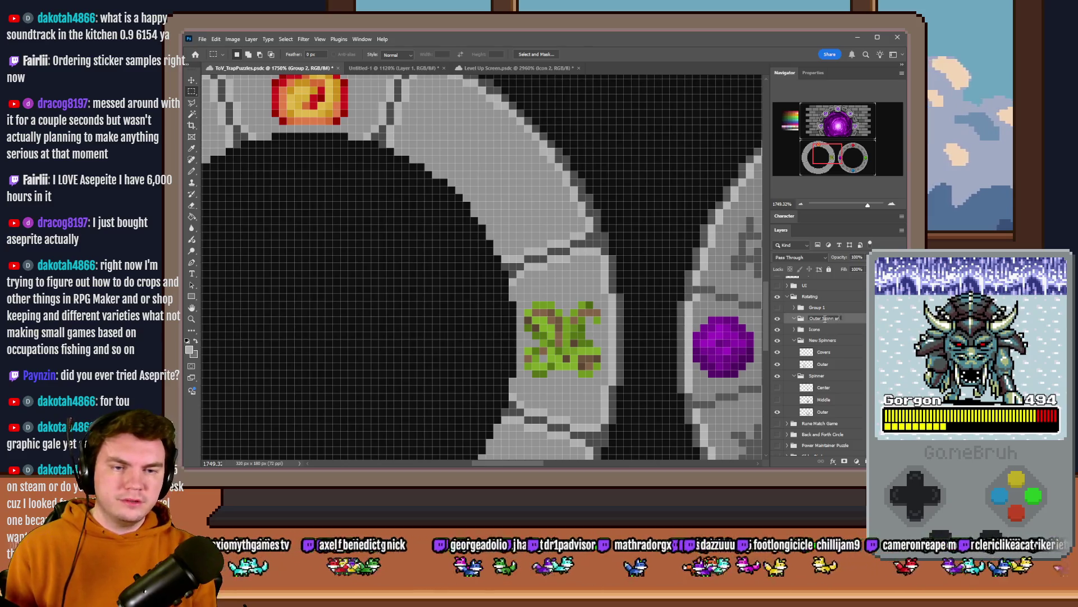
Step: Name the group Outer Spinner, move Icons and Outer ring into it, and collapse and hide Spinner
key(Return)
mouse_move(823, 334)
mouse_down()
mouse_move(827, 321)
mouse_move(833, 357)
mouse_move(837, 337)
mouse_up()
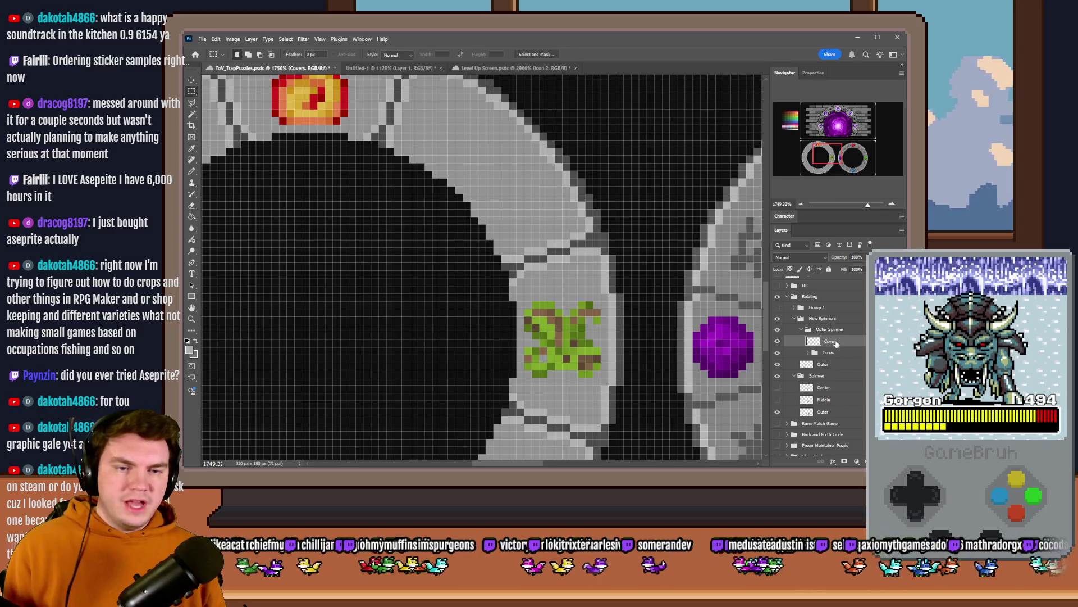
drag(831, 364, 835, 336)
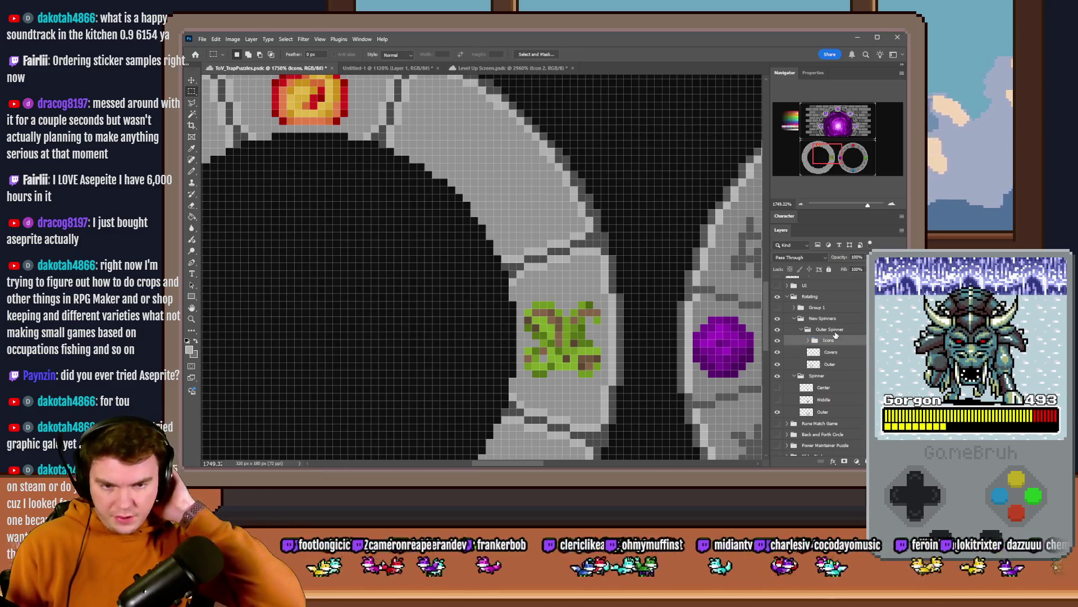
click(793, 376)
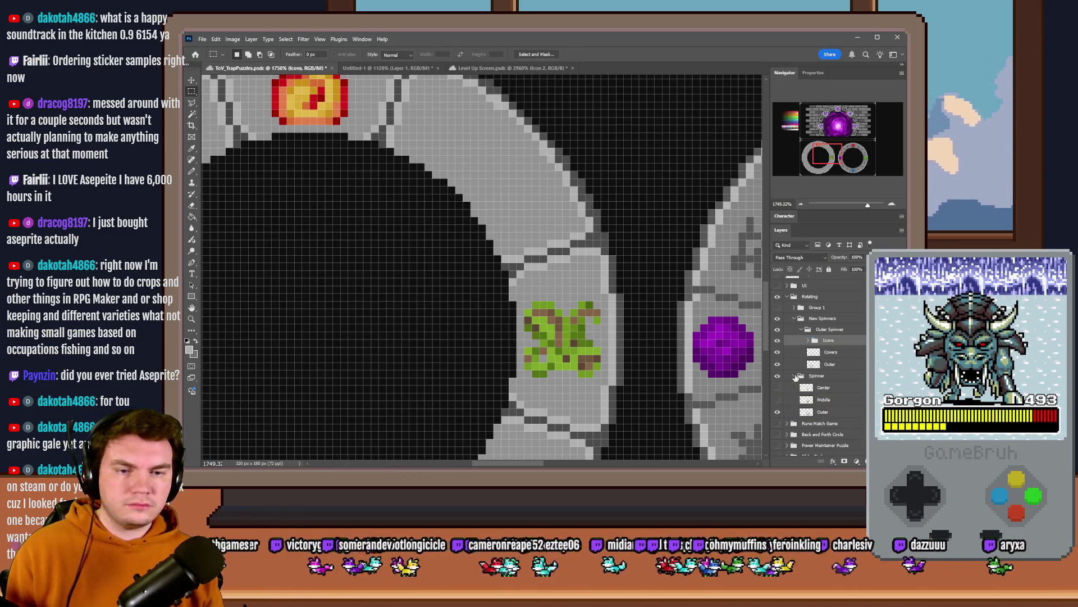
click(778, 376)
Step: Make the Outer ring layer active, choose Paint Bucket, and switch to the Level Up Screen document
scroll(566, 285, down, 5)
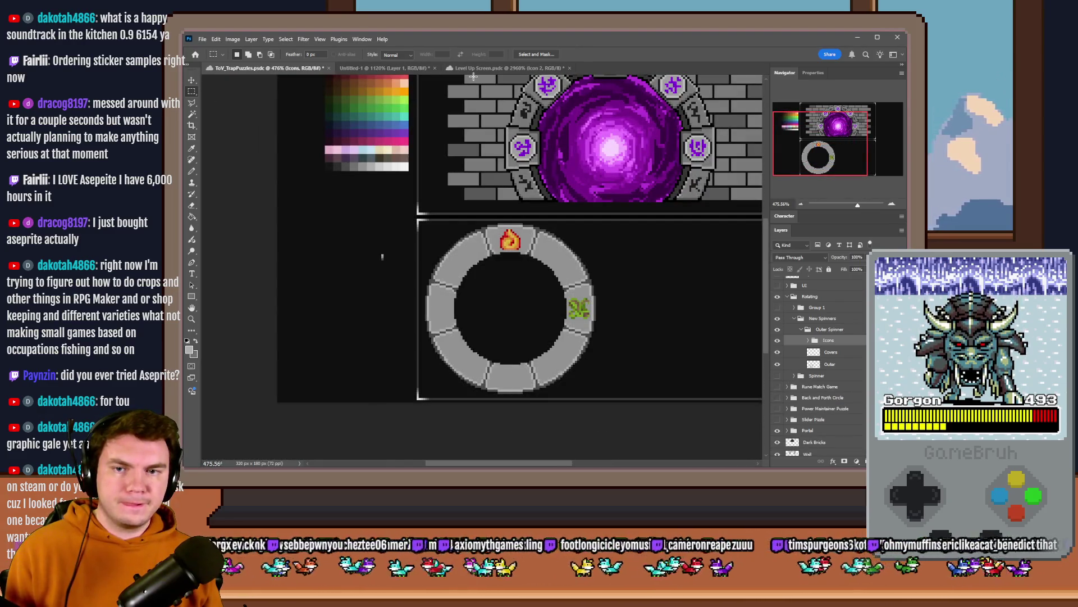
scroll(527, 269, up, 2)
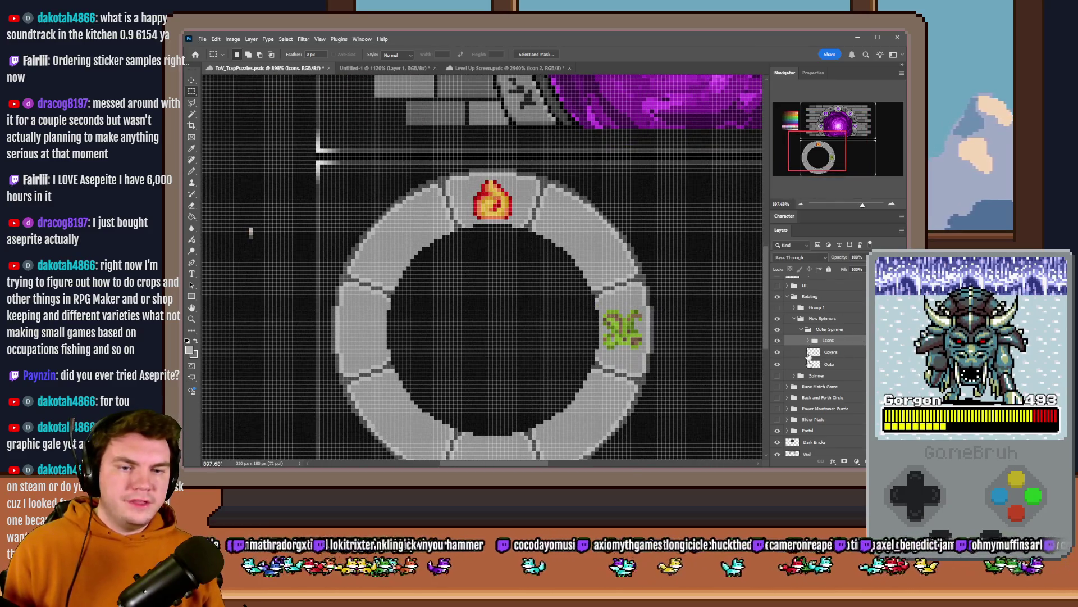
click(814, 364)
click(192, 219)
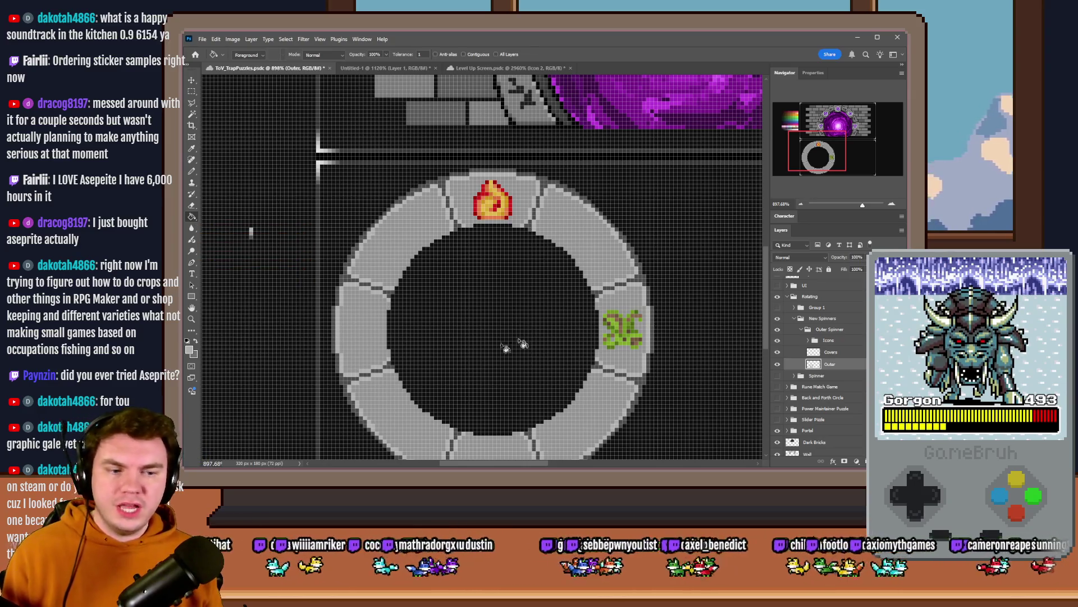
scroll(531, 259, down, 1)
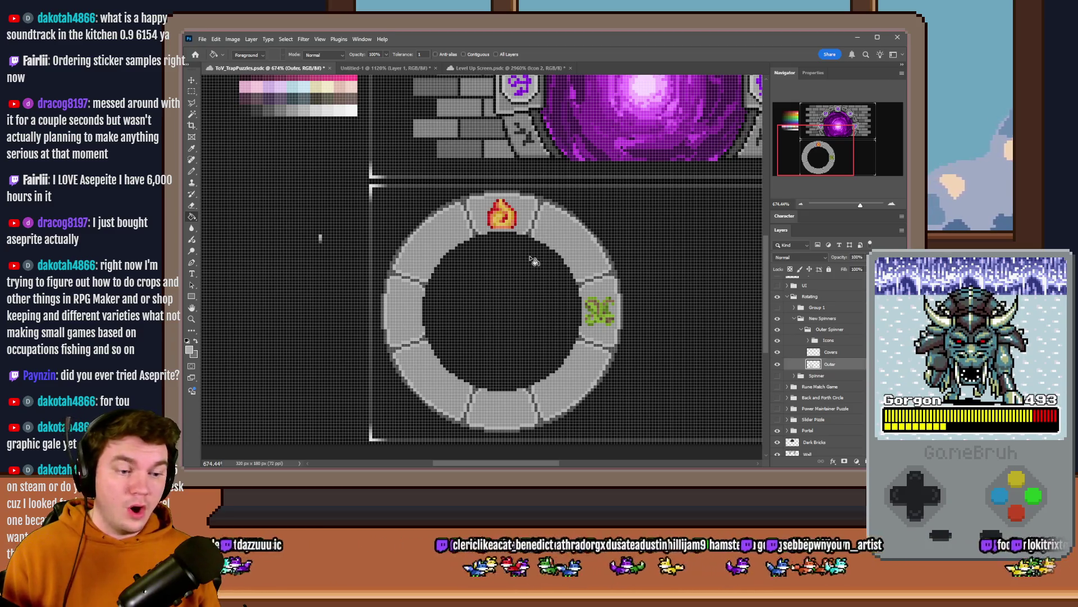
click(494, 67)
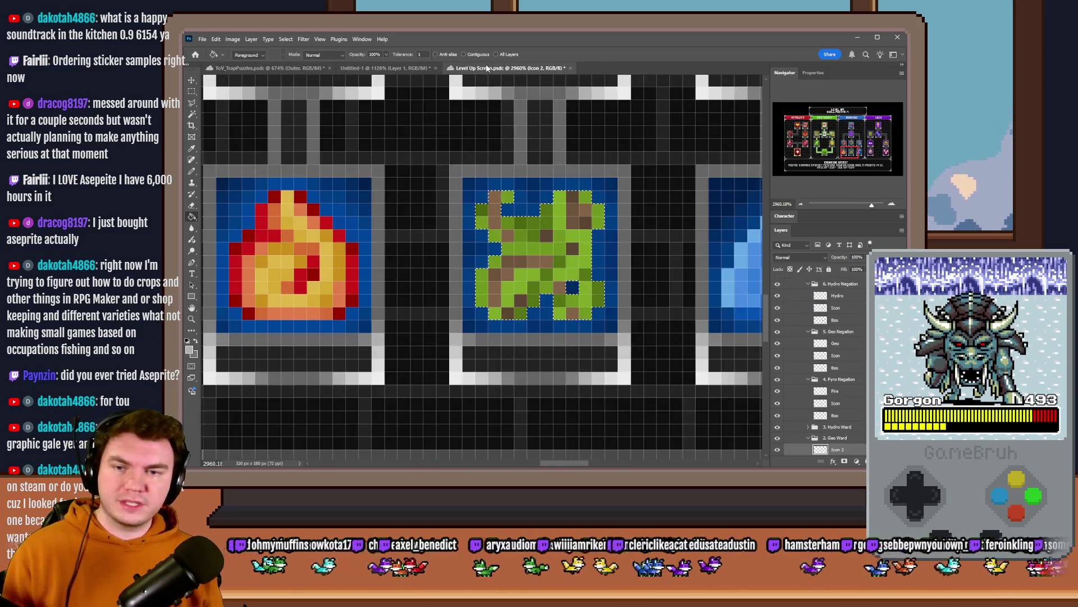
Step: Marquee-select the blue wave icon's pixel blocks in Level Up Screen and try copying them
click(192, 91)
scroll(506, 253, down, 3)
scroll(545, 263, up, 5)
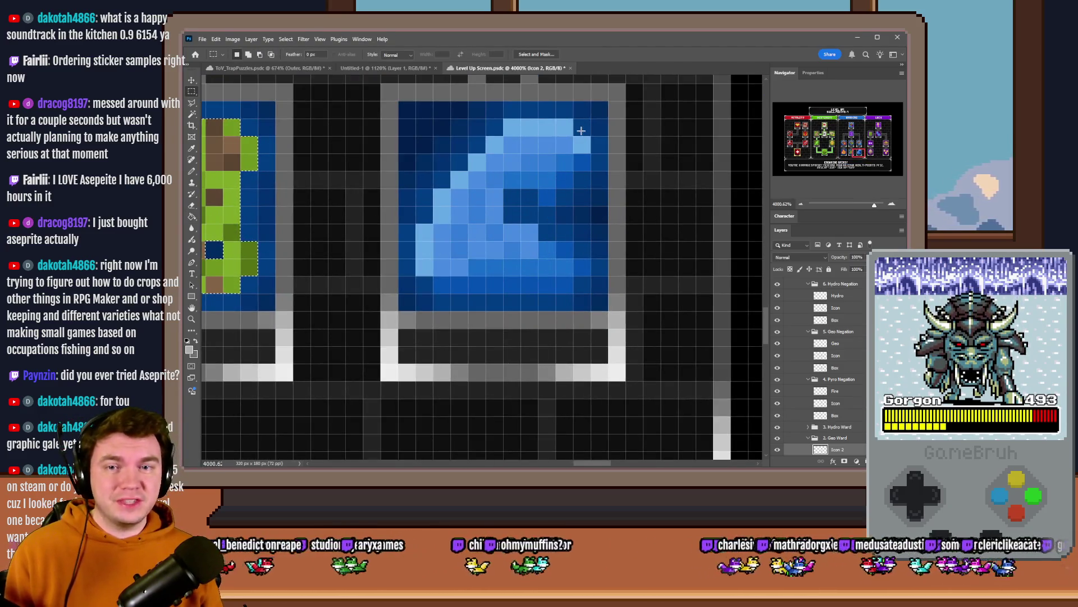
drag(591, 136, 504, 171)
drag(504, 119, 565, 129)
drag(567, 175, 554, 204)
mouse_move(470, 207)
mouse_down()
mouse_move(484, 222)
mouse_move(466, 239)
mouse_up()
mouse_move(417, 190)
mouse_down()
mouse_move(423, 203)
mouse_move(536, 252)
mouse_move(533, 264)
mouse_up()
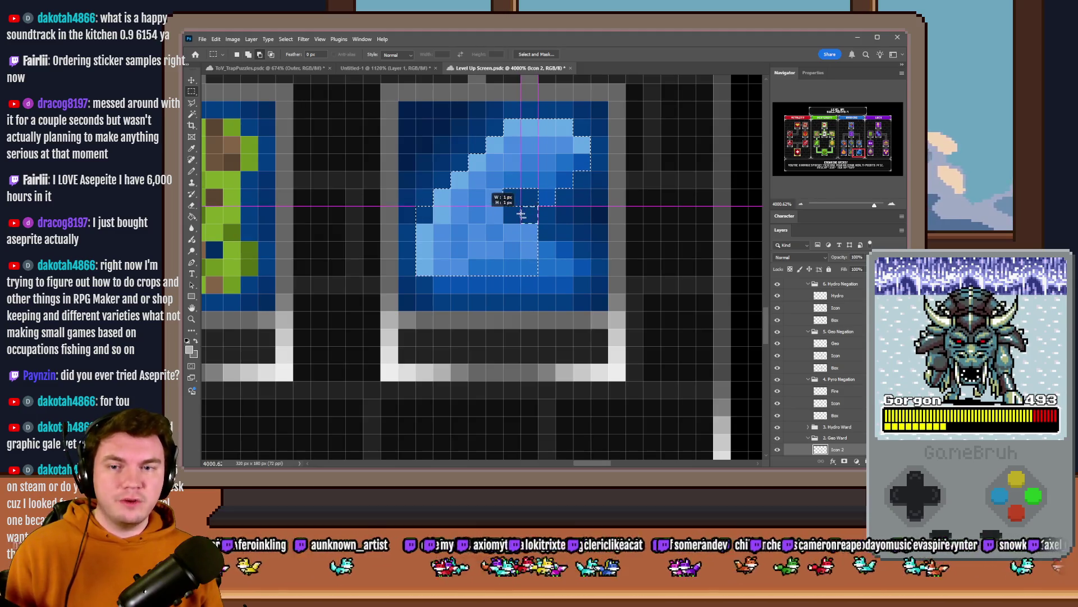
drag(418, 209, 422, 214)
mouse_move(452, 288)
mouse_down()
mouse_move(571, 240)
mouse_move(580, 268)
mouse_up()
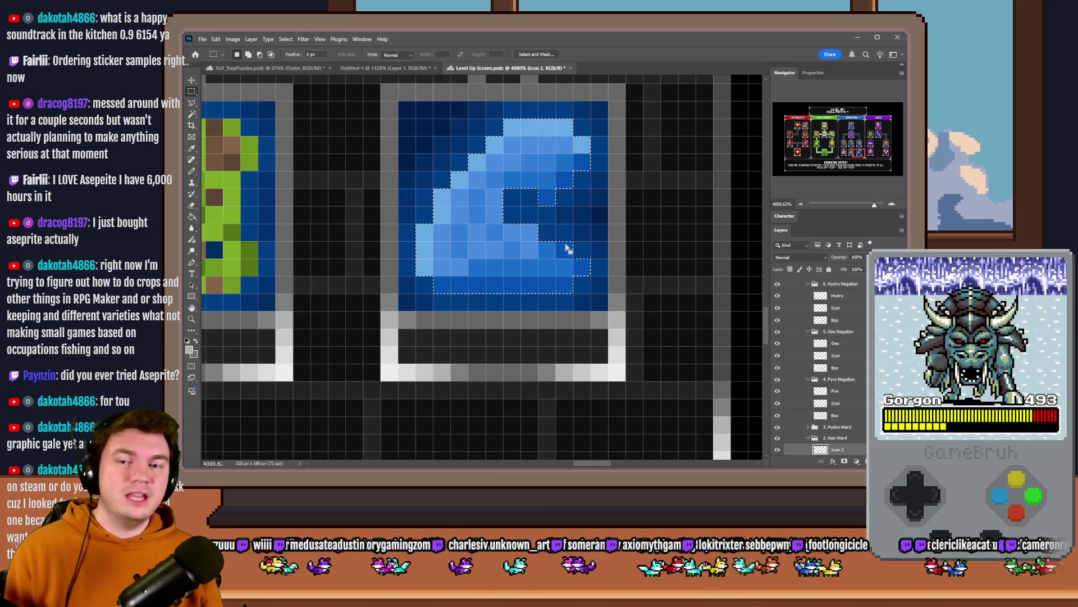
key(ctrl+c)
click(537, 199)
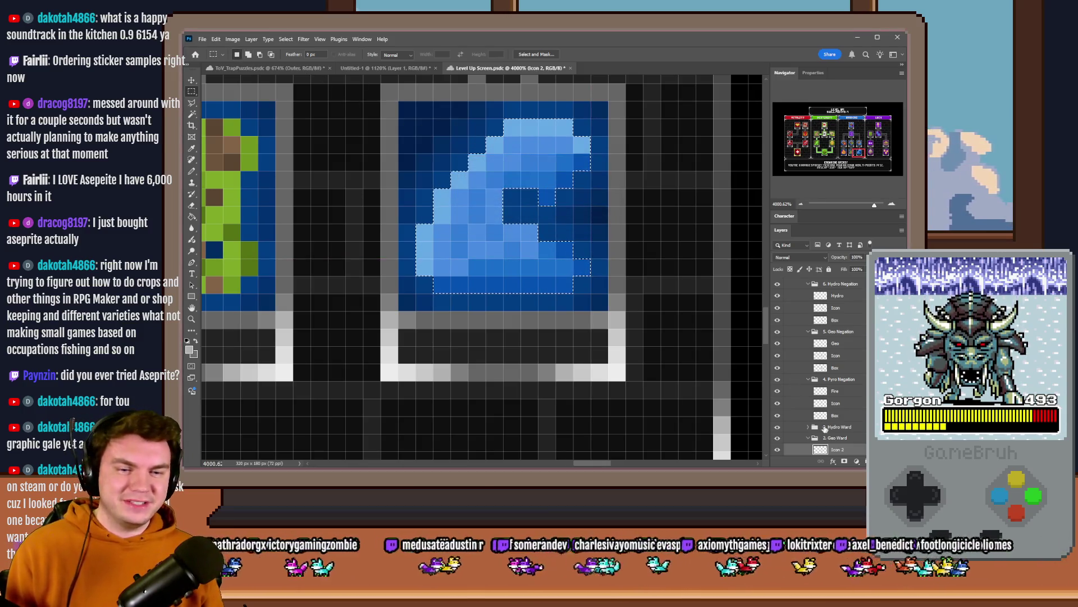
Step: Make Hydro Ward's wave Icon 2 active, extend the selection one pixel column, and return to the spinner document
scroll(800, 411, down, 2)
click(807, 376)
click(809, 366)
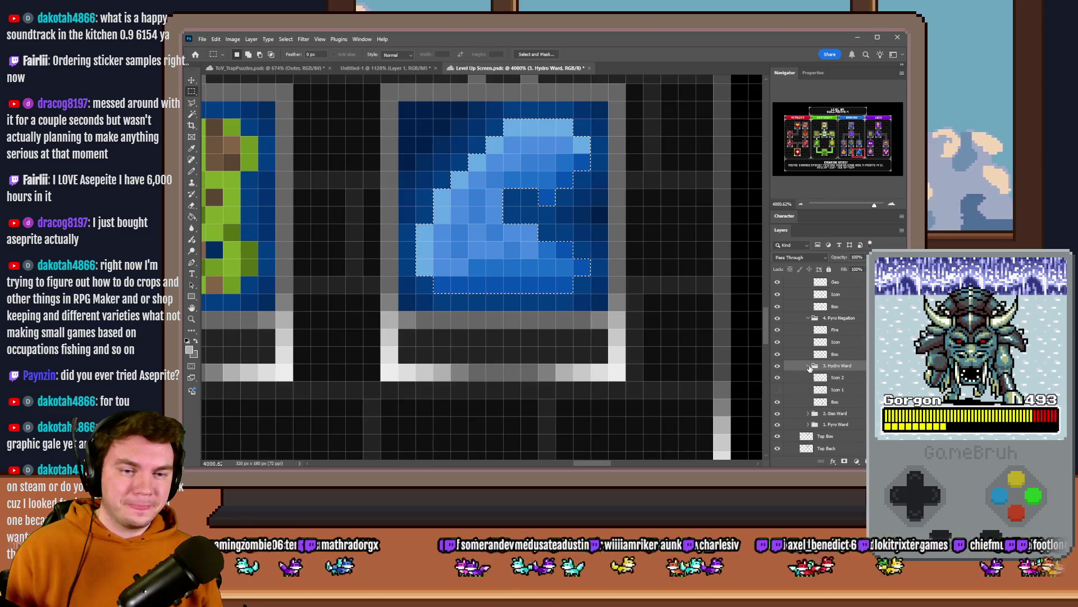
click(849, 381)
click(778, 380)
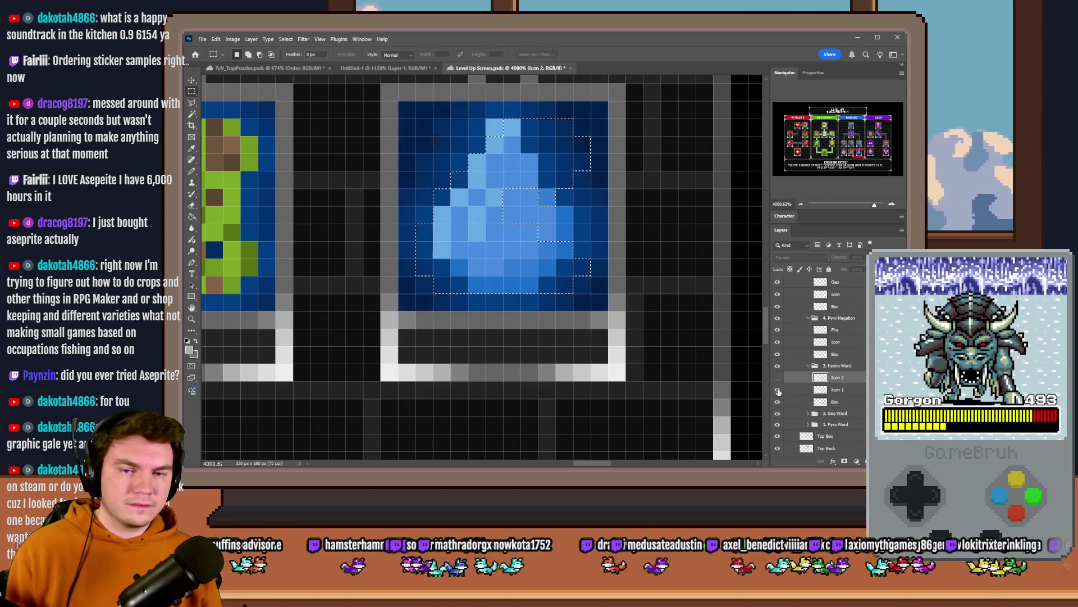
click(778, 390)
click(778, 377)
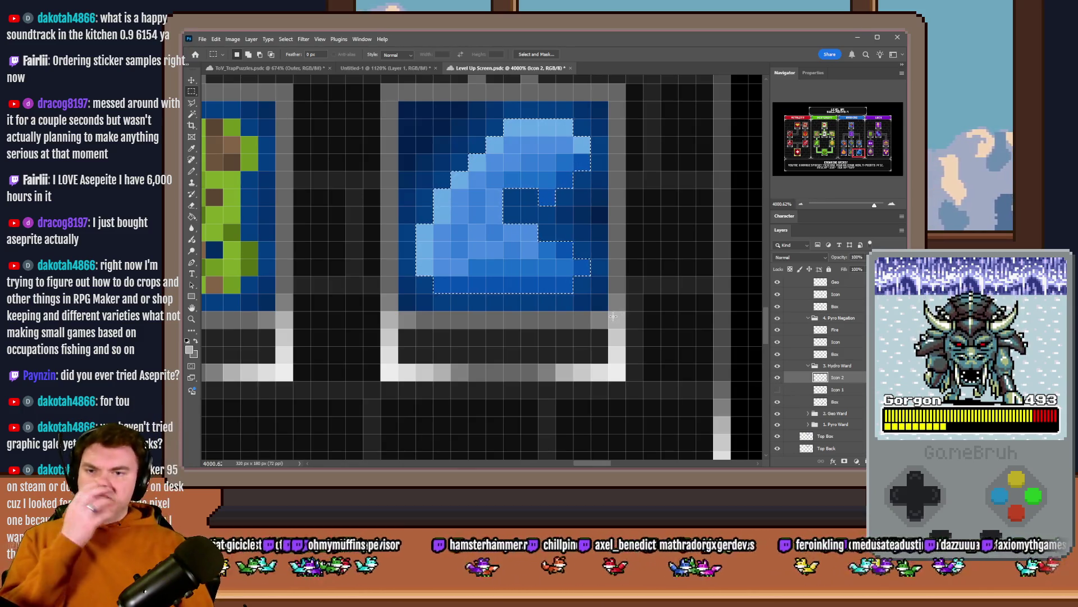
drag(504, 192, 521, 224)
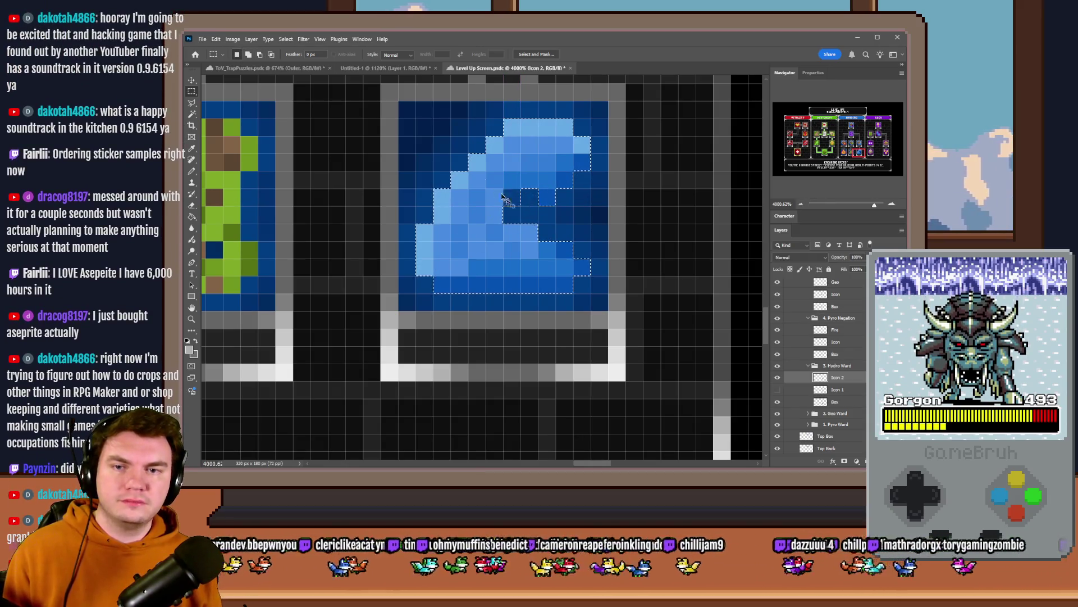
click(322, 67)
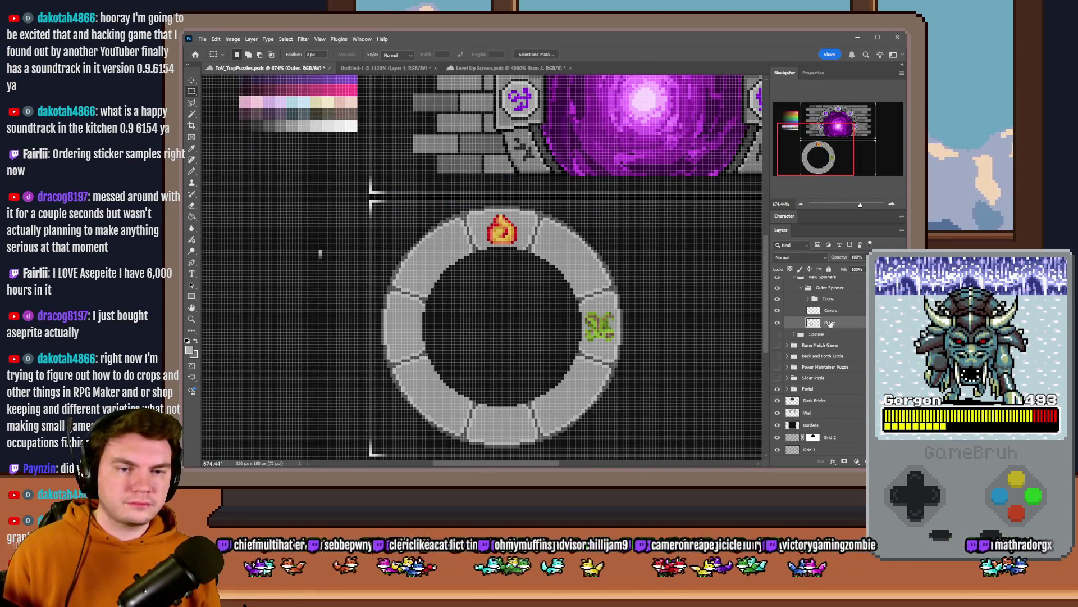
Step: Paste the blue icon into the Icons group and rotate it about 150° with Free Transform
scroll(830, 323, up, 3)
click(810, 335)
key(ctrl+v)
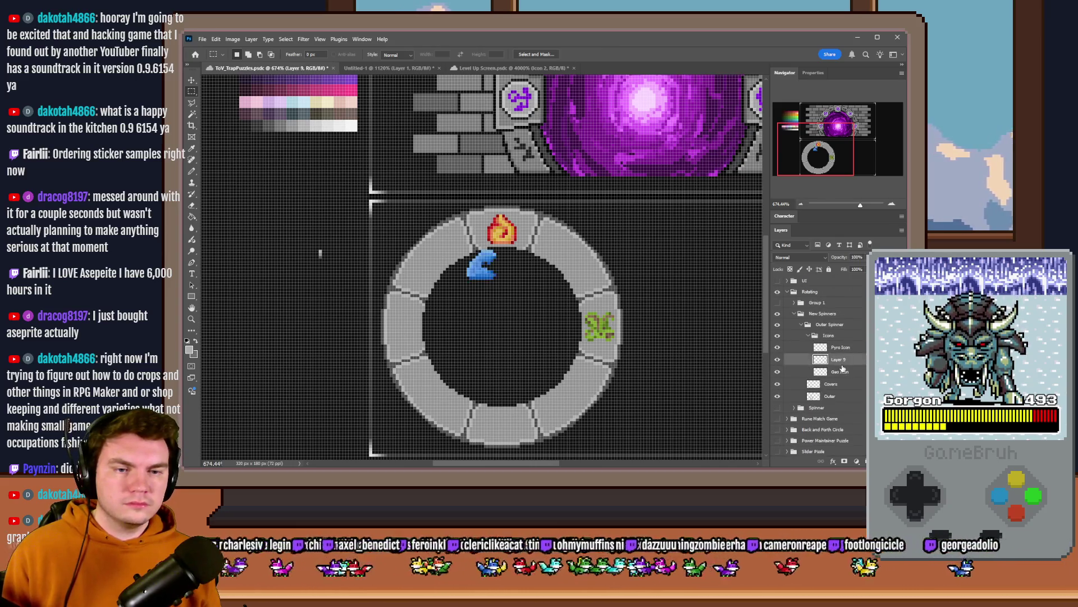
right_click(497, 275)
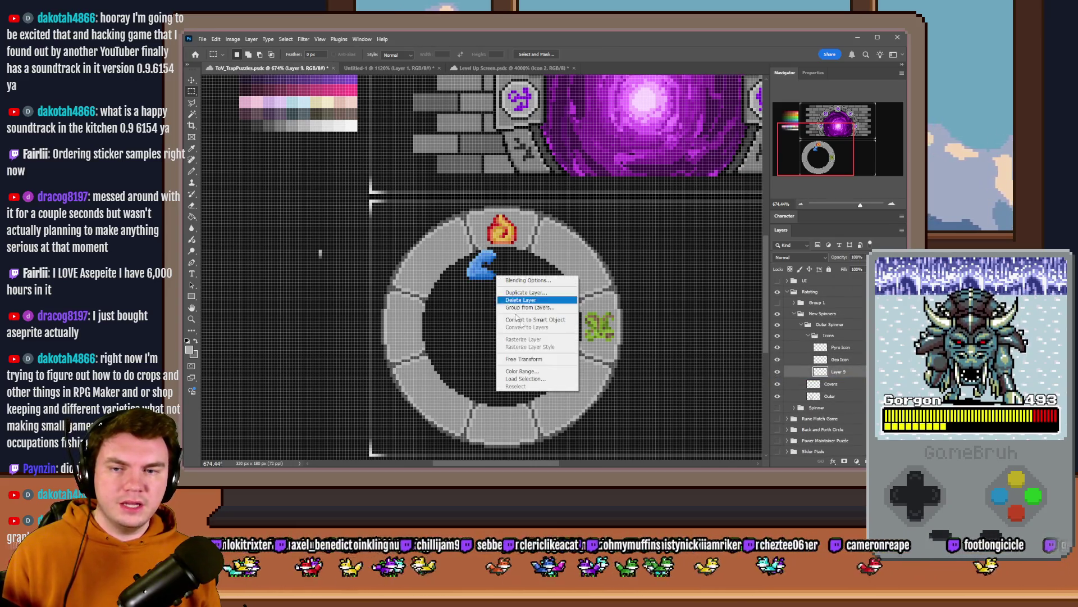
click(533, 363)
mouse_move(458, 247)
mouse_down()
mouse_move(577, 285)
mouse_move(567, 308)
mouse_up()
key(Return)
Step: Move the blue icon into the ring's bottom slot, name it Hydro Icon, and go to Level Up Screen
scroll(497, 214, down, 3)
mouse_move(497, 214)
mouse_down()
mouse_move(541, 354)
mouse_move(539, 337)
mouse_up()
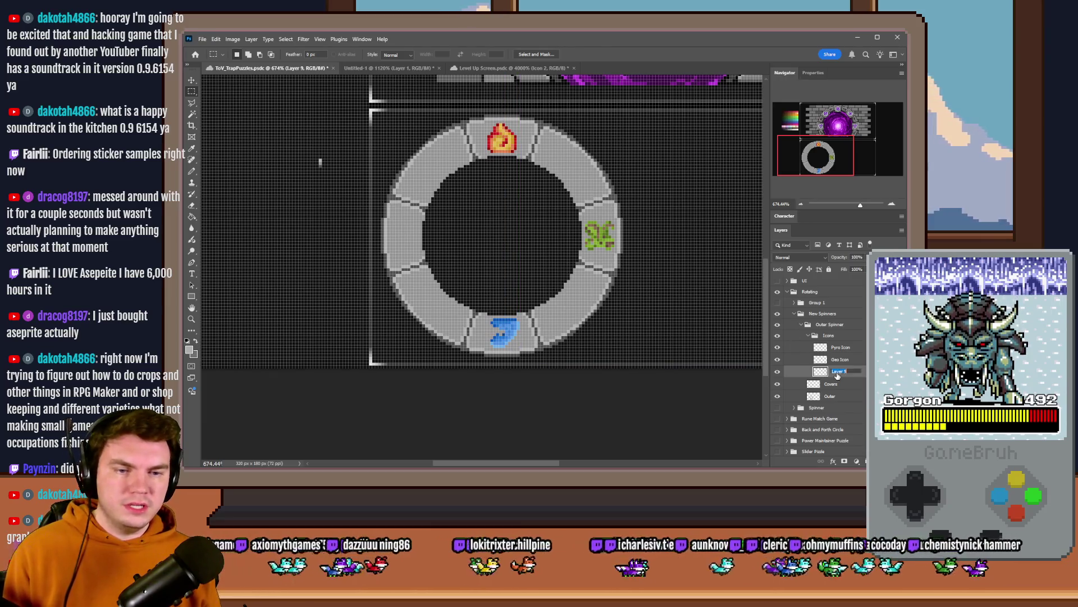
text(dro Icon)
key(Return)
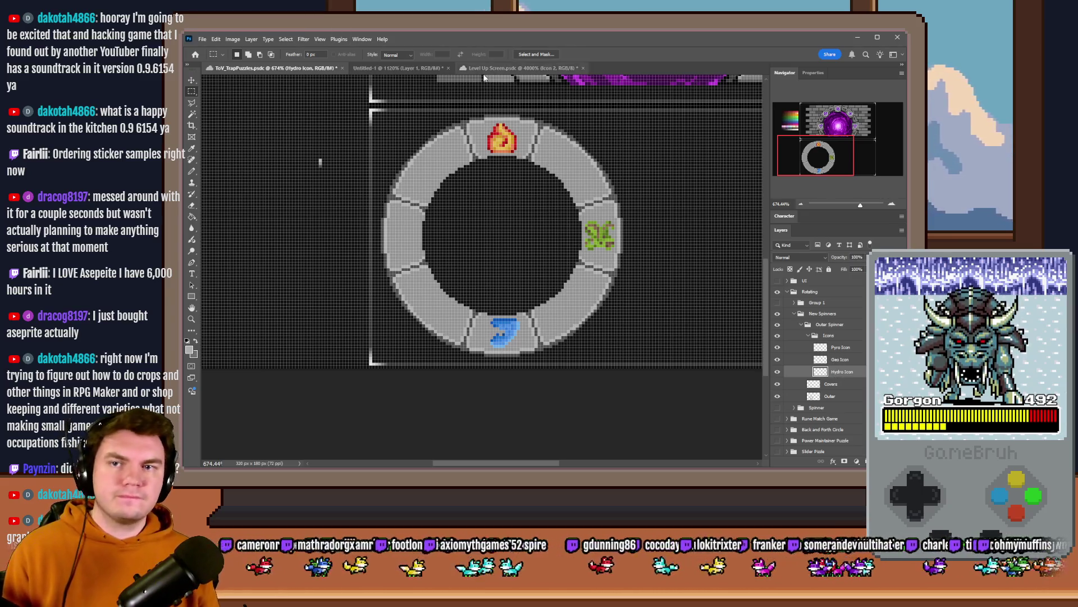
click(519, 67)
scroll(500, 140, up, 3)
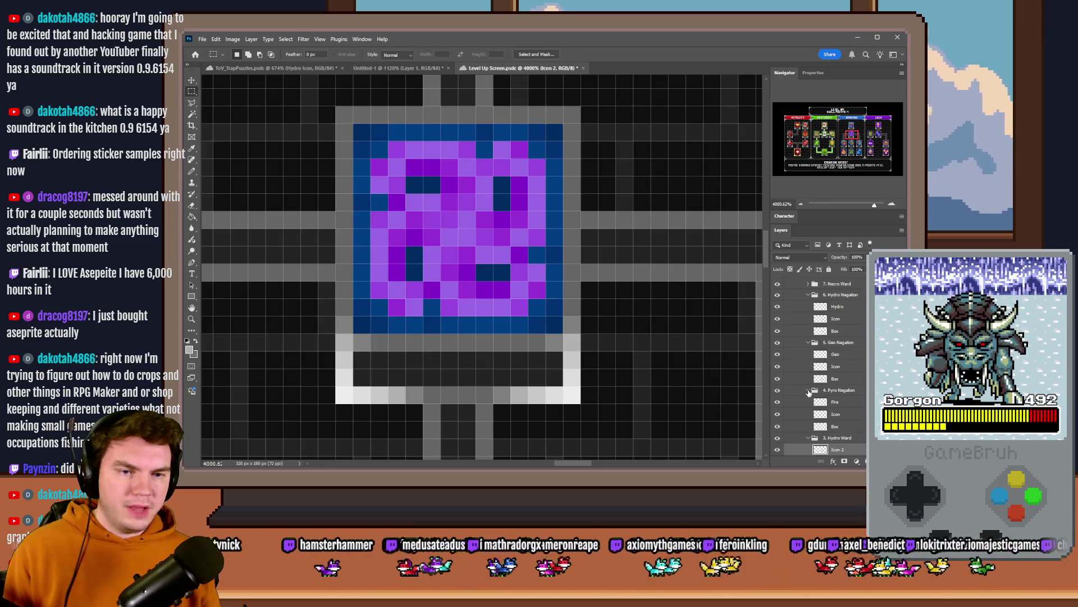
Step: Collapse the Hydro Ward, Pyro, Geo and Hydro Negation groups and expand 7. Necro Ward
scroll(820, 404, down, 2)
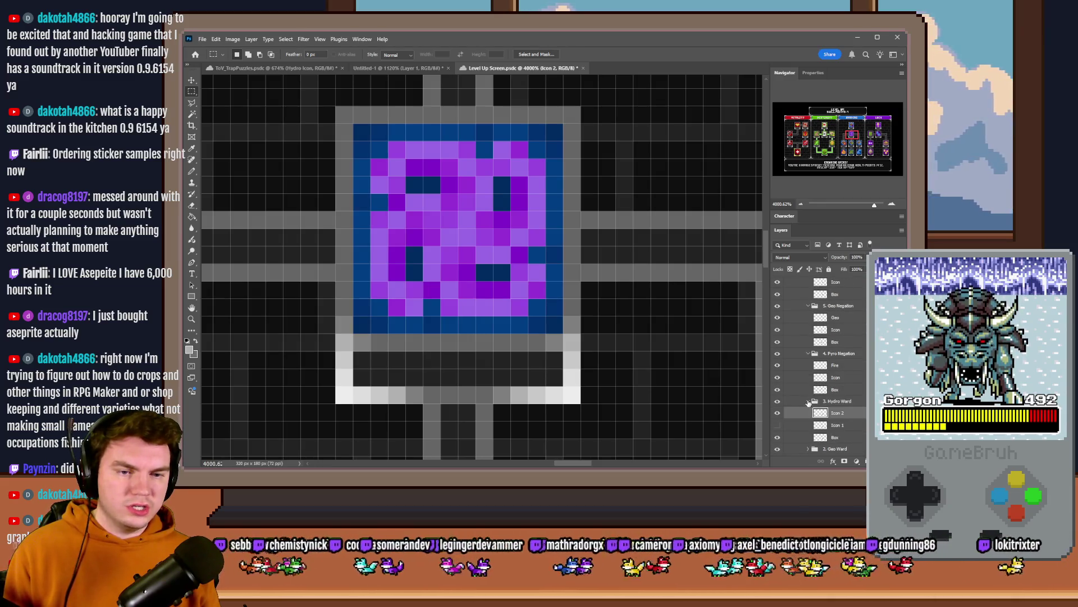
click(809, 402)
click(809, 354)
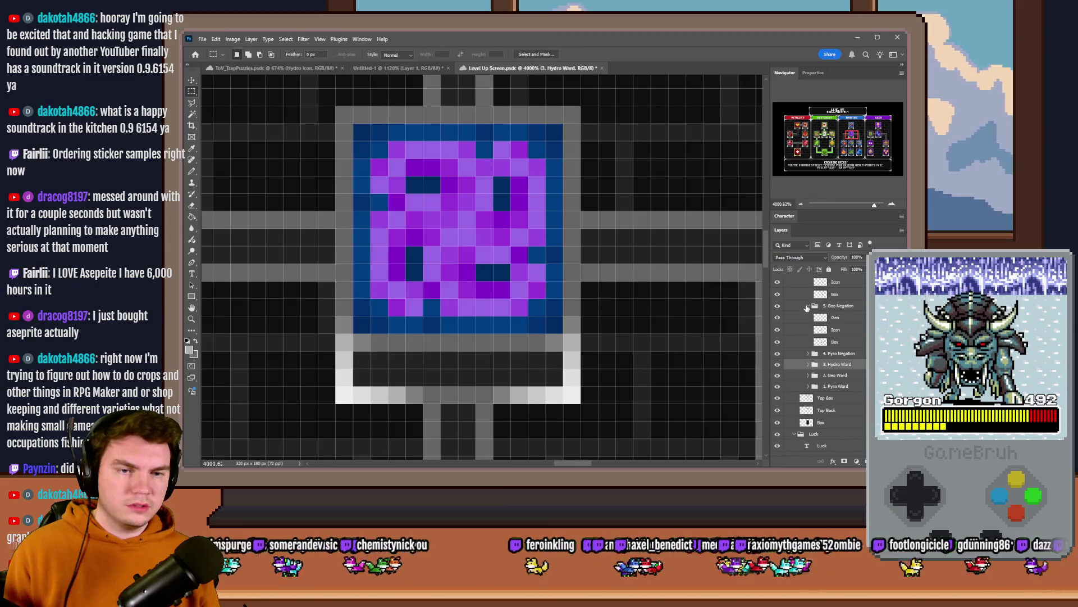
click(808, 308)
scroll(820, 357, up, 3)
click(808, 380)
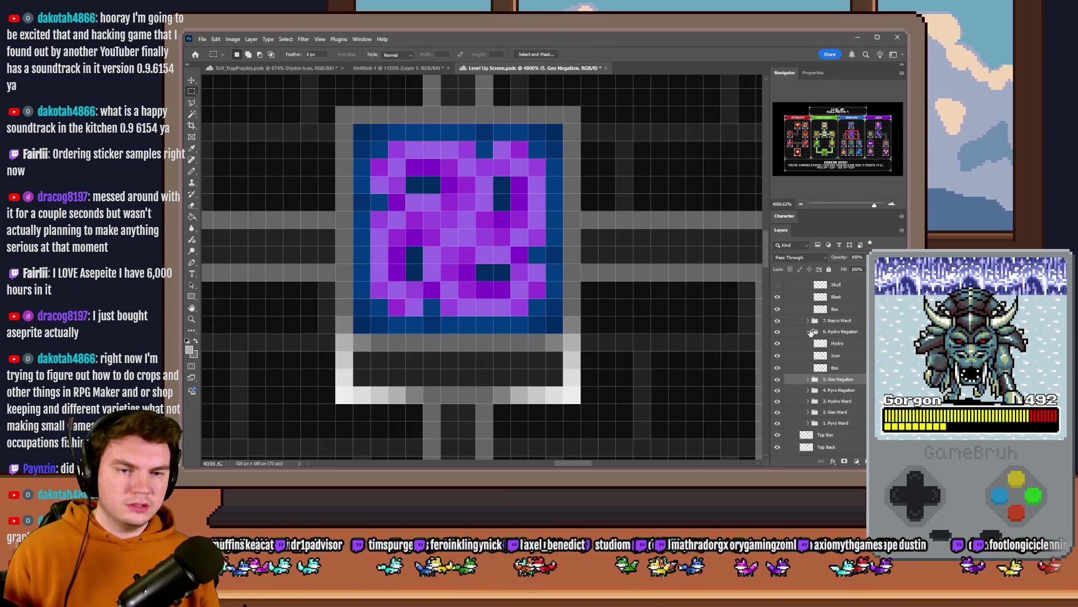
click(809, 333)
click(809, 321)
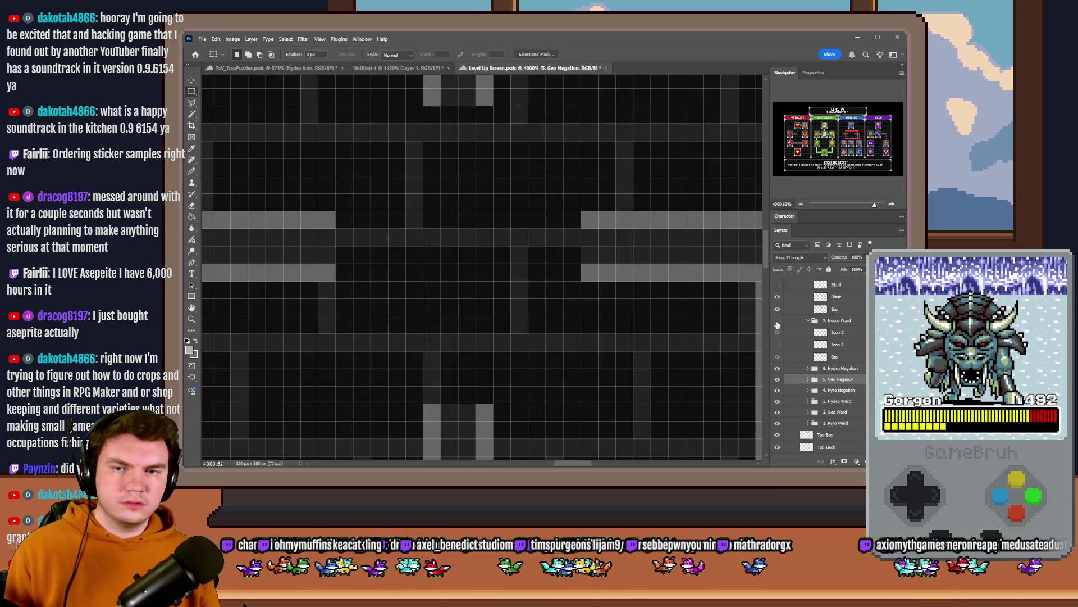
Step: Compare Necro Ward's Icon 1 and Icon 2, keeping the purple Icon 2 visible and active
click(778, 332)
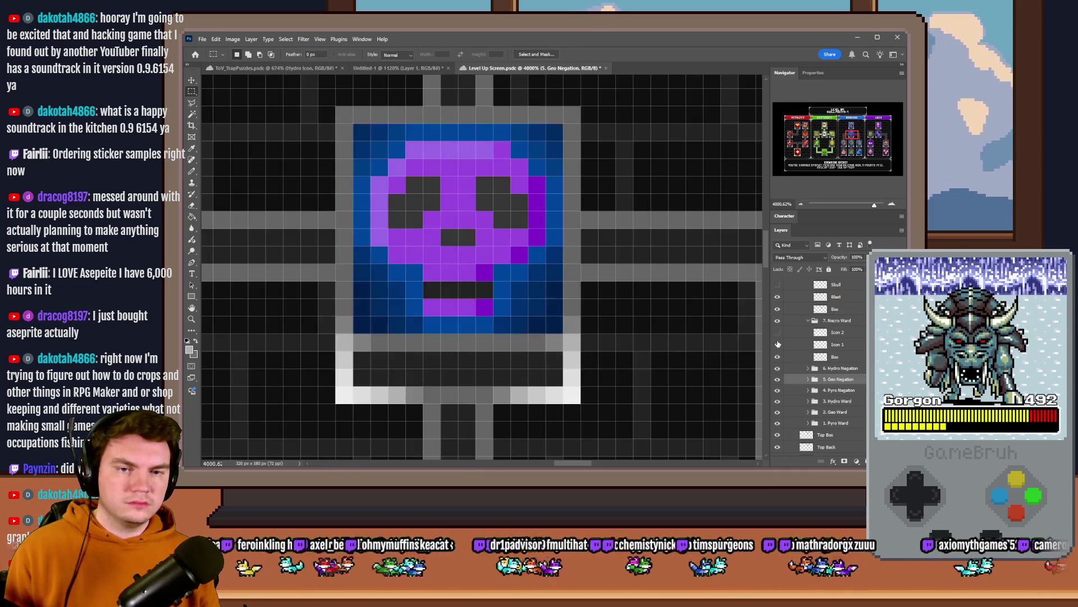
click(777, 344)
click(778, 332)
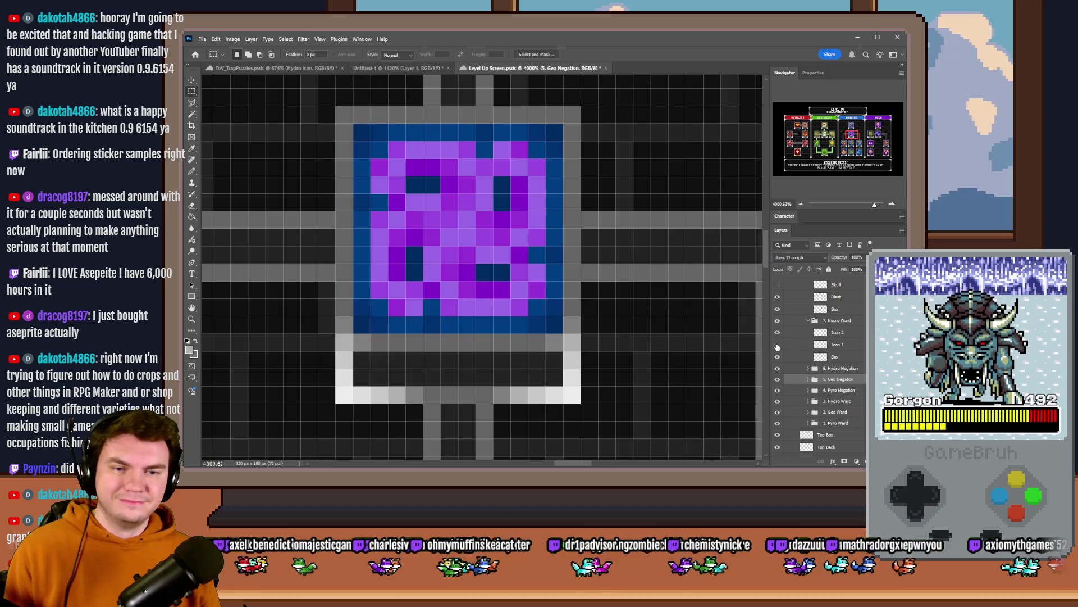
click(848, 334)
Step: Marquee-select the purple rune, subtracting corners, notches and dark-pixel holes, then return to the spinner document
mouse_move(387, 149)
mouse_down()
mouse_move(514, 302)
mouse_move(546, 315)
mouse_up()
drag(546, 316, 528, 298)
mouse_move(441, 315)
mouse_down()
mouse_move(423, 298)
mouse_move(371, 316)
mouse_up()
drag(423, 246, 406, 281)
drag(511, 263, 476, 281)
drag(494, 176, 511, 211)
drag(545, 246, 528, 263)
mouse_move(546, 141)
mouse_down()
mouse_move(528, 158)
mouse_move(493, 145)
mouse_up()
drag(388, 159, 371, 141)
mouse_move(406, 176)
mouse_down()
mouse_move(441, 194)
mouse_move(370, 213)
mouse_up()
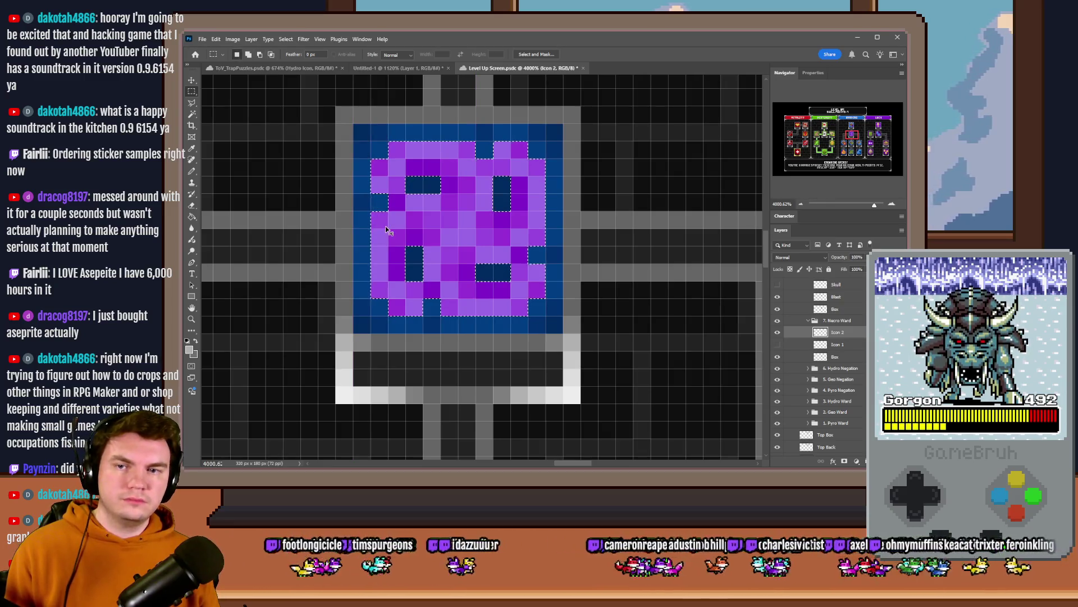
click(275, 68)
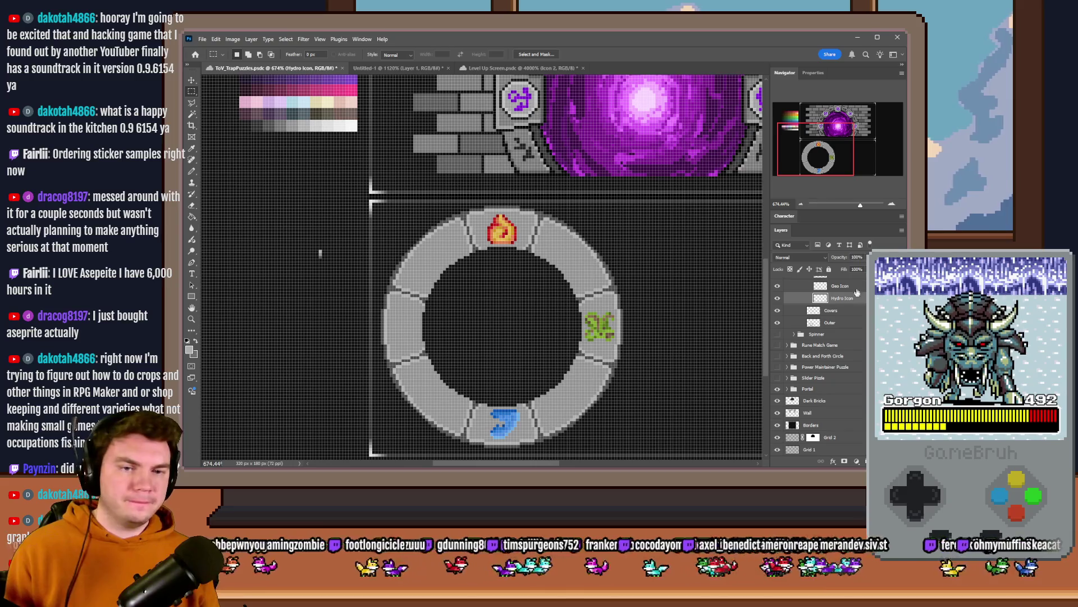
Step: Paste the purple rune into the ring's left slot and rotate it -90° with Free Transform
key(ctrl+v)
drag(484, 274, 409, 333)
scroll(410, 334, up, 1)
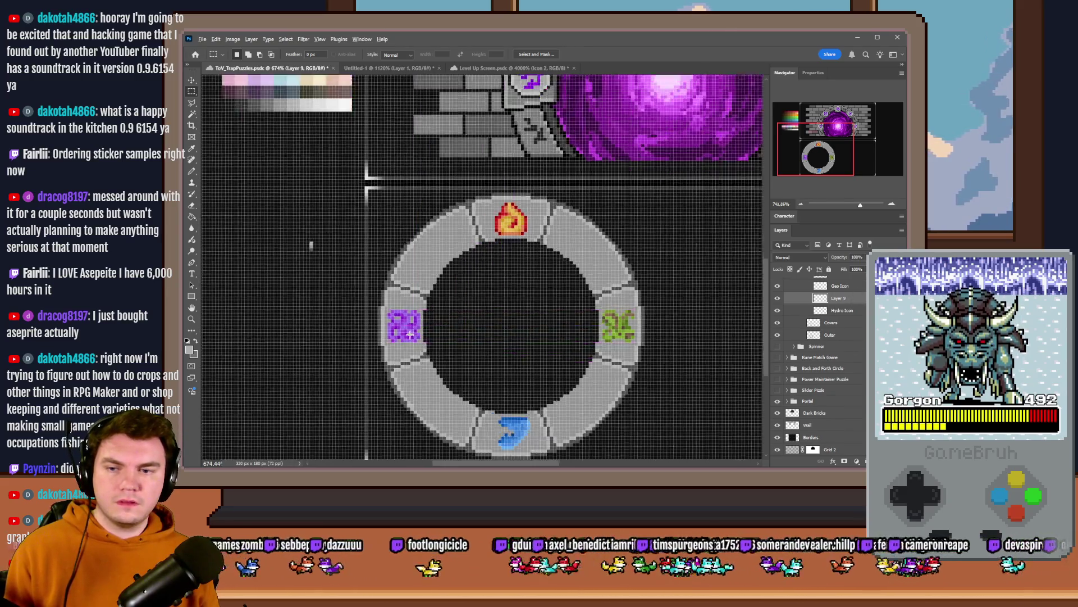
scroll(410, 334, up, 5)
right_click(397, 322)
click(426, 407)
mouse_move(413, 236)
mouse_down()
mouse_move(334, 262)
mouse_move(319, 294)
mouse_up()
click(193, 91)
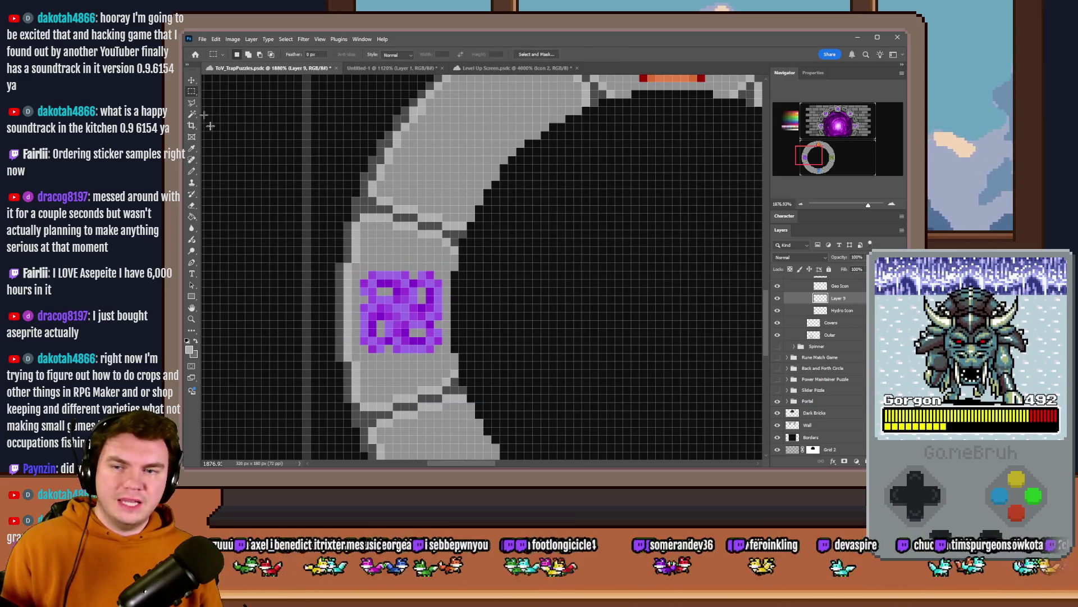
Step: Move the rune layer below Hydro Icon and rename it Necro Icon
scroll(369, 306, up, 2)
scroll(391, 319, down, 6)
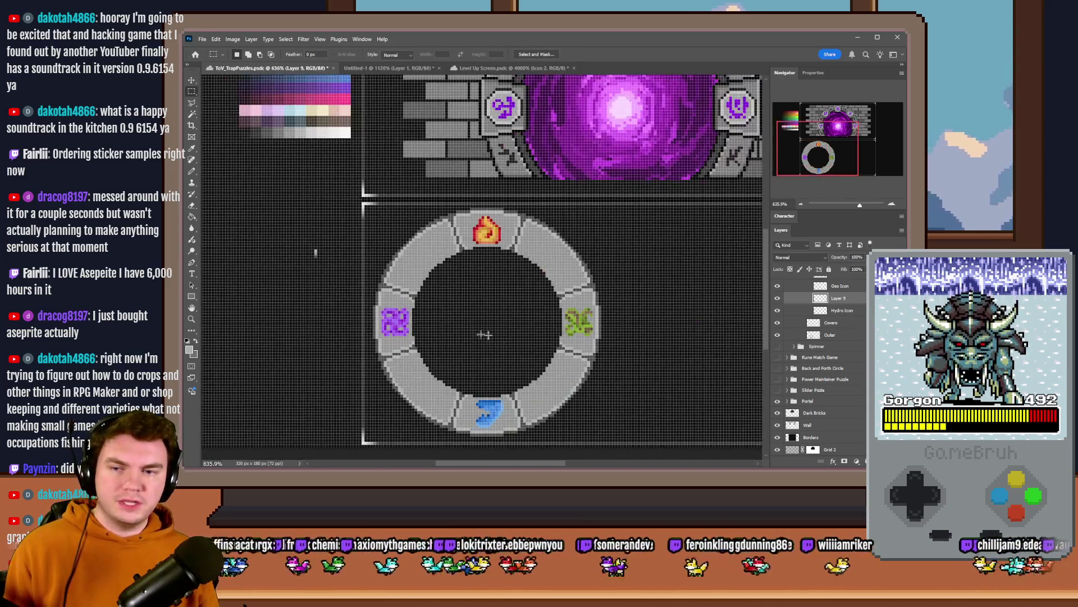
drag(841, 304, 840, 314)
double_click(839, 310)
text(Necro)
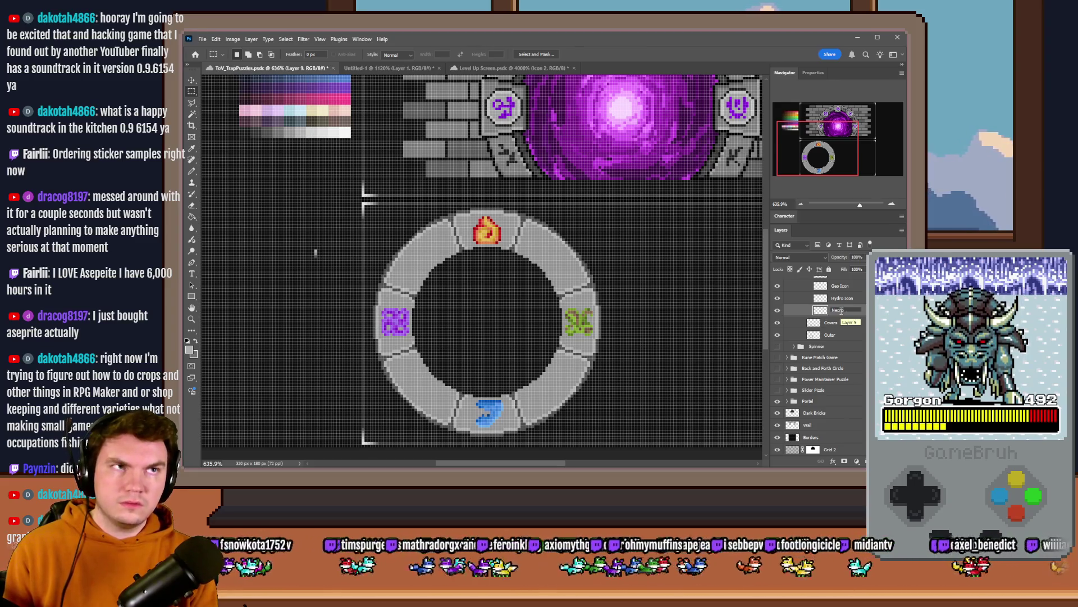
text( Icon)
key(Return)
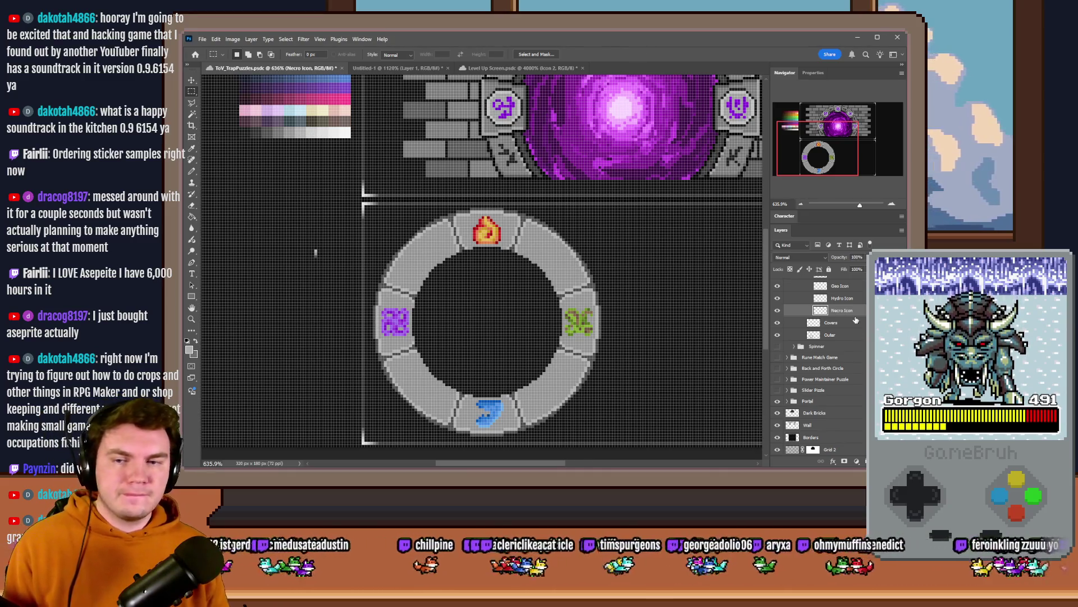
Step: Collapse the Icons group and select the Outer ring layer, briefly toggling its visibility
scroll(858, 327, up, 3)
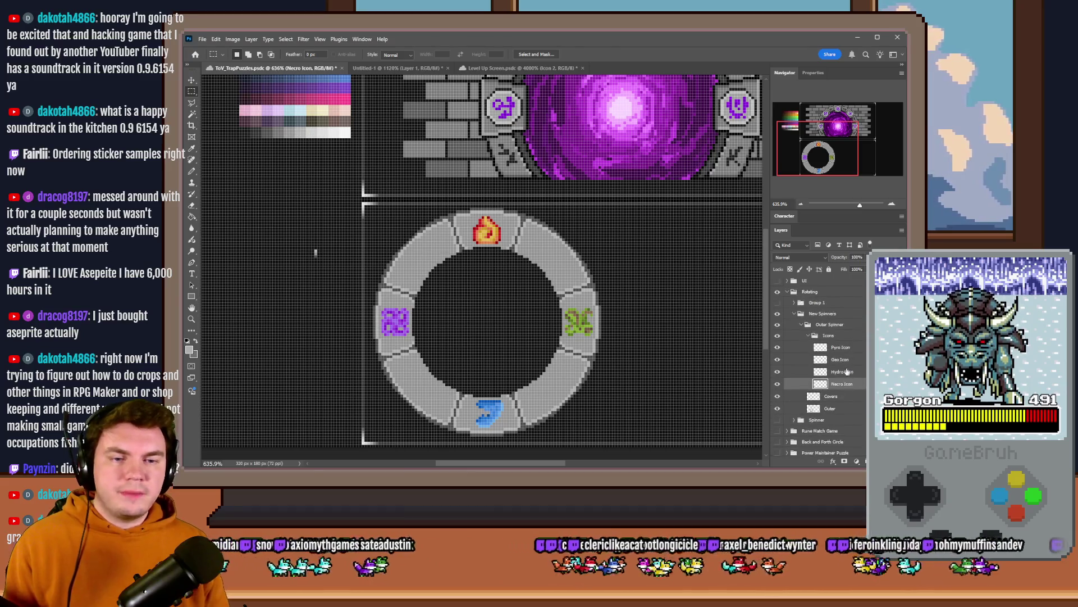
click(808, 335)
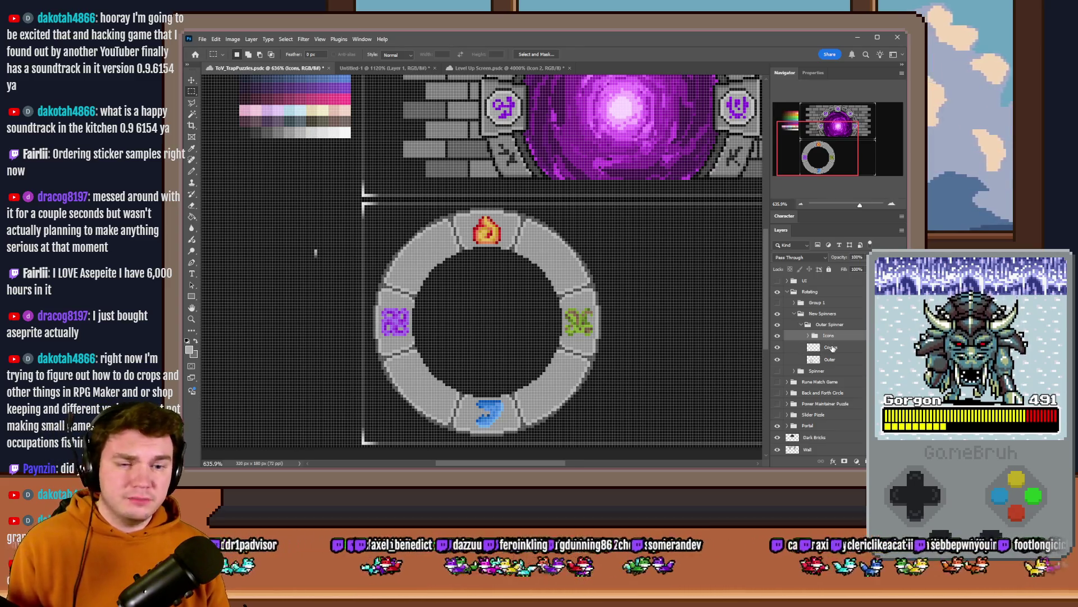
click(831, 359)
click(777, 359)
click(777, 360)
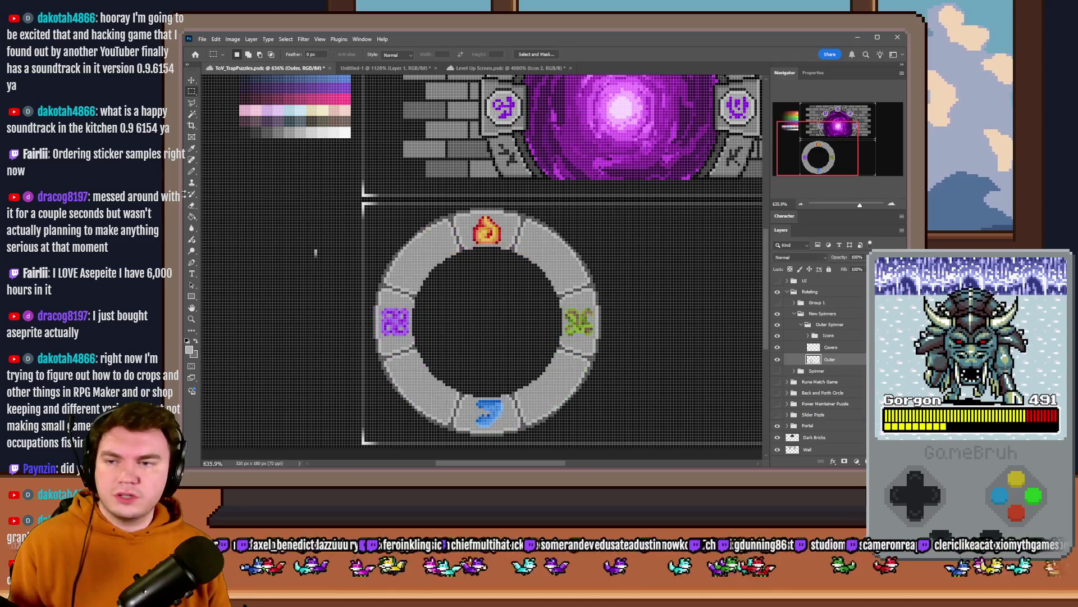
Step: Paint Bucket the fire tile's background red, undoing a fill that spread across the arc
click(191, 215)
scroll(621, 289, down, 2)
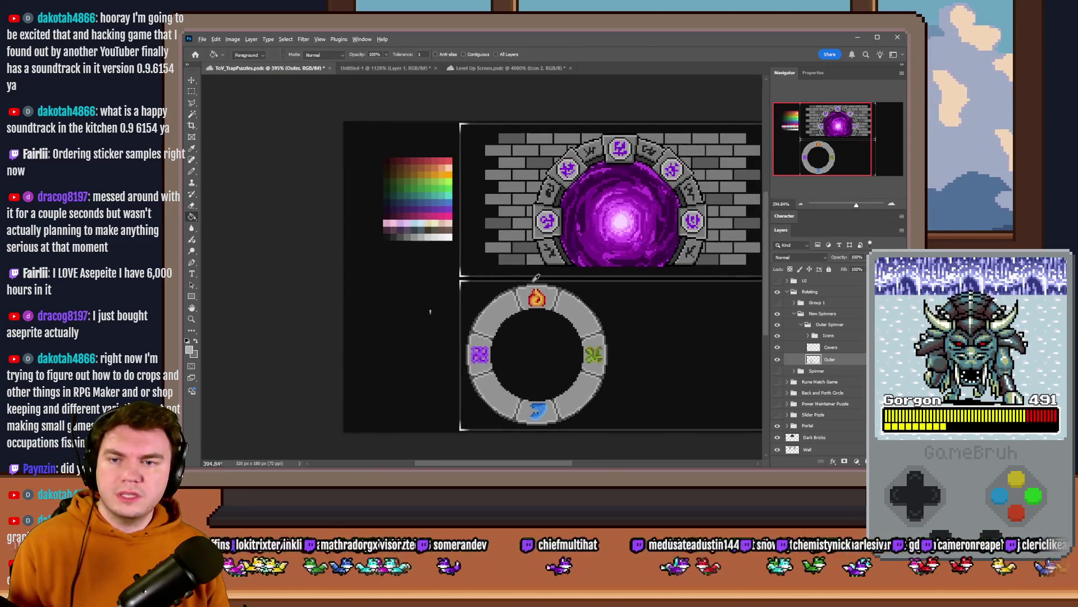
scroll(529, 293, up, 3)
scroll(530, 292, up, 1)
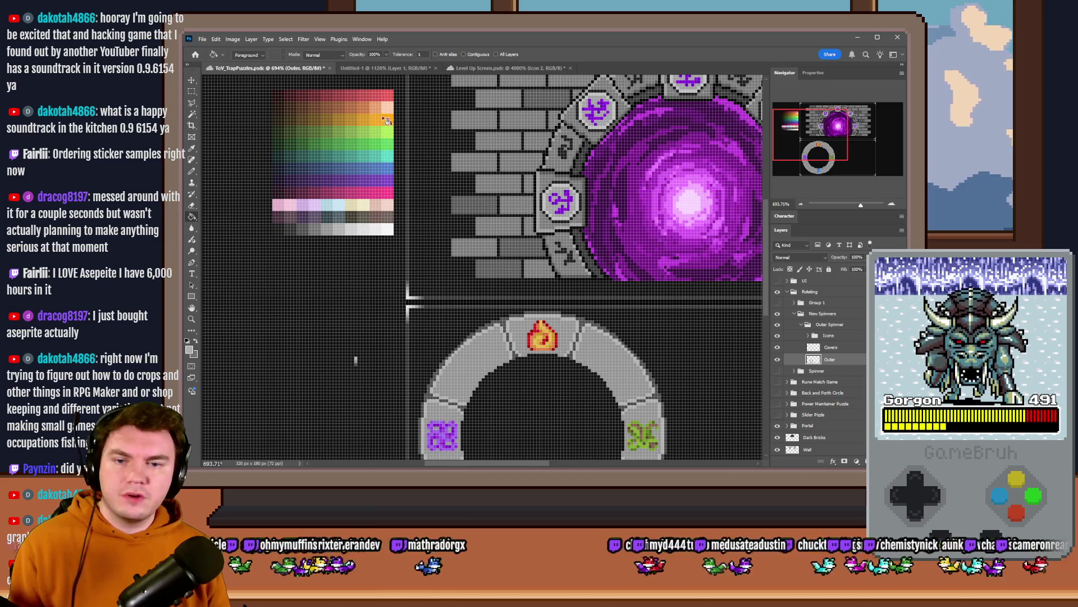
alt+click(356, 94)
click(520, 331)
key(ctrl+z)
click(464, 54)
click(525, 332)
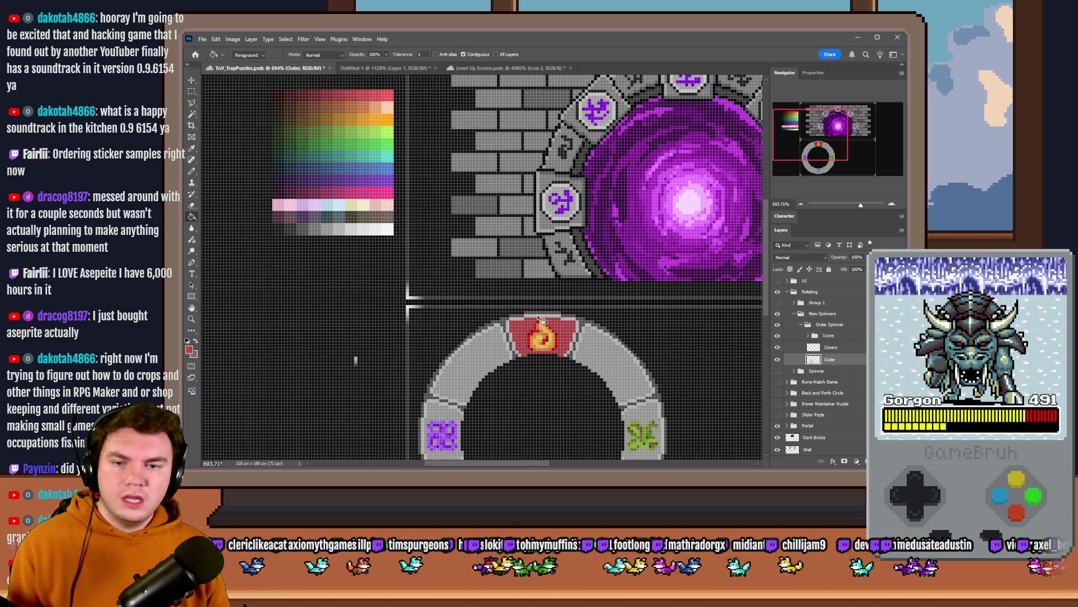
Step: Fill the red tile's six left-edge sections with red
scroll(537, 332, up, 5)
click(474, 288)
click(448, 312)
click(456, 342)
click(467, 365)
click(469, 374)
click(483, 398)
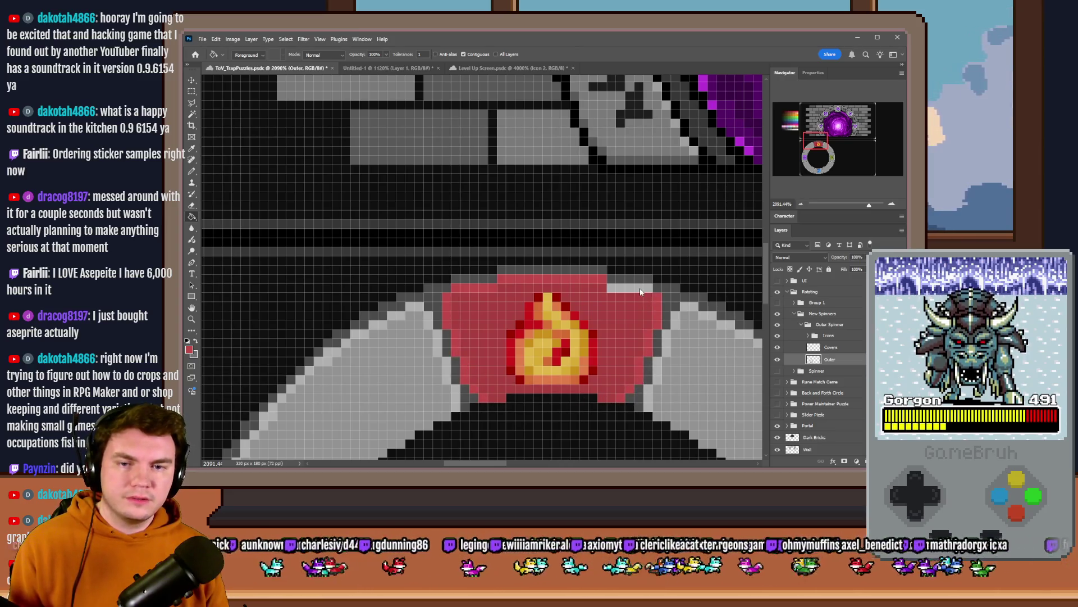
Step: Sample a darker red from the palette and fill the flame's cover with non-contiguous fill
scroll(559, 325, down, 8)
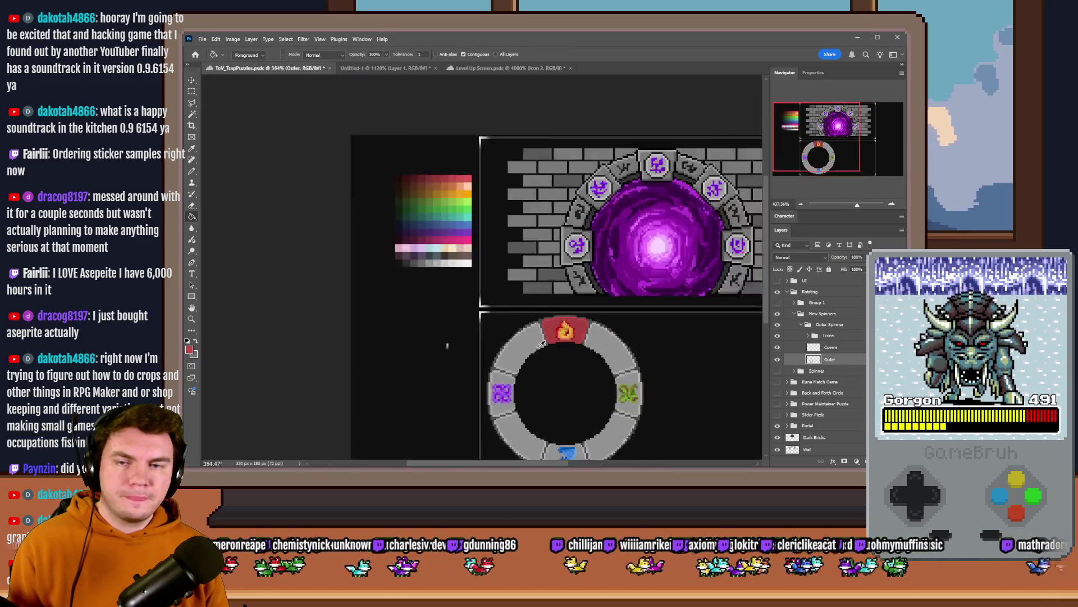
scroll(539, 309, up, 5)
alt+click(364, 102)
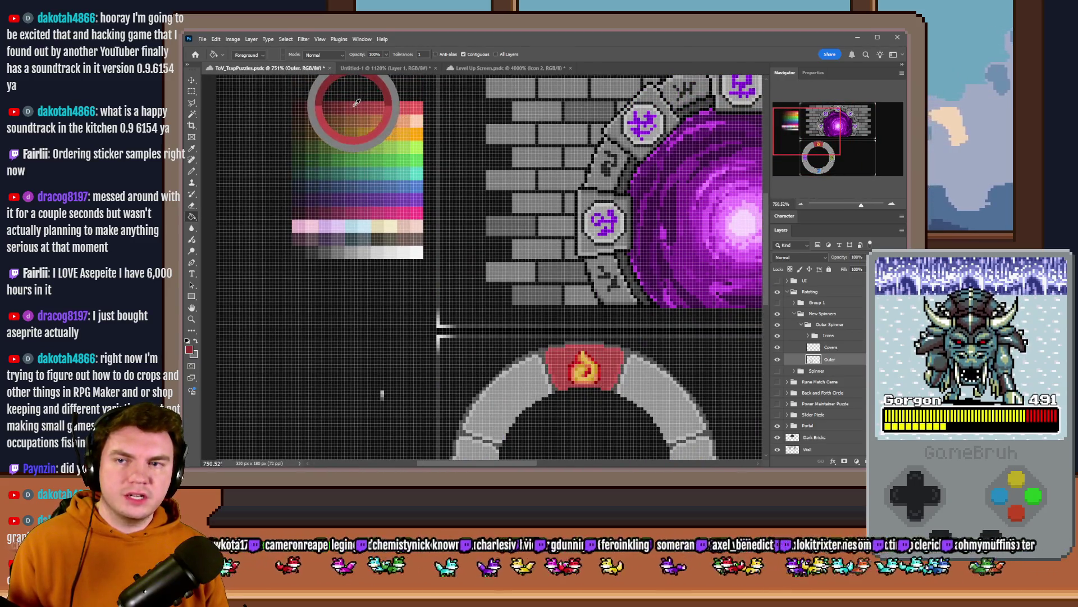
alt+click(364, 112)
click(465, 56)
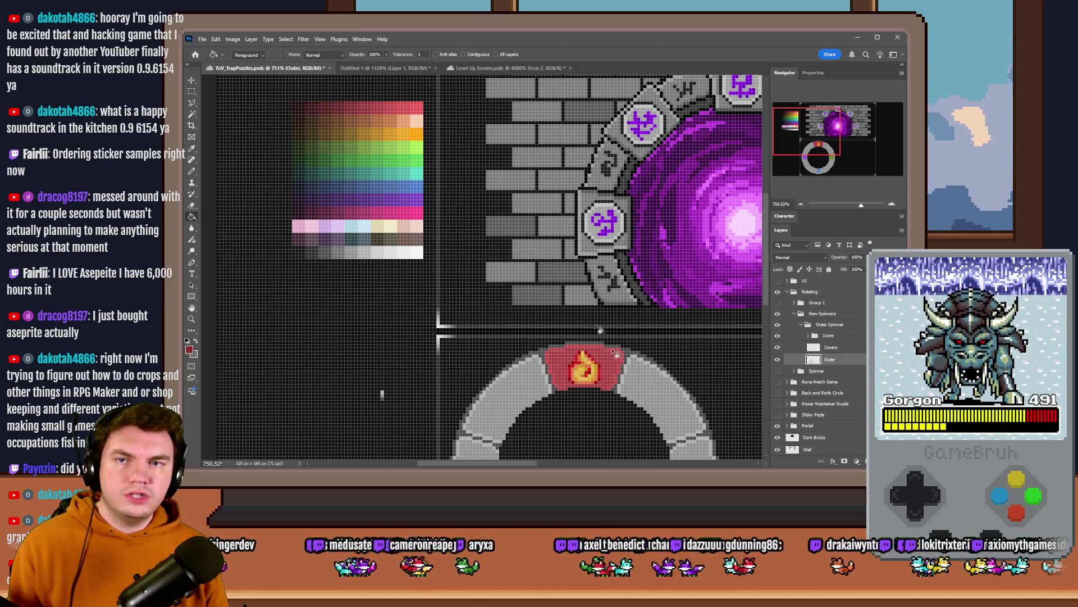
click(571, 369)
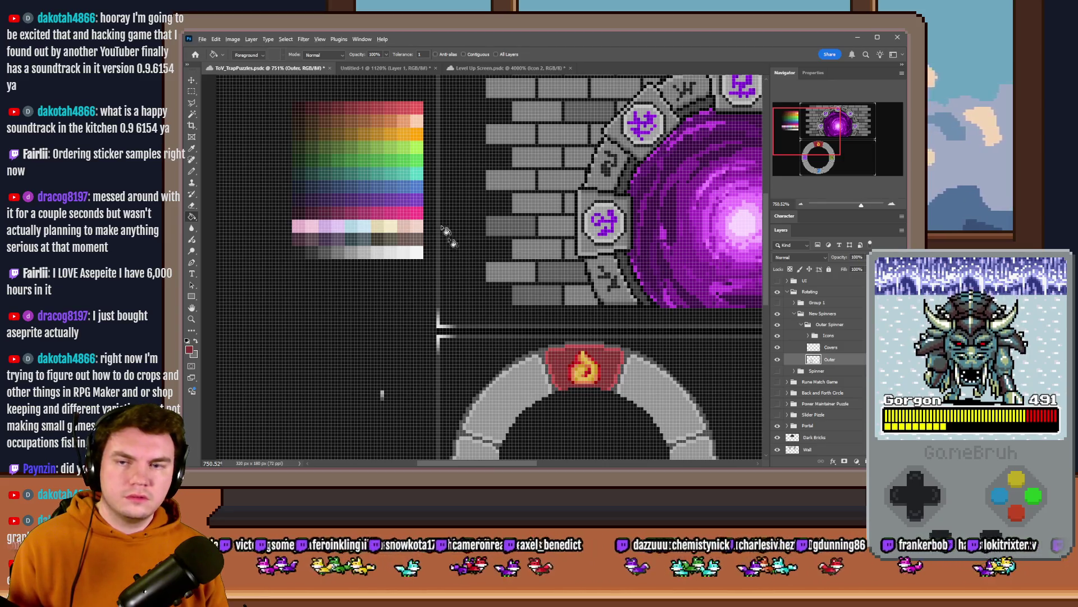
alt+click(364, 106)
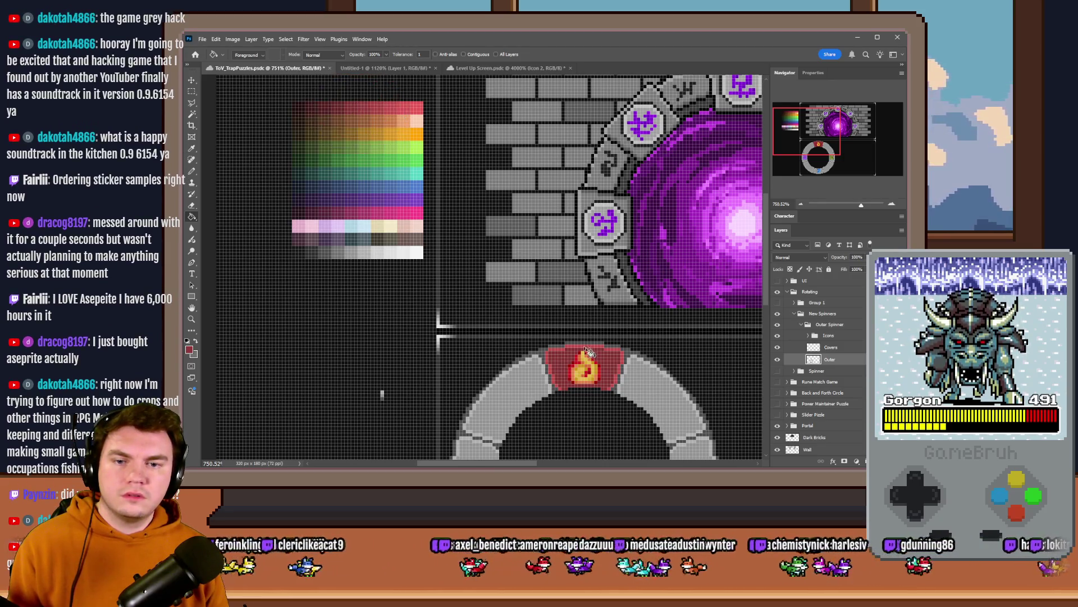
click(584, 349)
alt+click(354, 106)
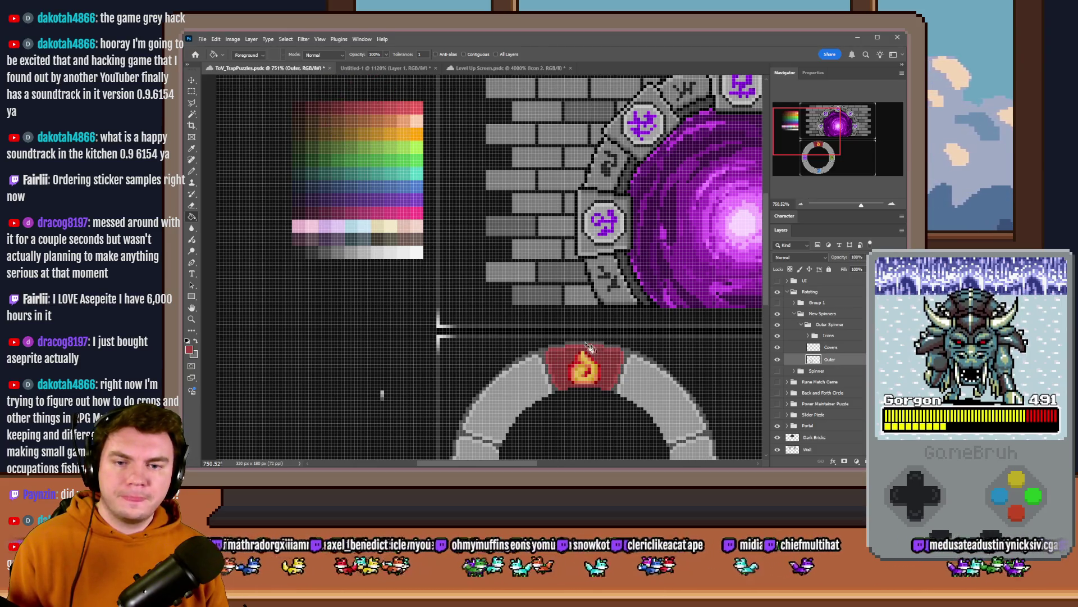
scroll(590, 351, down, 5)
scroll(556, 350, up, 3)
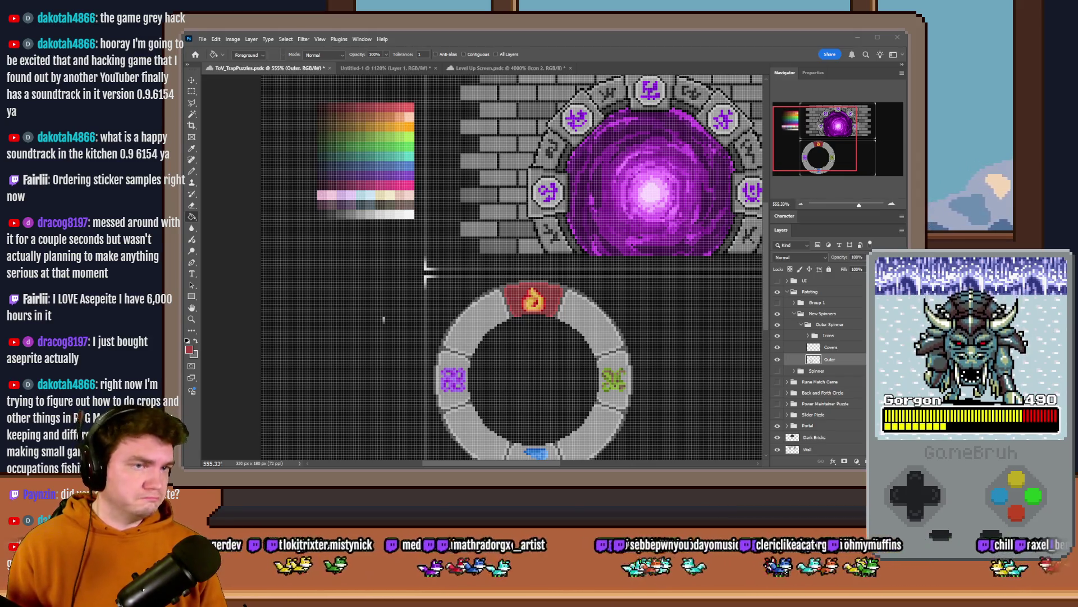
Step: Hide the pixel grid overlay with Ctrl+H
click(888, 71)
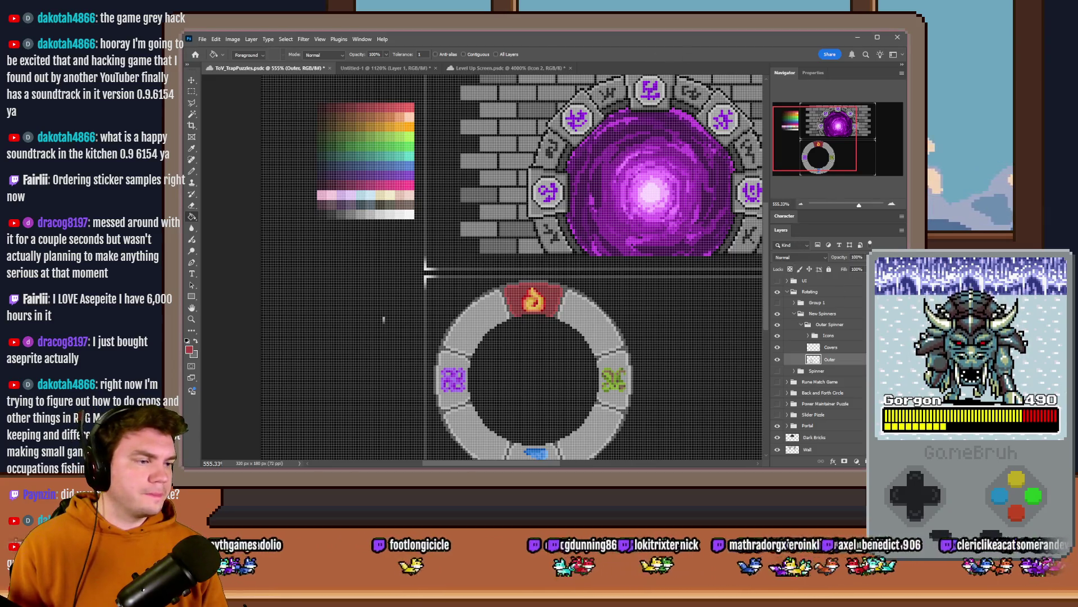
click(707, 43)
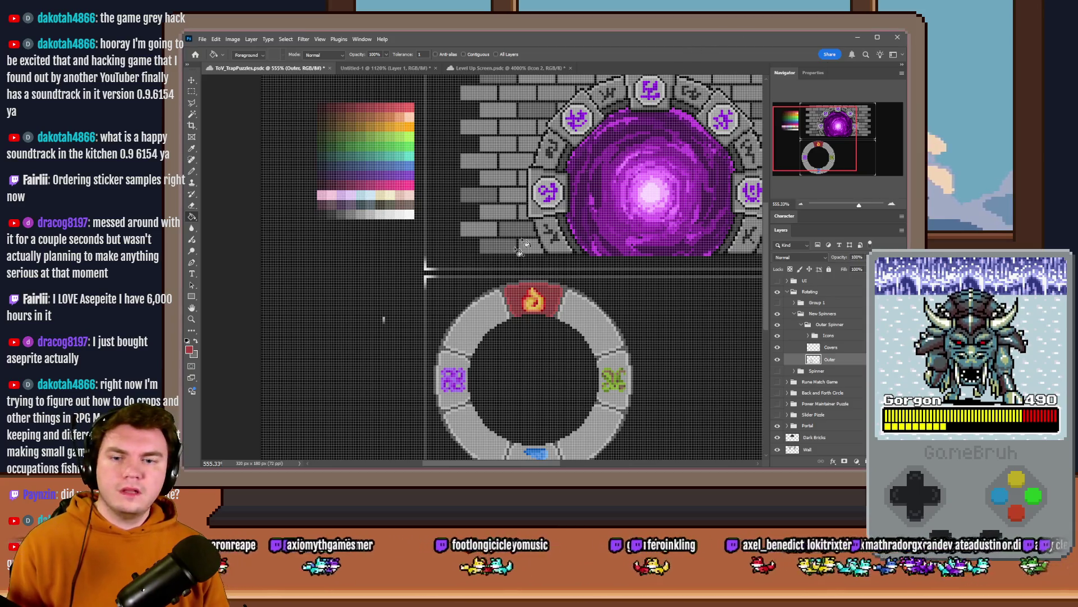
scroll(477, 307, down, 2)
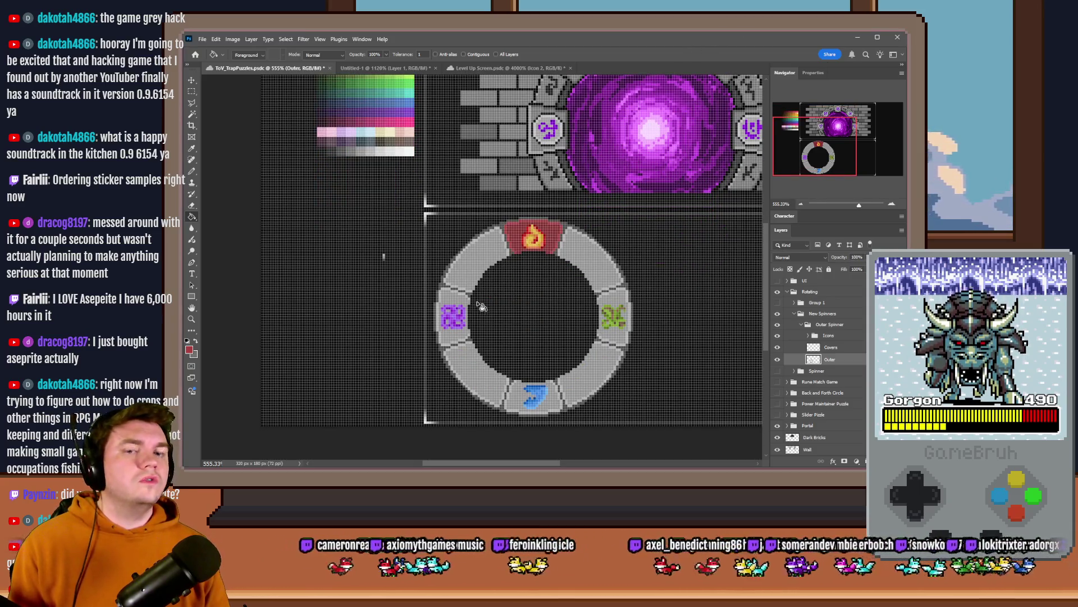
key(ctrl+h)
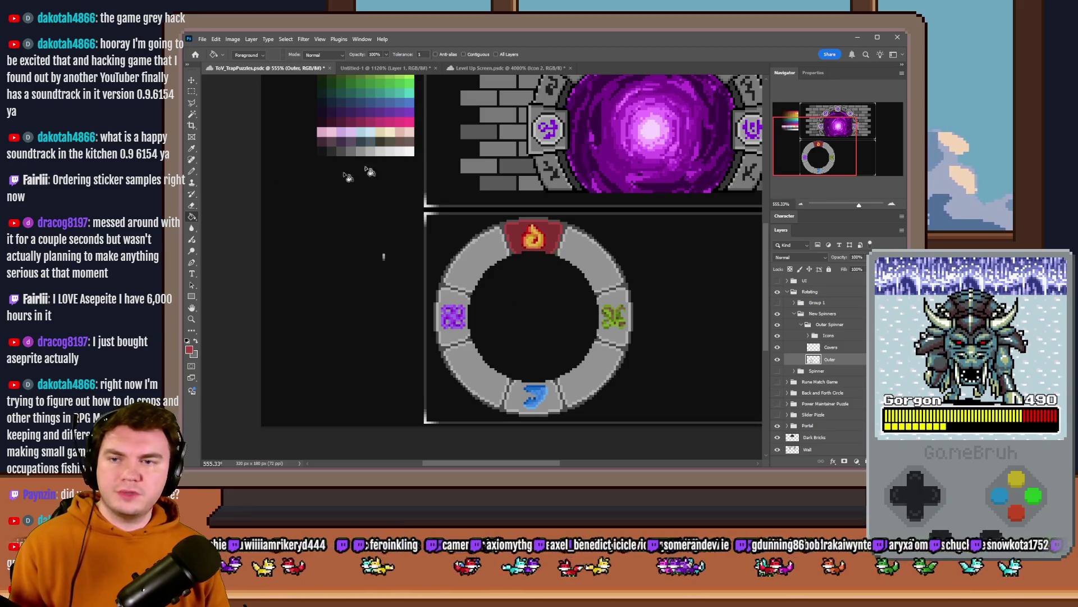
scroll(365, 185, up, 1)
scroll(453, 267, up, 2)
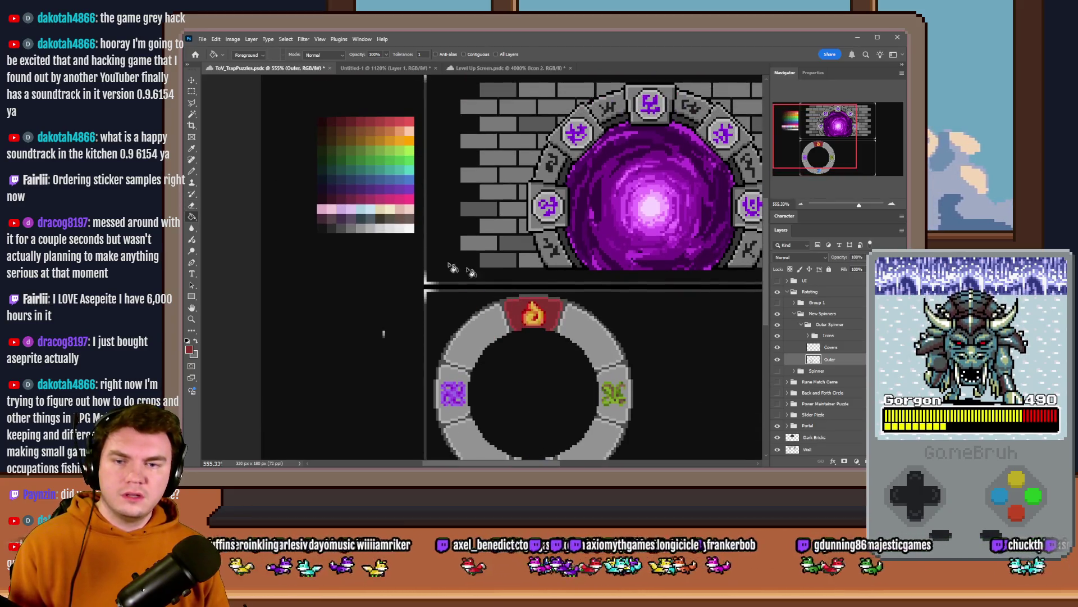
Step: Fill the right geo tile with green using a Contiguous-only Paint Bucket fill
alt+shift+right_click(364, 147)
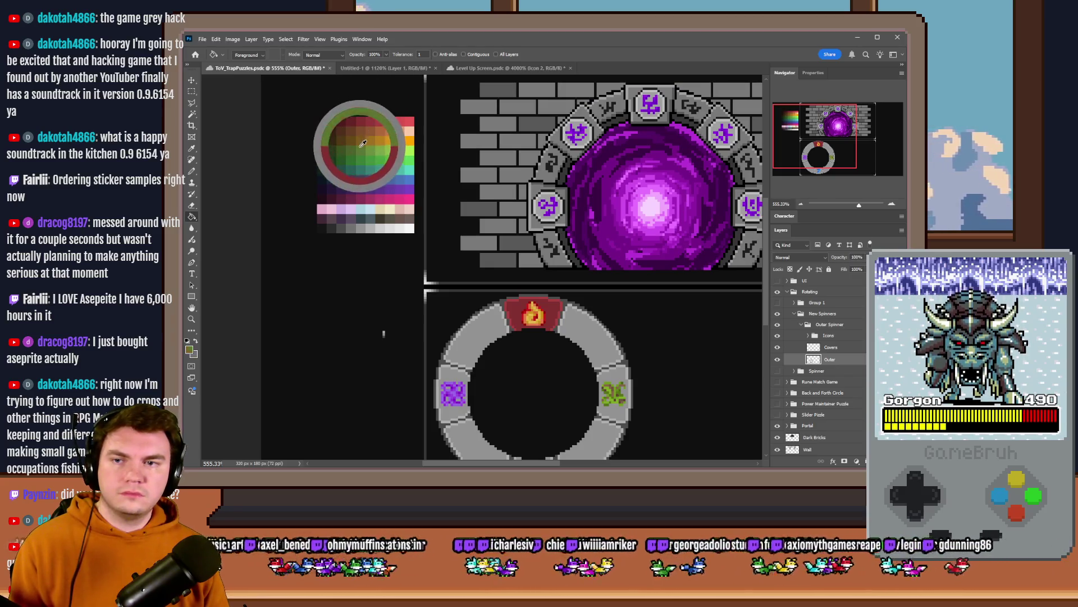
scroll(363, 146, down, 2)
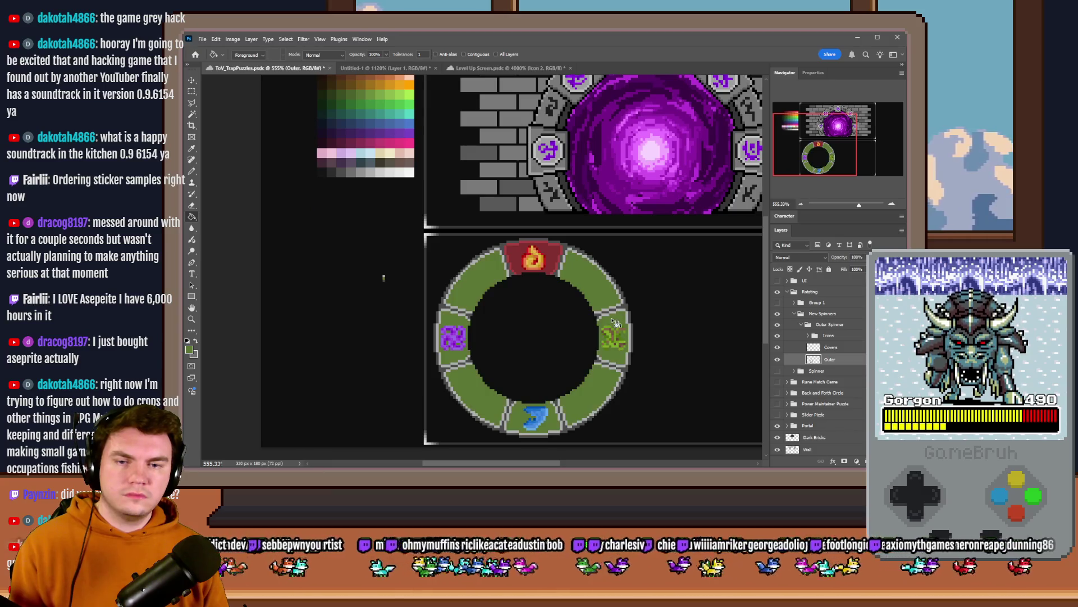
click(463, 54)
click(614, 337)
scroll(517, 325, up, 3)
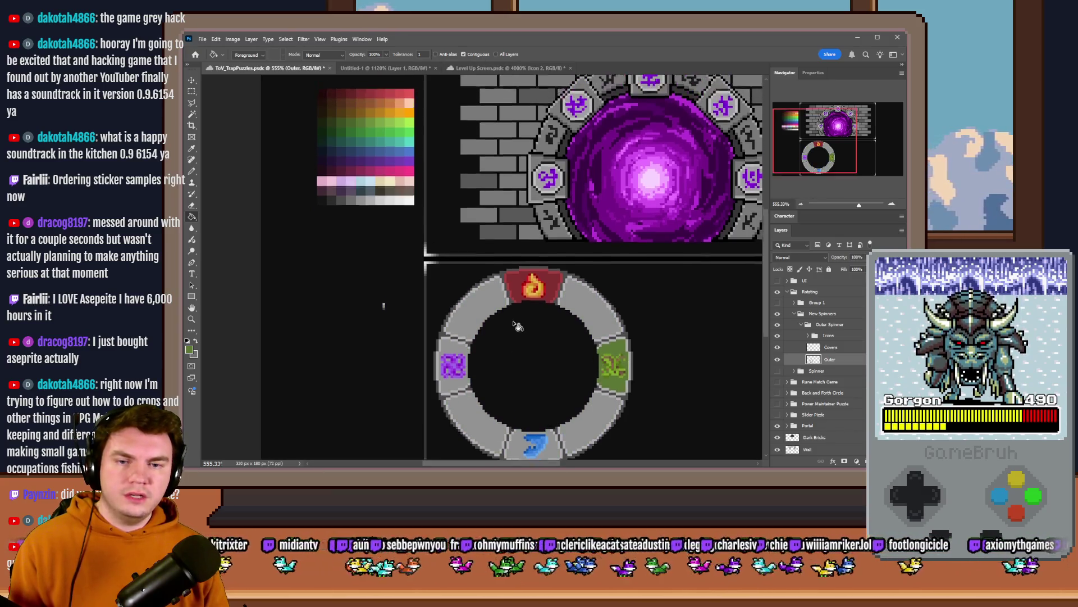
Step: Refill the right tile with a brighter green
alt+shift+right_click(366, 179)
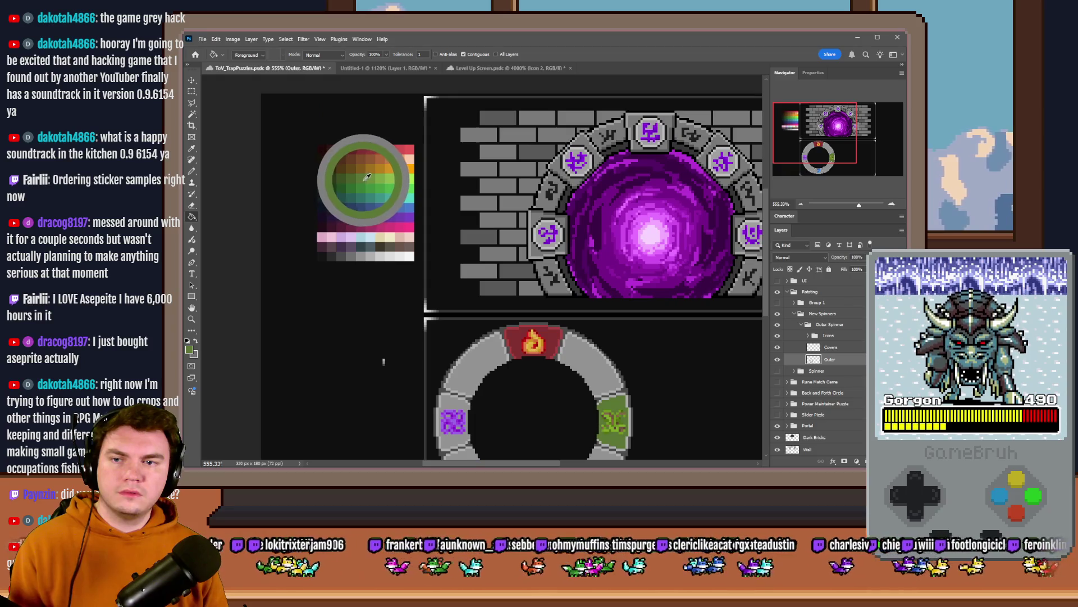
scroll(370, 178, down, 3)
scroll(537, 283, up, 5)
click(534, 281)
Step: Turn the tile's grey edge pixels along the top and left green
click(537, 282)
click(544, 314)
click(511, 242)
click(483, 249)
click(461, 258)
click(432, 274)
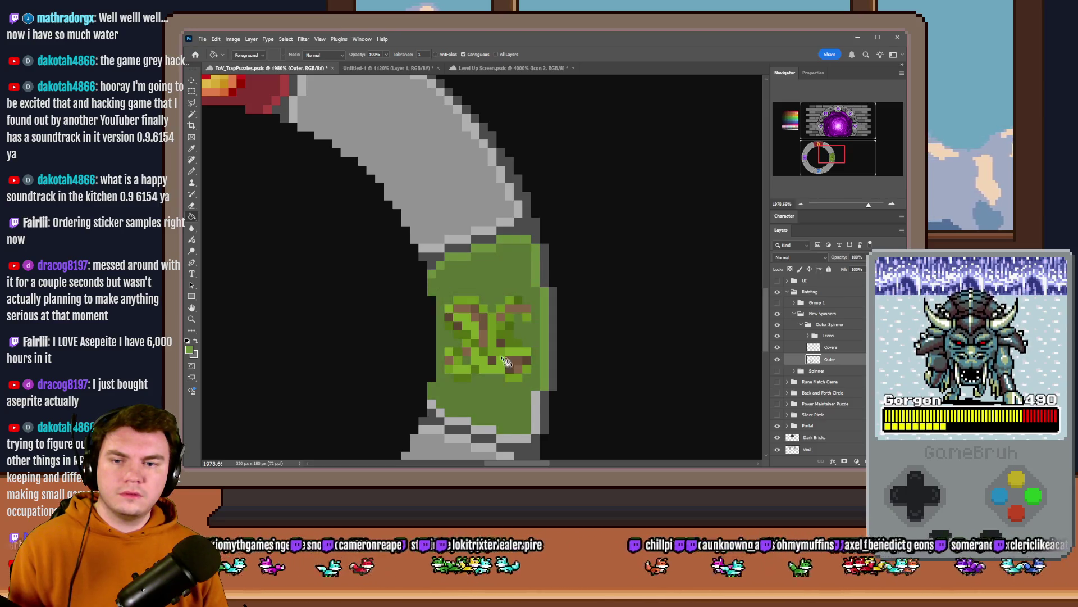
Step: Turn the tile's bottom edge pixels and right edge column green
scroll(443, 358, down, 2)
click(432, 344)
click(452, 359)
click(483, 367)
click(512, 375)
click(541, 362)
Step: Sample the green tile's colour and compare it against the swatch palette
scroll(581, 345, down, 5)
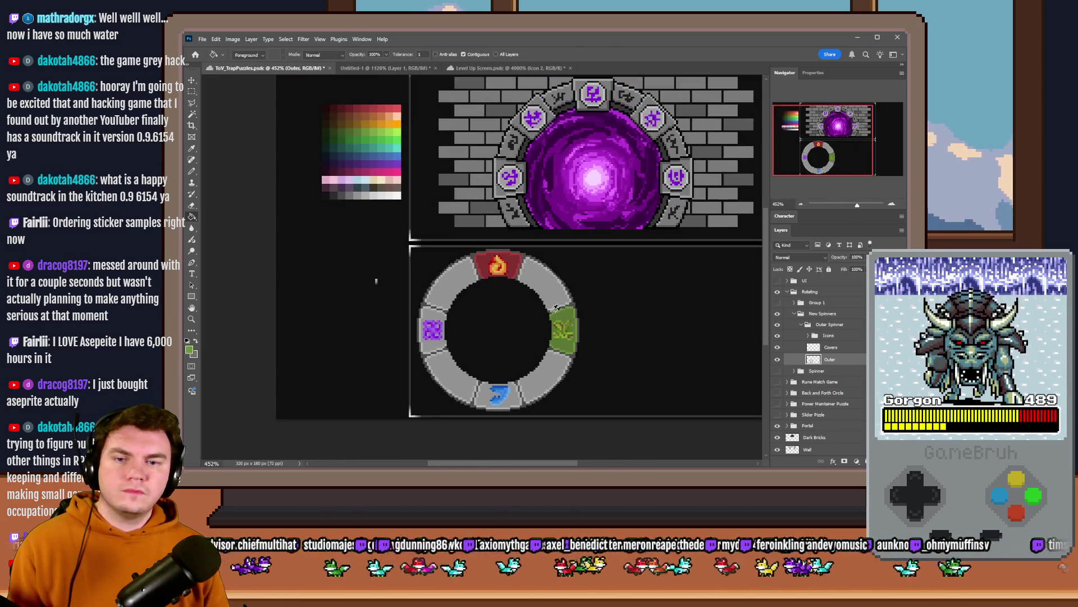
scroll(564, 335, up, 2)
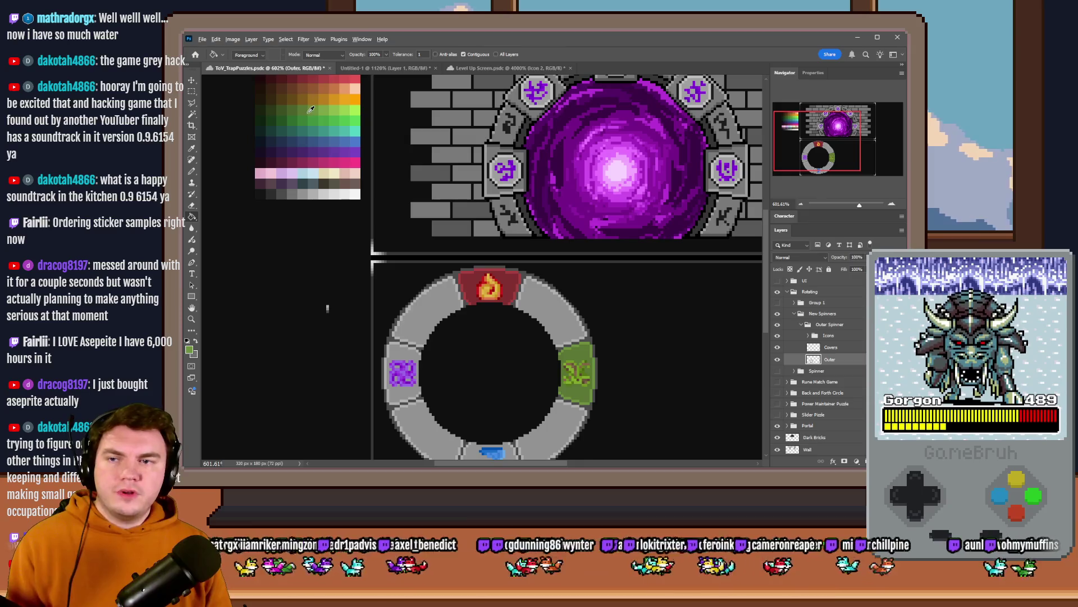
alt+click(581, 353)
alt+click(298, 109)
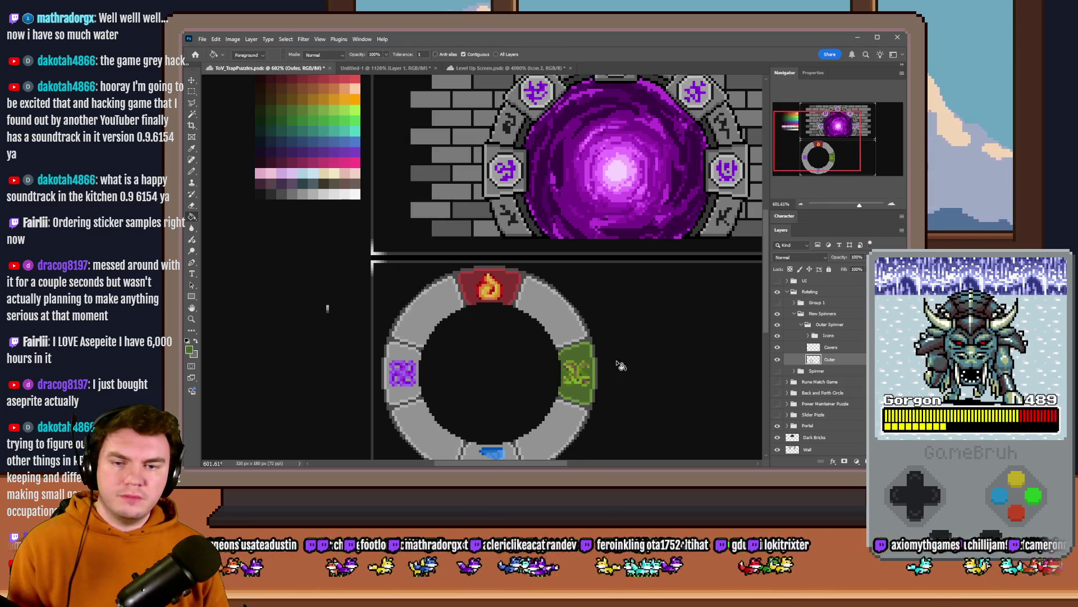
alt+click(297, 108)
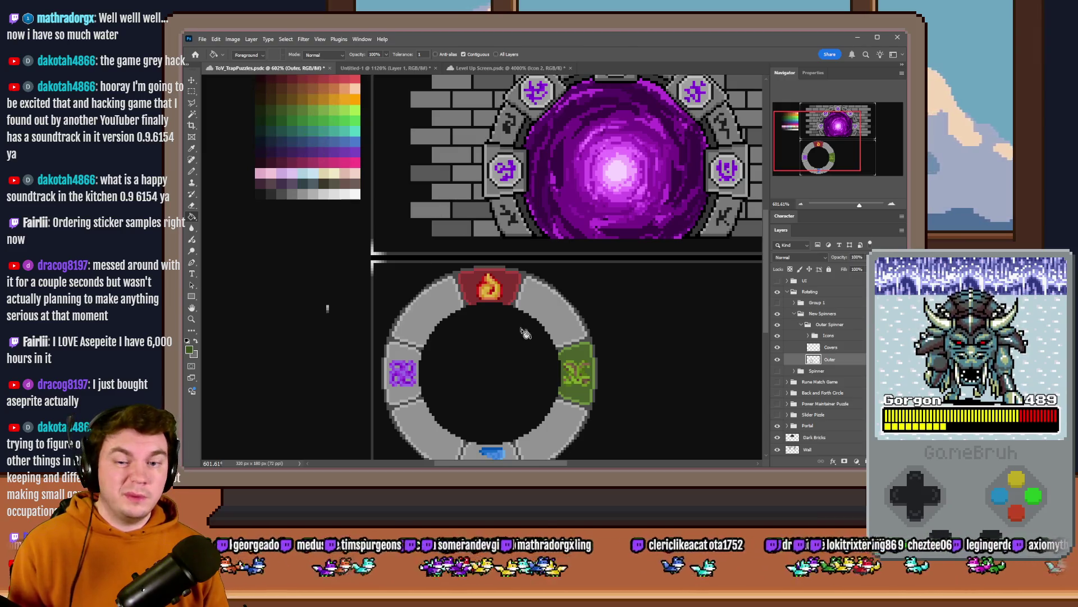
scroll(581, 355, down, 3)
scroll(573, 322, up, 2)
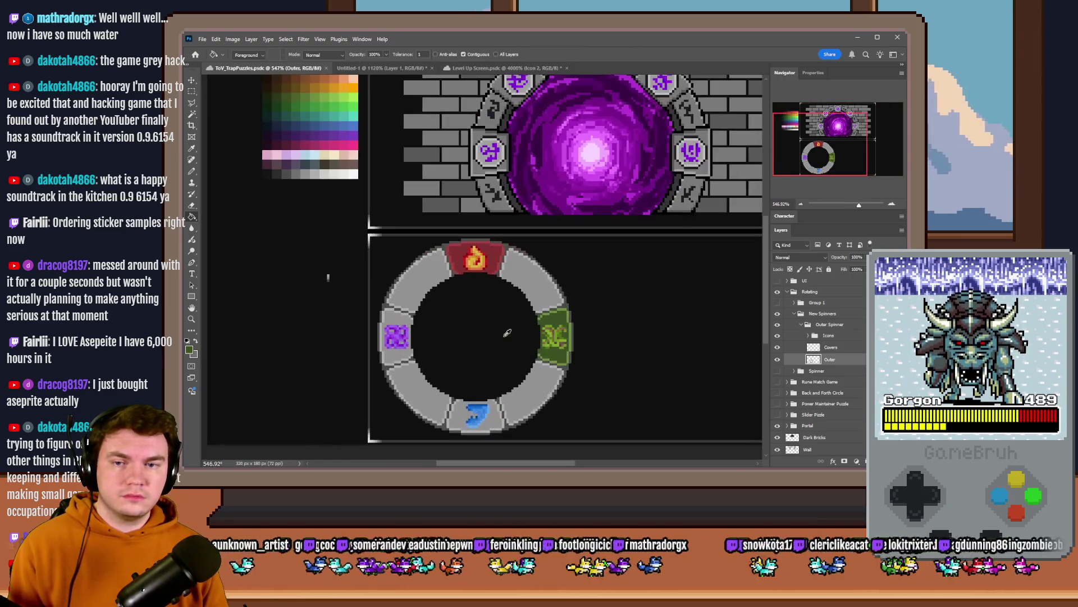
alt+click(563, 310)
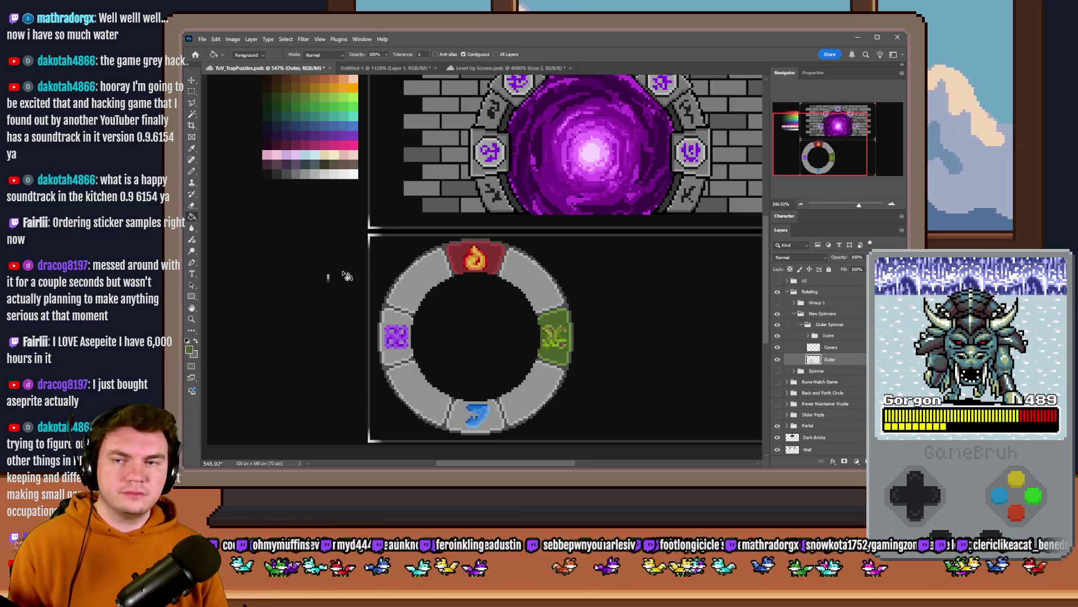
scroll(337, 236, up, 1)
drag(305, 135, 304, 132)
scroll(556, 360, up, 5)
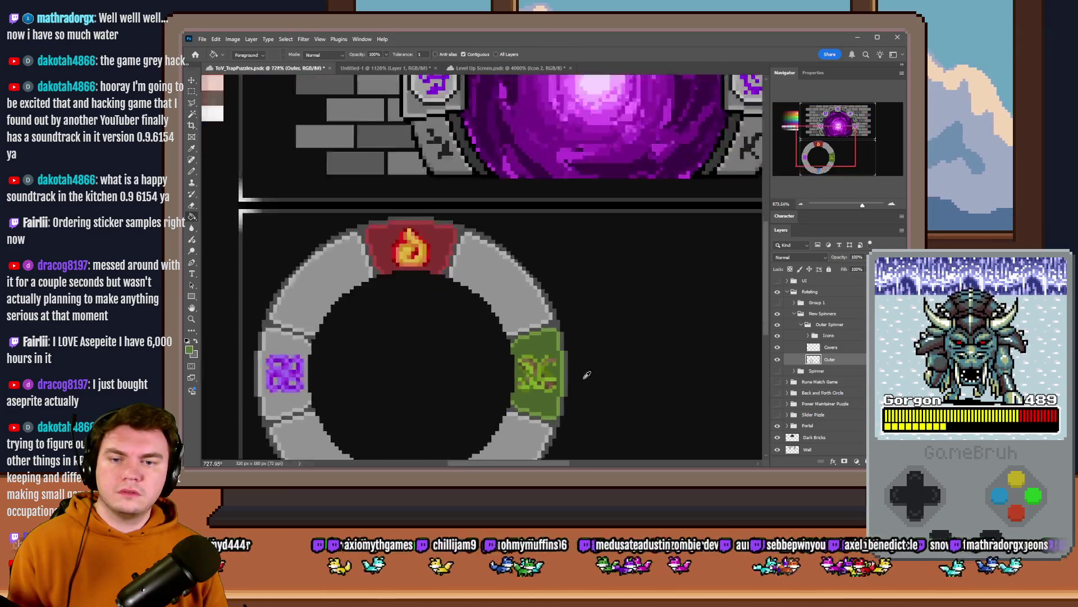
Step: Briefly turn off Contiguous for a new colour, then re-enable it and pick blue
click(463, 54)
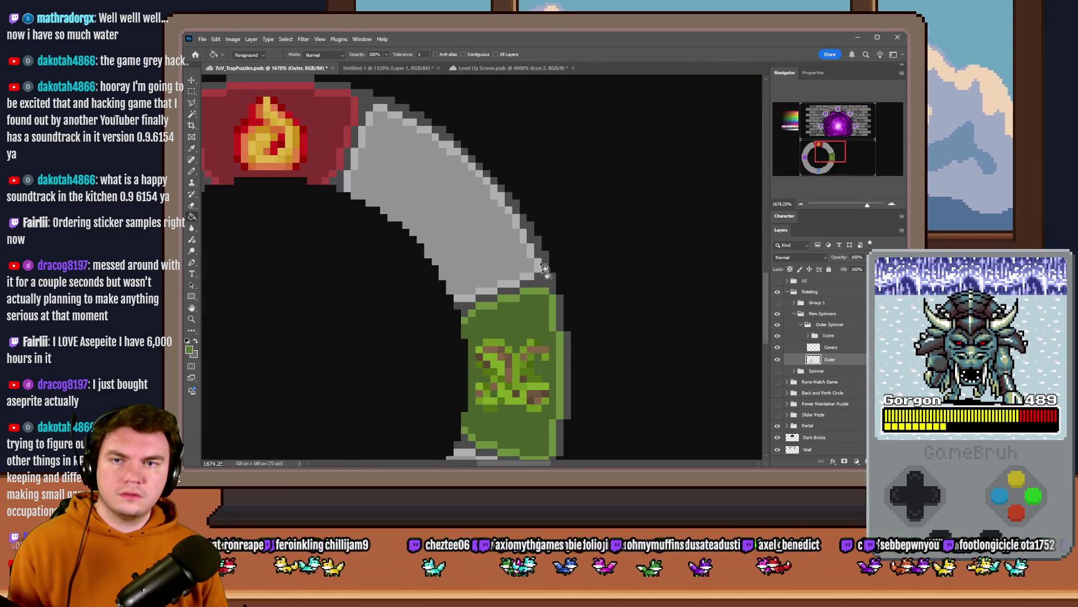
scroll(599, 316, down, 3)
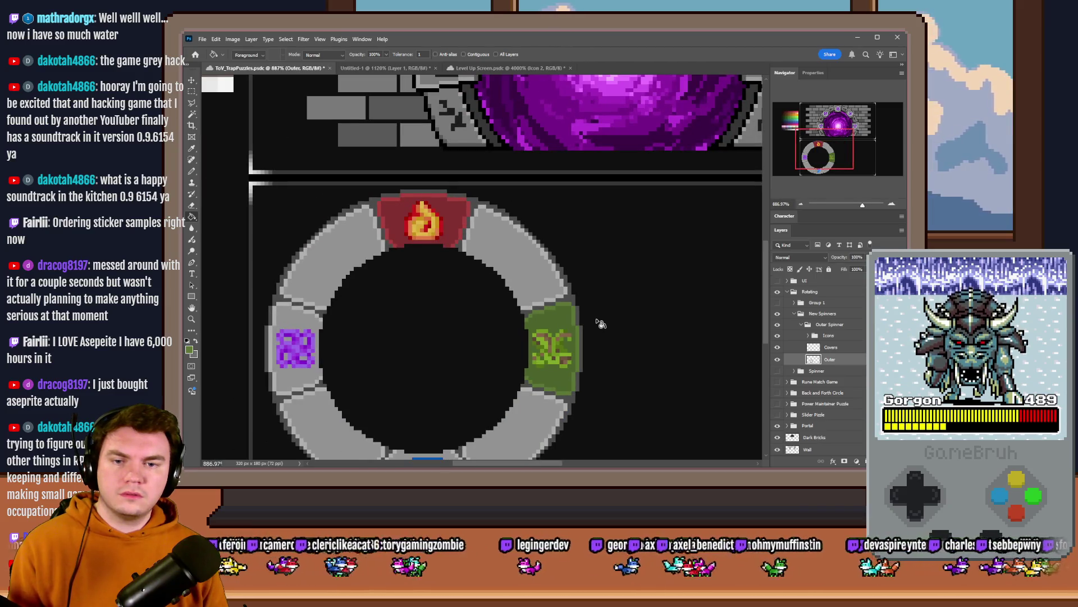
scroll(596, 316, down, 3)
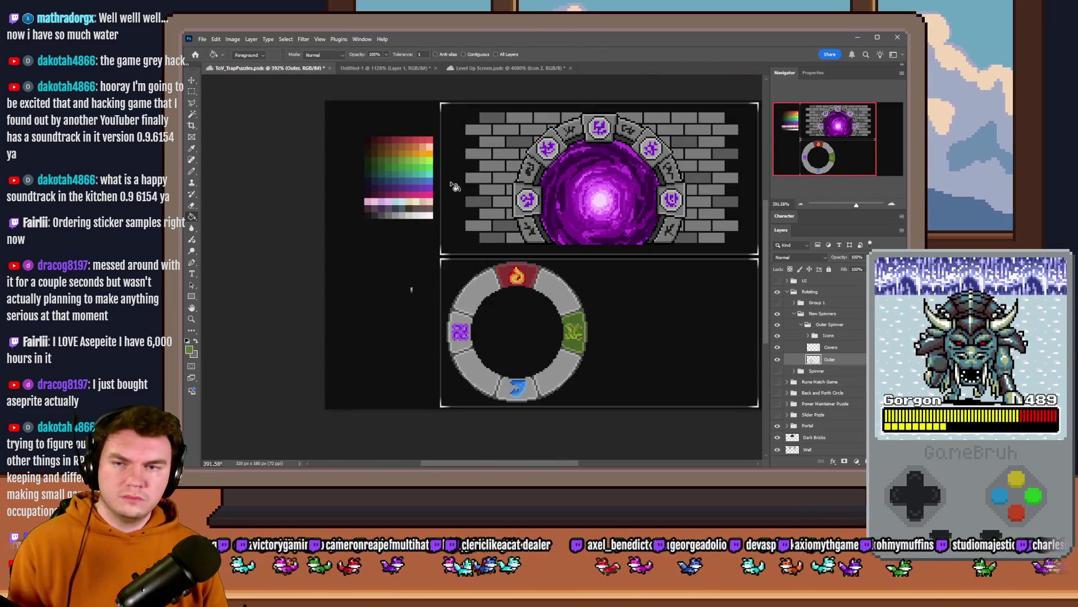
scroll(455, 186, up, 2)
alt+shift+right_click(360, 127)
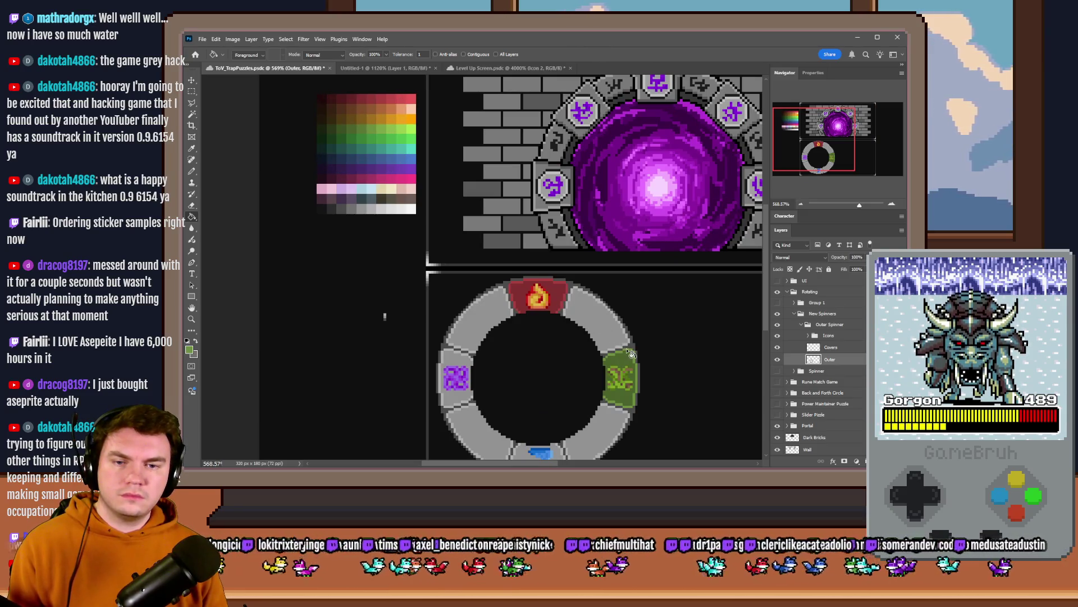
scroll(629, 352, down, 5)
scroll(607, 350, up, 2)
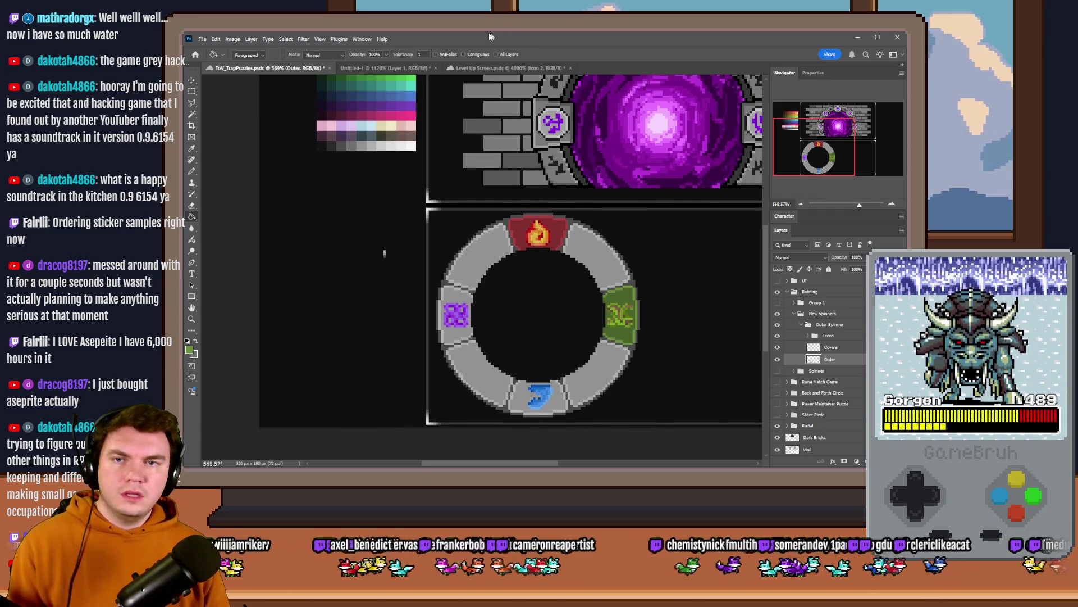
click(475, 55)
scroll(438, 220, down, 2)
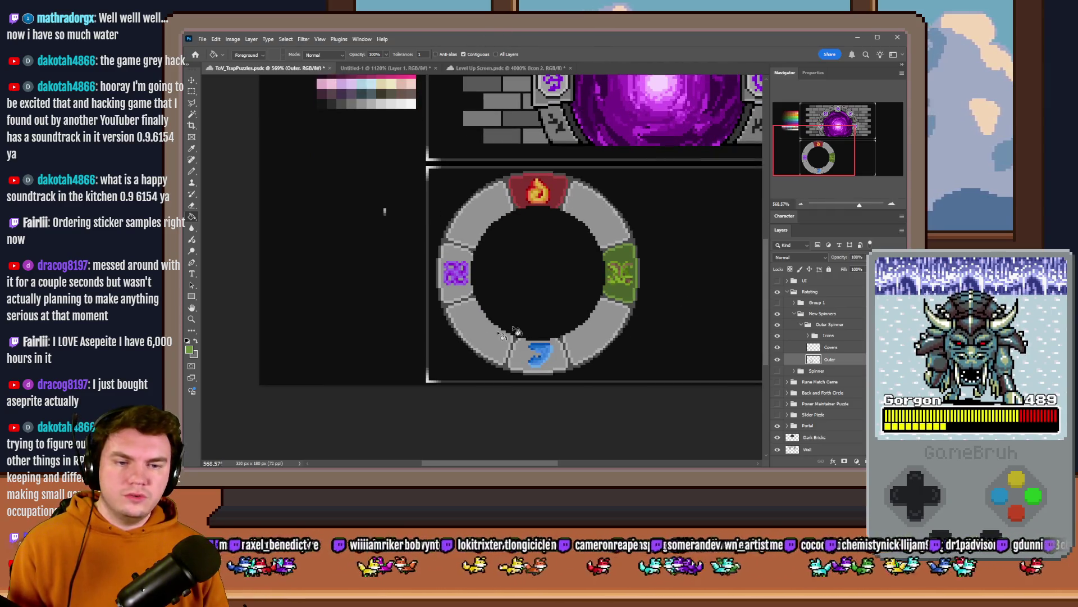
scroll(505, 330, up, 4)
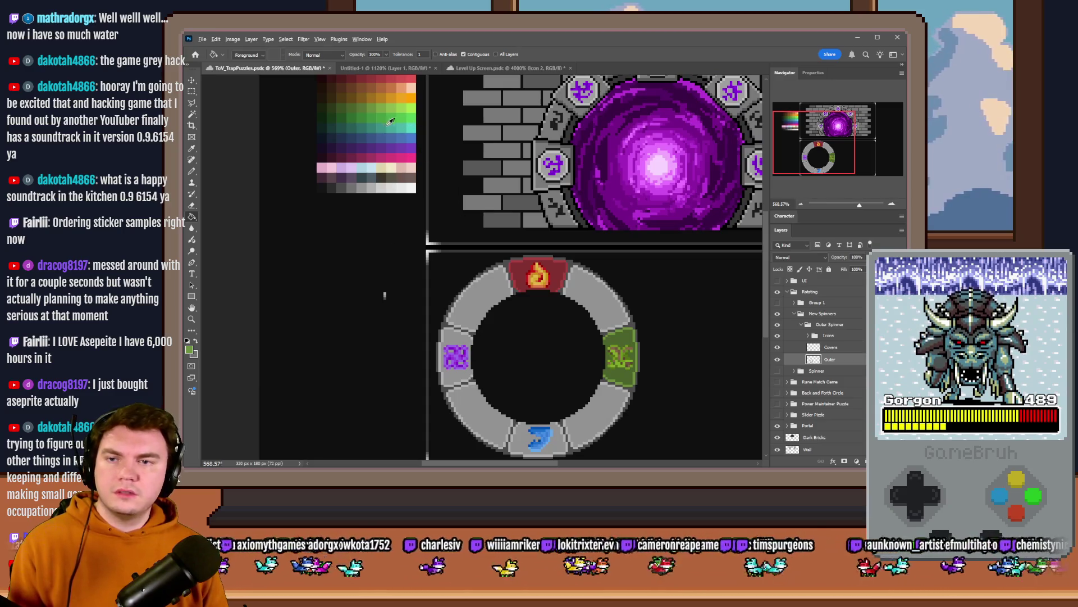
alt+click(367, 135)
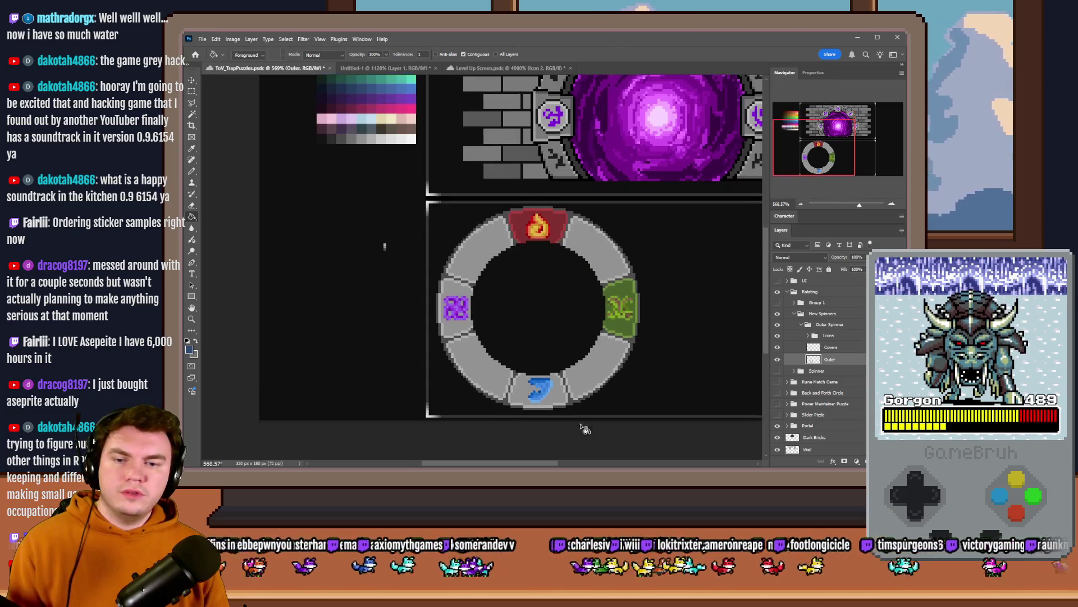
Step: Fill the bottom water icon's cover blue, trying a lighter then darker palette blue
scroll(580, 429, down, 2)
click(521, 395)
scroll(523, 395, up, 2)
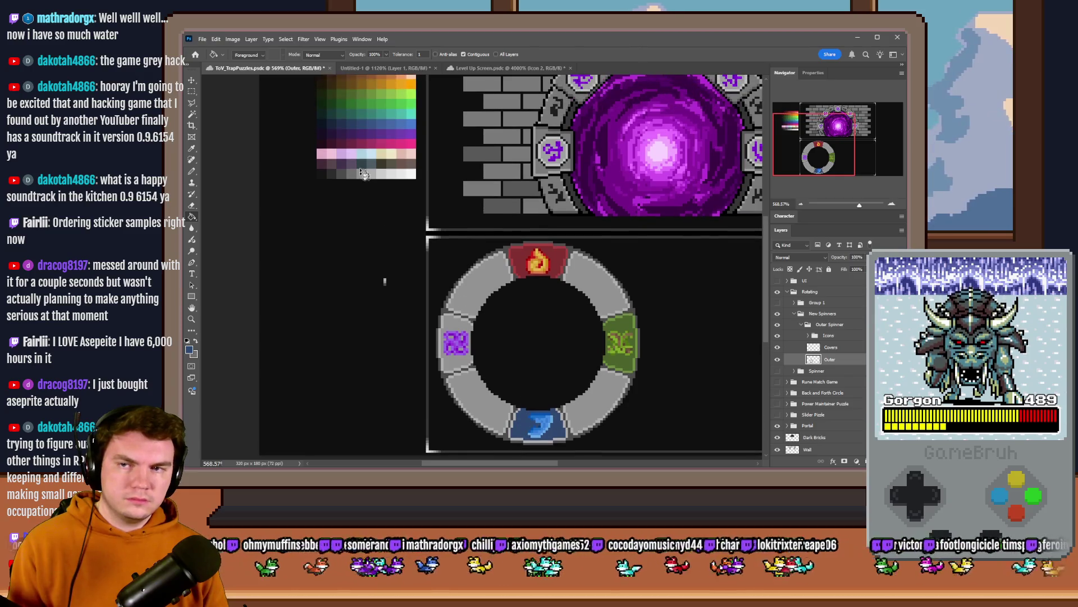
alt+click(363, 120)
click(520, 442)
alt+click(366, 119)
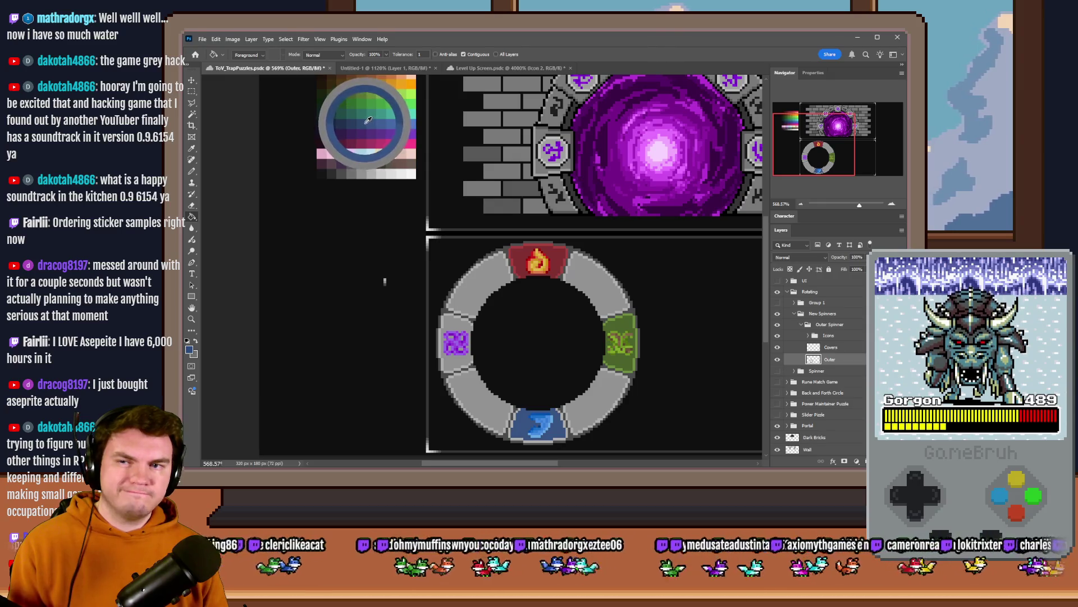
click(548, 423)
alt+click(366, 121)
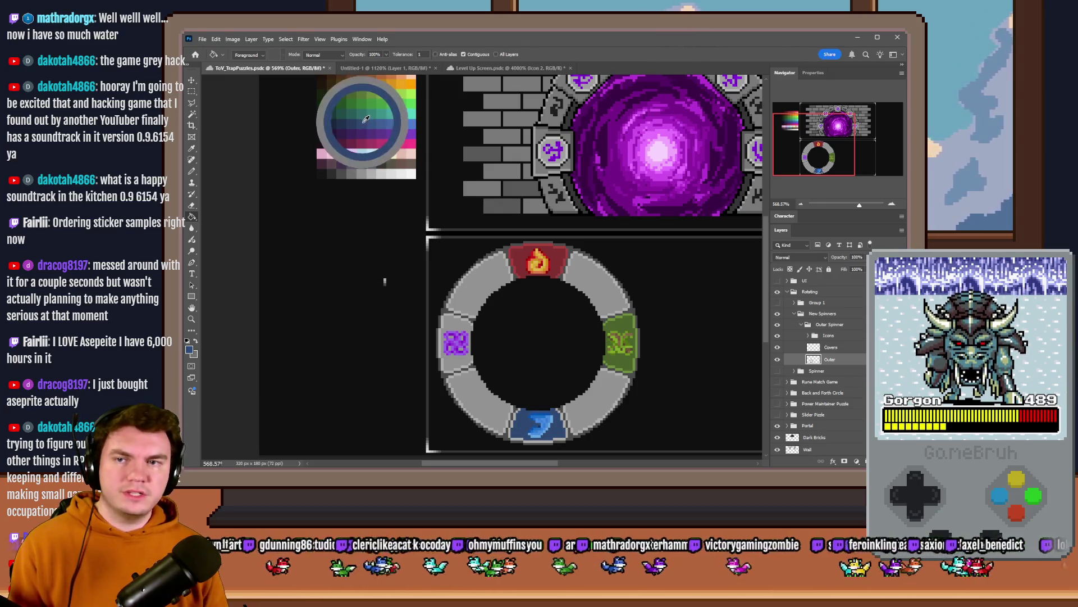
Step: Turn the blue cover's dark lower-left outline pixels blue
scroll(539, 388, up, 5)
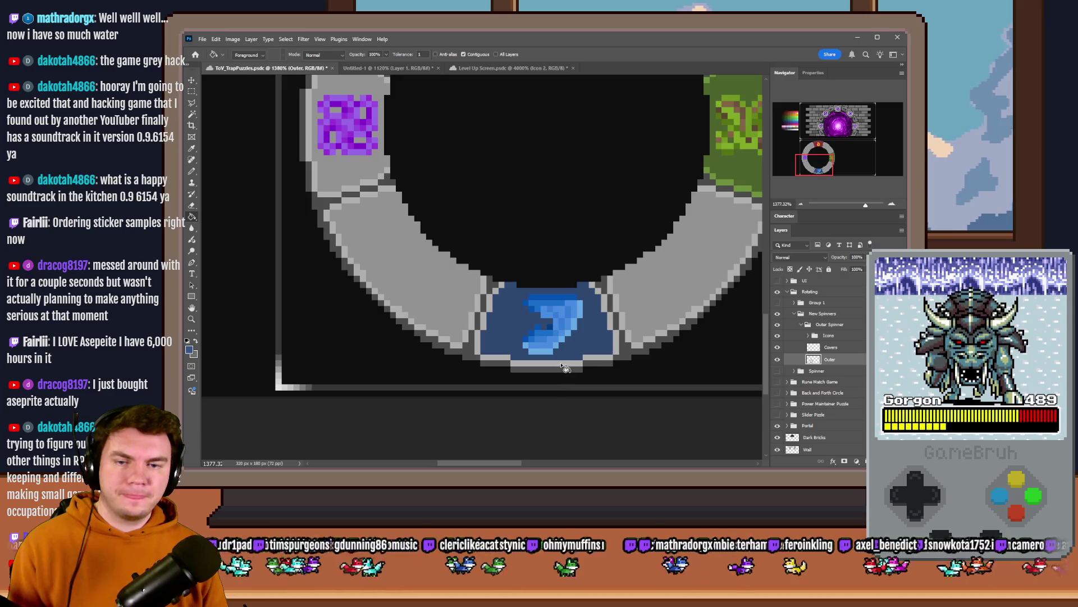
drag(797, 168, 779, 111)
alt+click(374, 277)
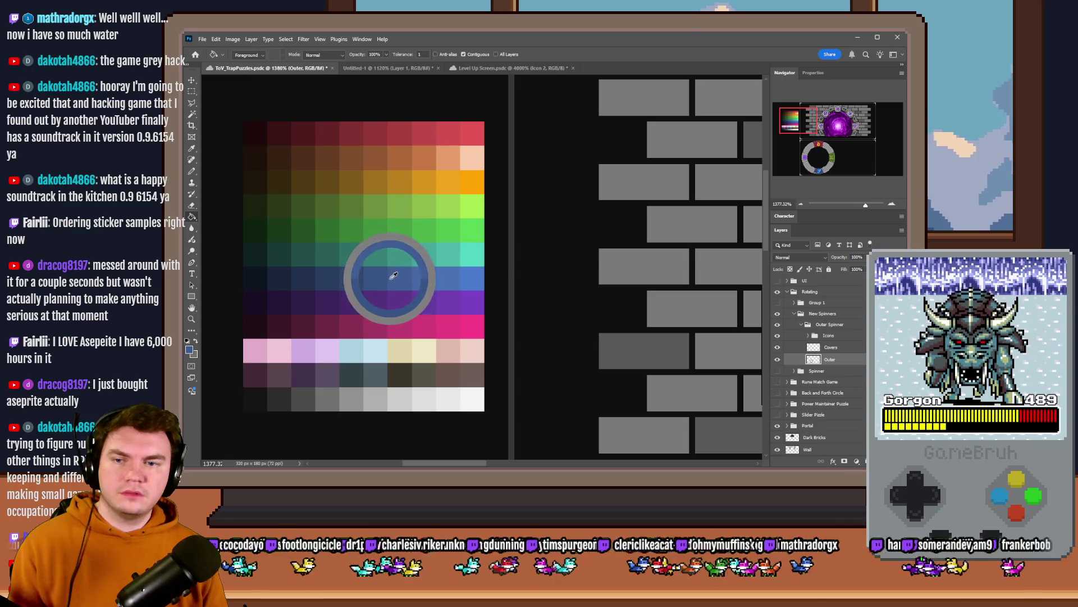
click(826, 163)
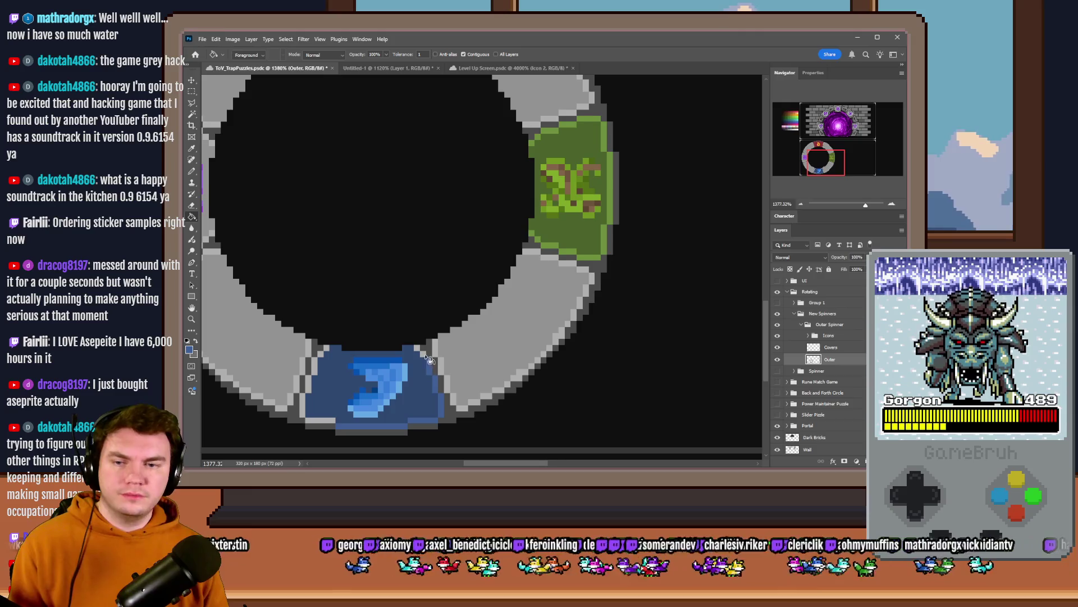
scroll(420, 352, left, 3)
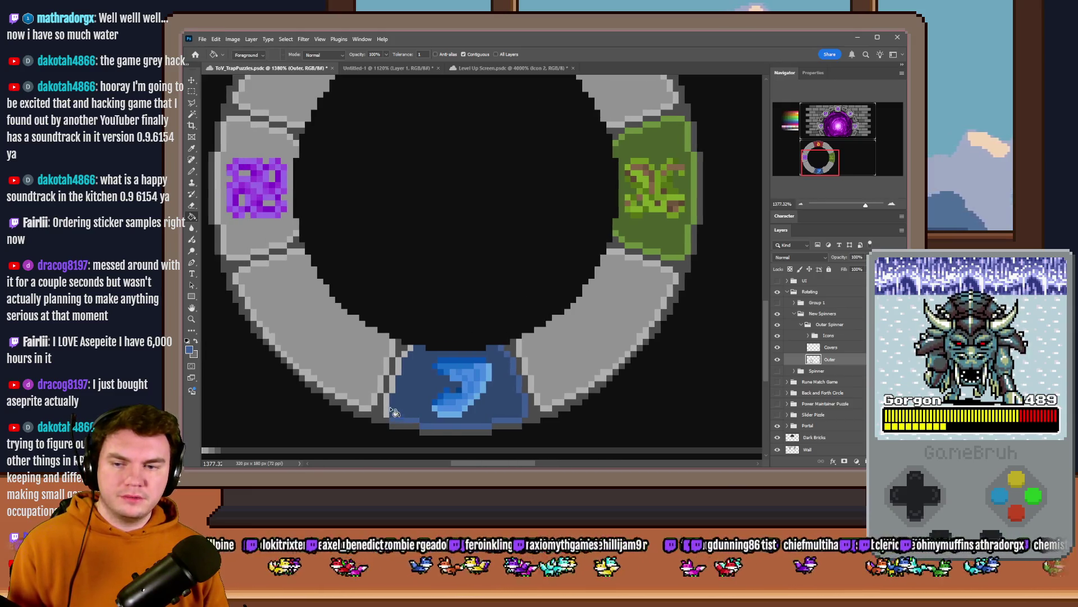
click(392, 407)
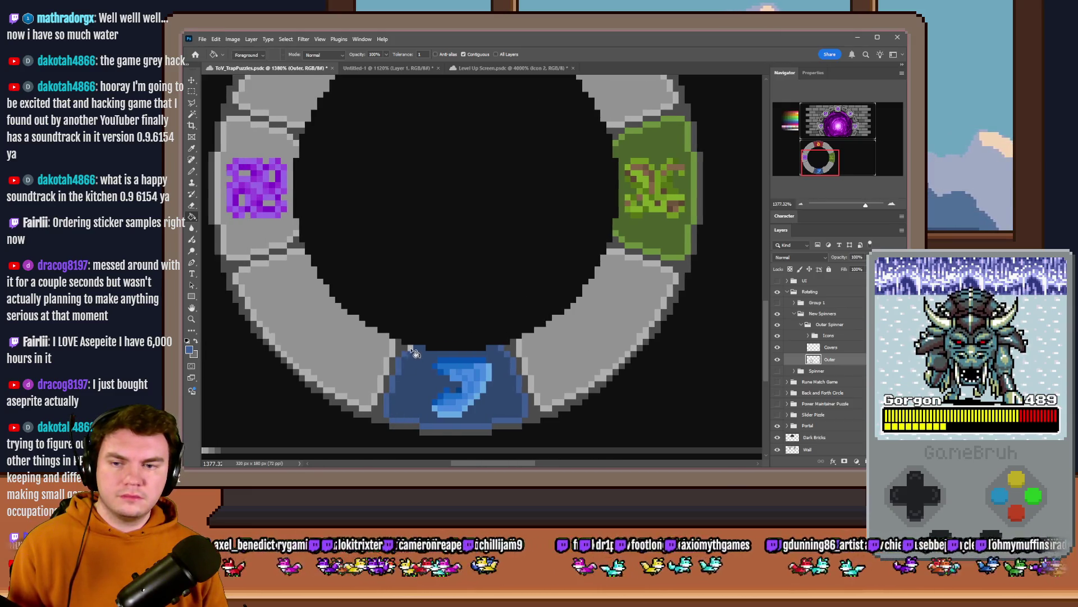
scroll(471, 380, down, 6)
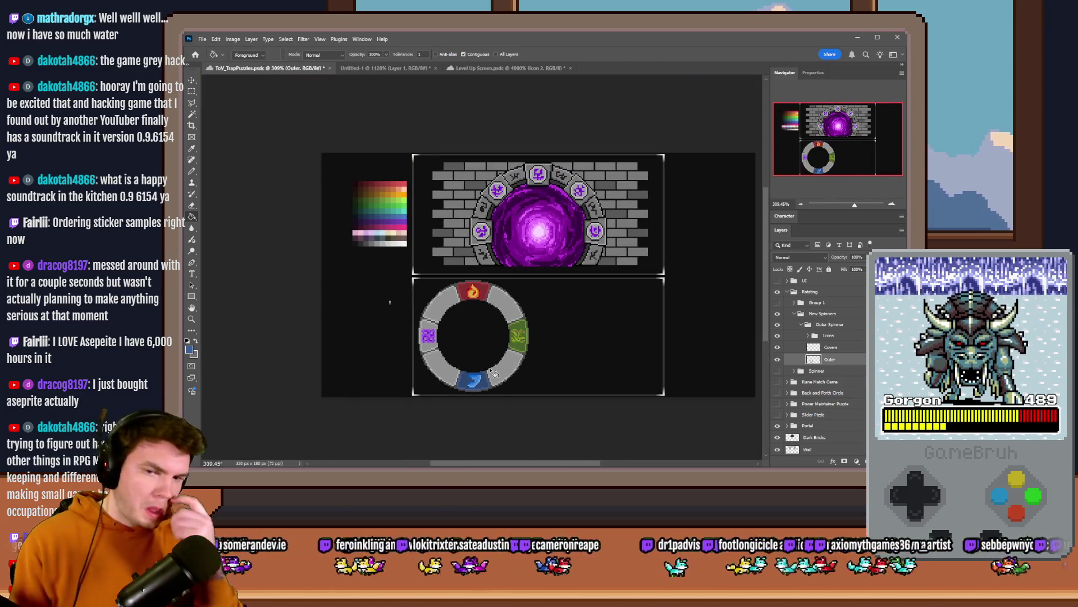
Step: Fill the left necro tile's grey edge pixels, left through bottom edge, with purple
scroll(435, 359, up, 2)
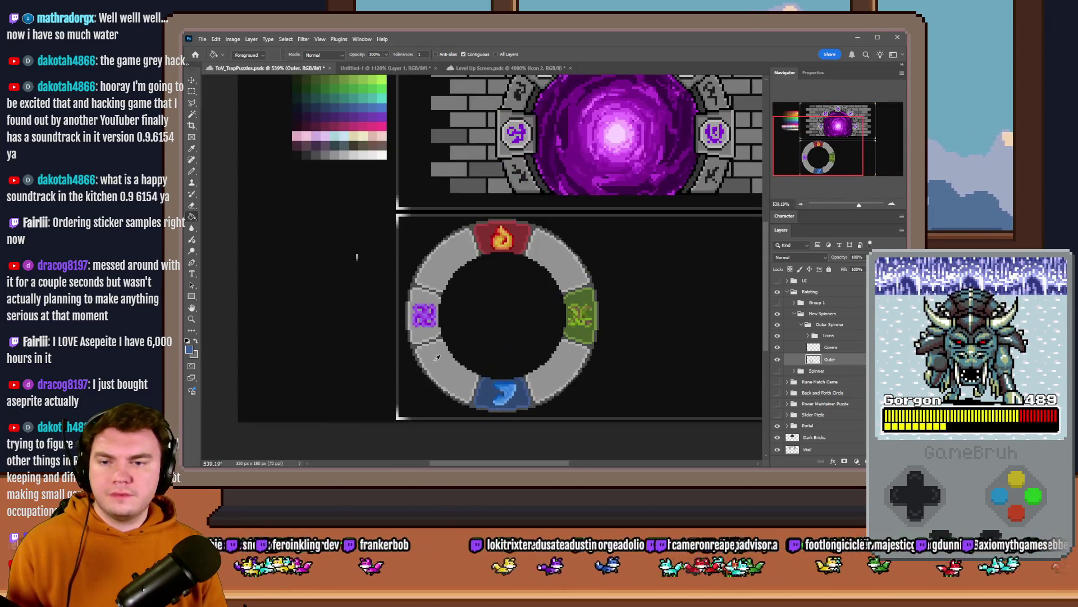
scroll(444, 361, up, 2)
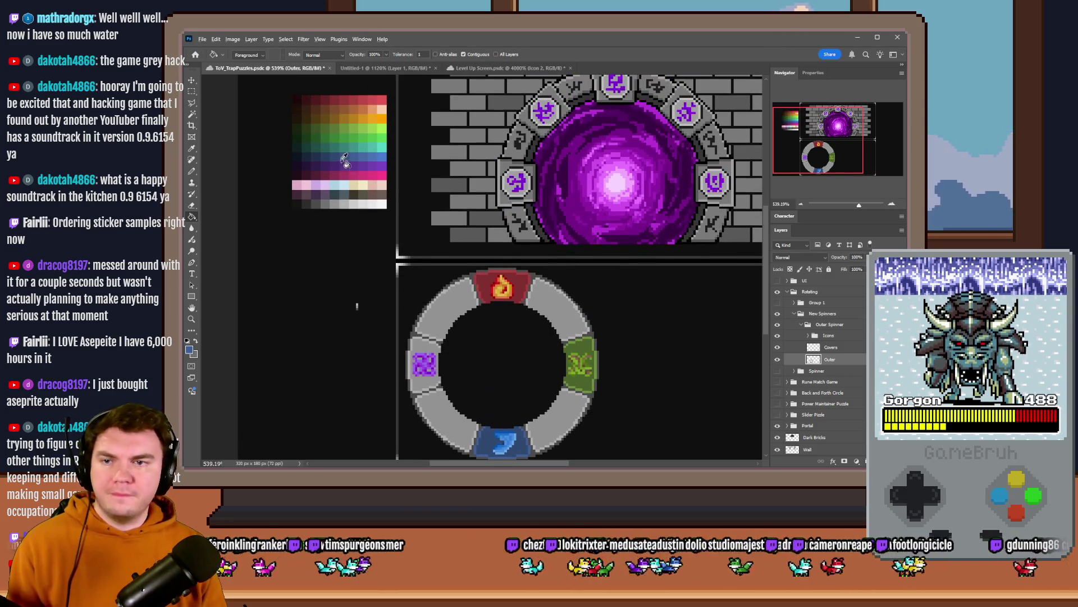
scroll(447, 369, up, 4)
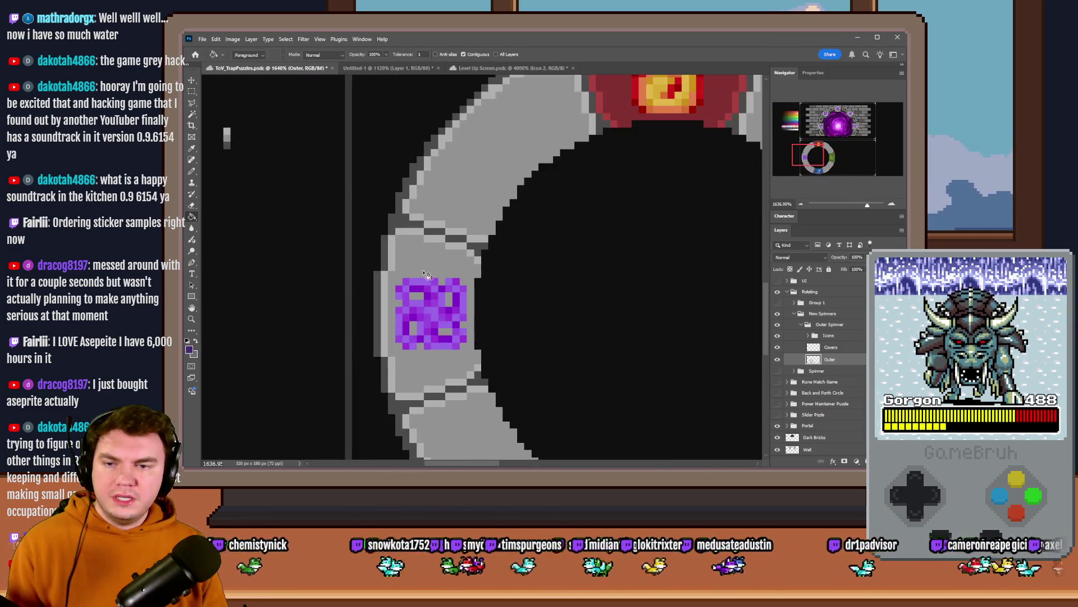
scroll(474, 387, down, 3)
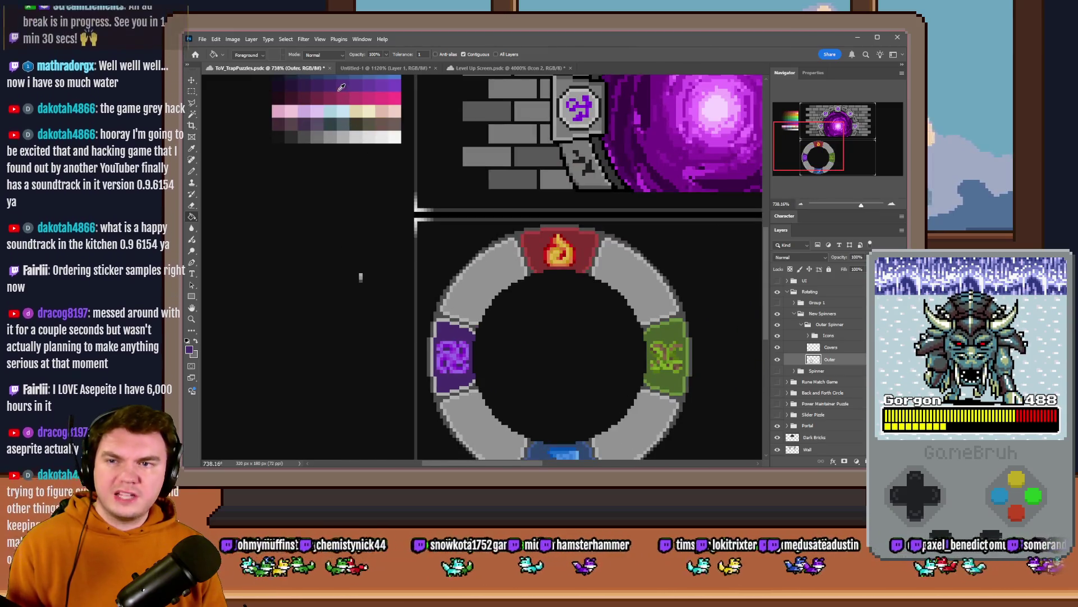
scroll(452, 327, up, 3)
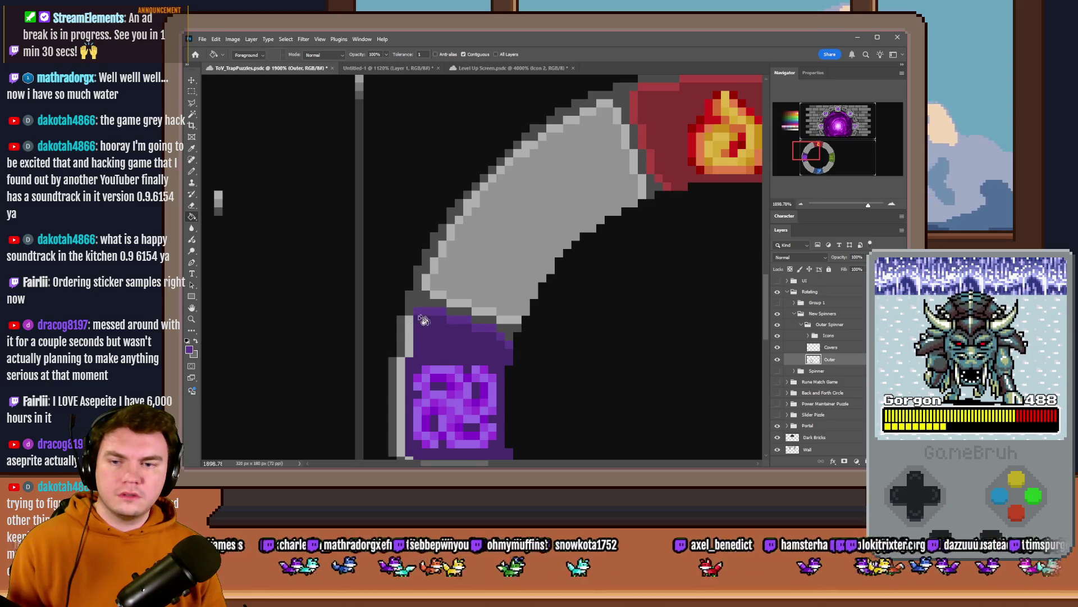
scroll(402, 323, down, 2)
click(402, 323)
click(416, 370)
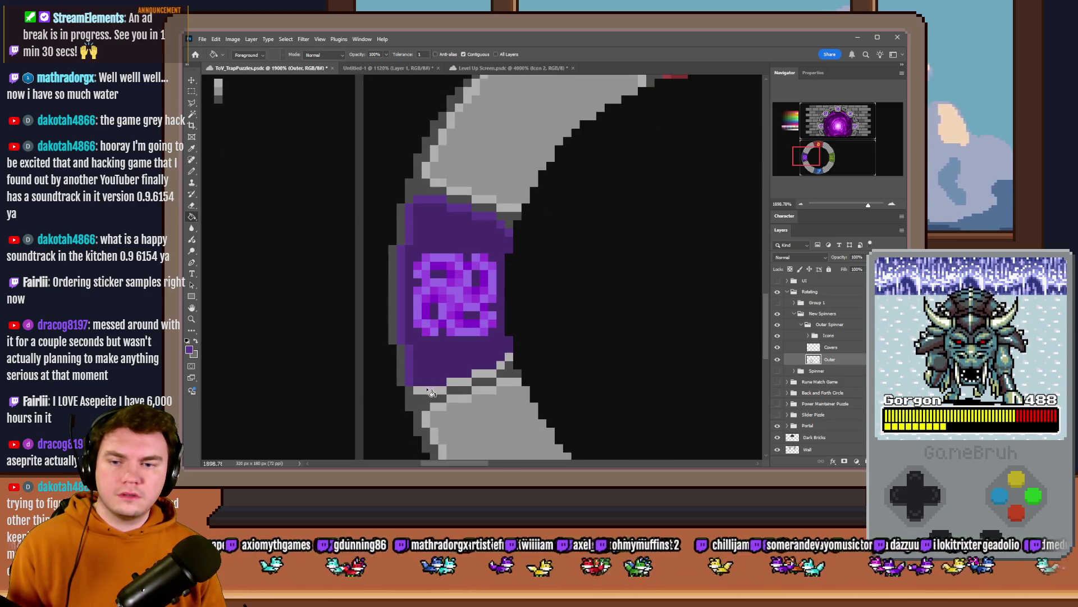
click(460, 387)
click(487, 377)
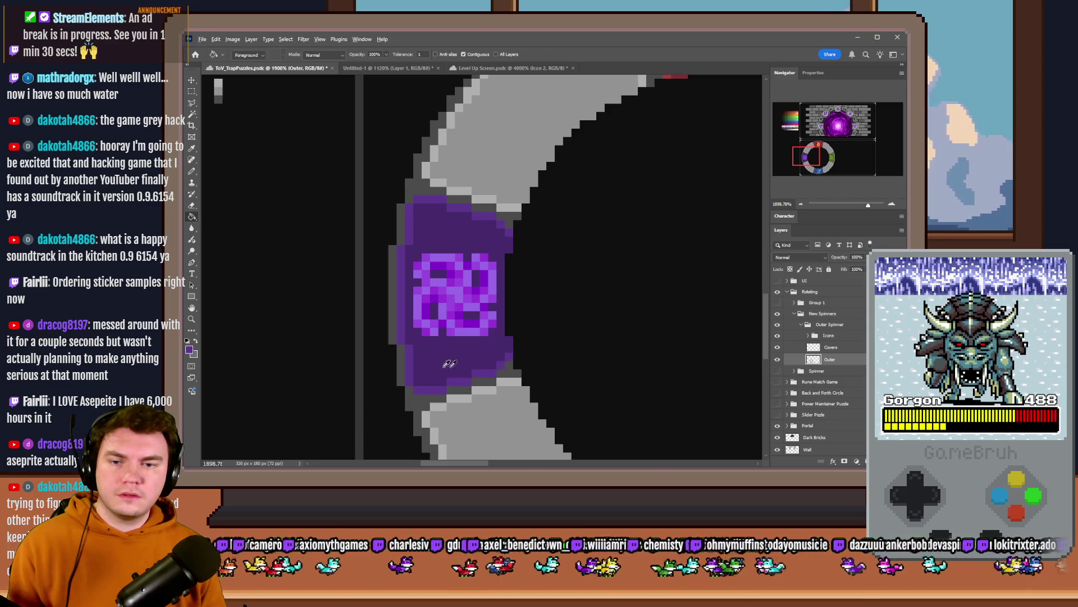
mouse_move(463, 213)
mouse_down()
mouse_move(447, 176)
mouse_move(424, 203)
mouse_move(461, 232)
mouse_up()
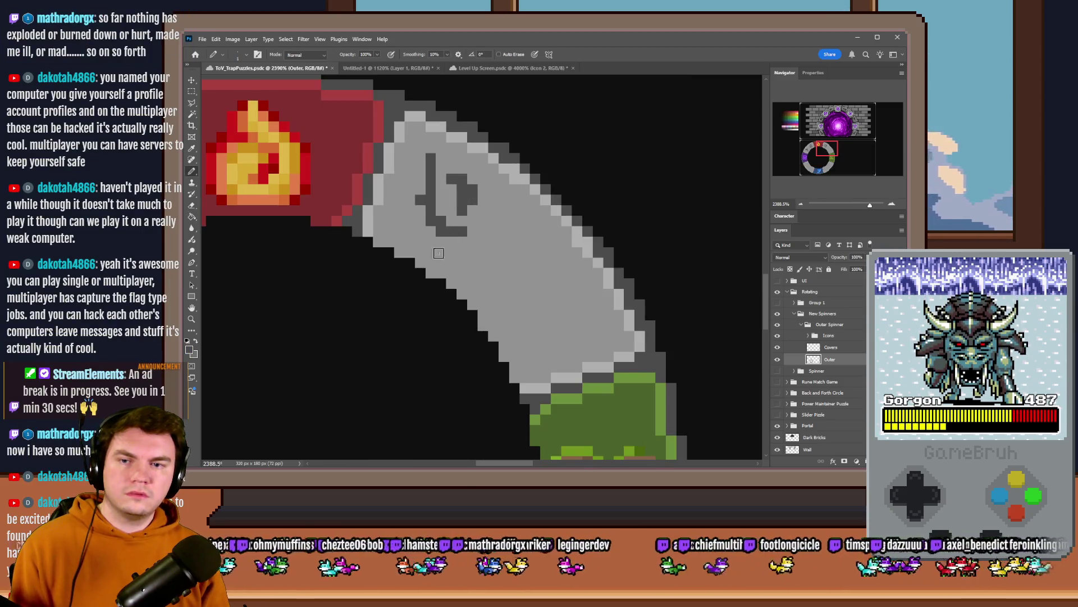
Step: Draw a dark grey rune with vertical and horizontal strokes and a curled hook glyph
drag(555, 318, 556, 260)
mouse_move(560, 273)
mouse_down()
mouse_move(501, 274)
mouse_move(570, 304)
mouse_up()
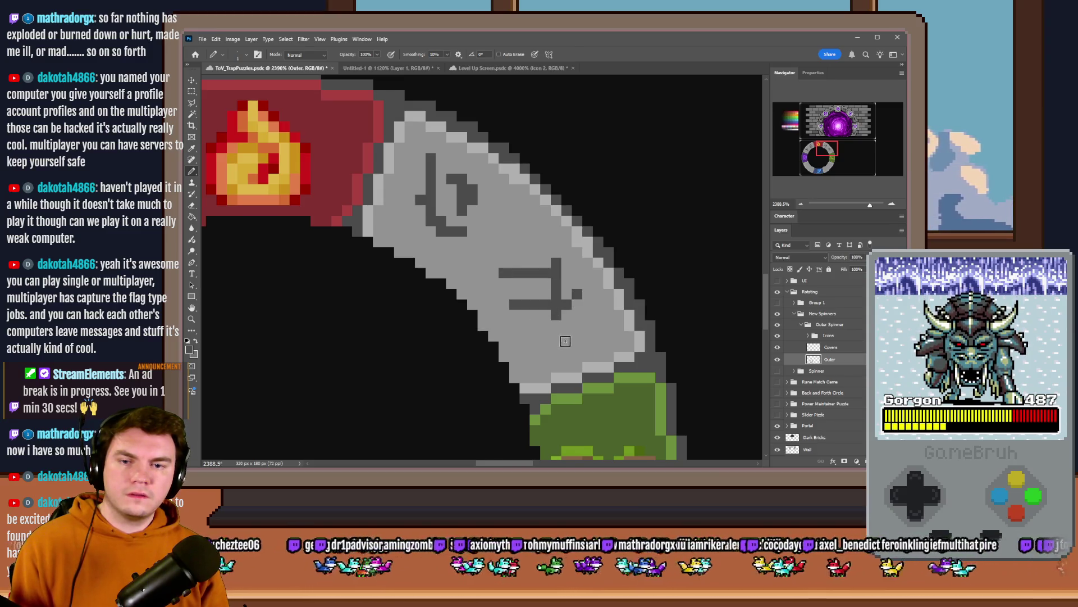
alt+scroll(563, 306, down, 5)
alt+scroll(546, 408, up, 5)
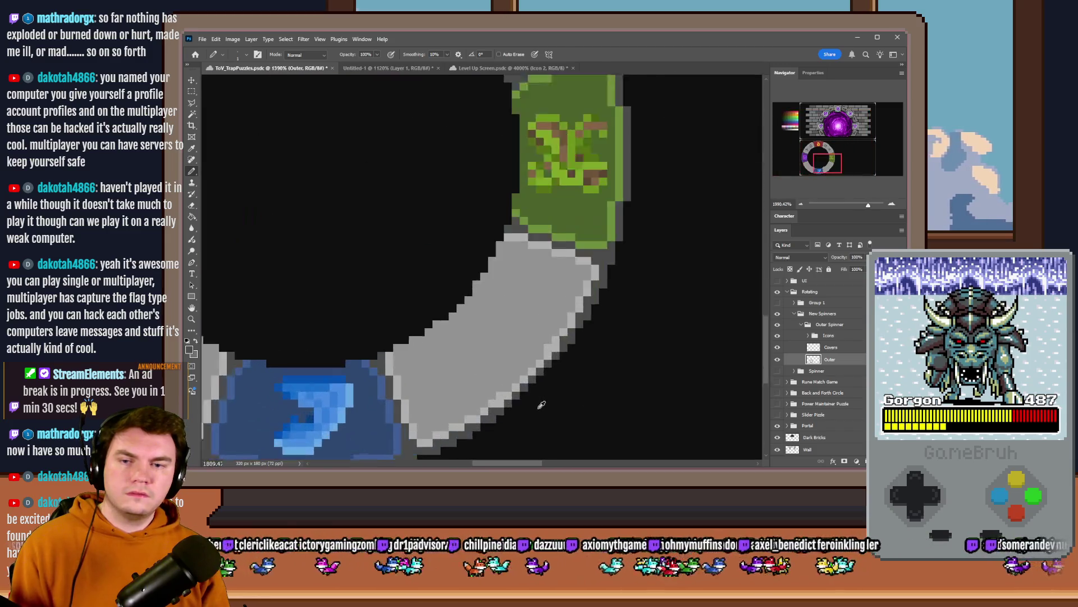
mouse_move(517, 229)
mouse_down()
mouse_move(514, 213)
mouse_move(564, 236)
mouse_move(564, 213)
mouse_up()
drag(530, 241, 539, 216)
click(534, 203)
scroll(506, 283, down, 2)
Step: Add a spiral glyph and an L-shaped rune with a horizontal bar near the blue tile
mouse_move(416, 313)
mouse_down()
mouse_move(449, 281)
mouse_move(388, 336)
mouse_move(392, 296)
mouse_up()
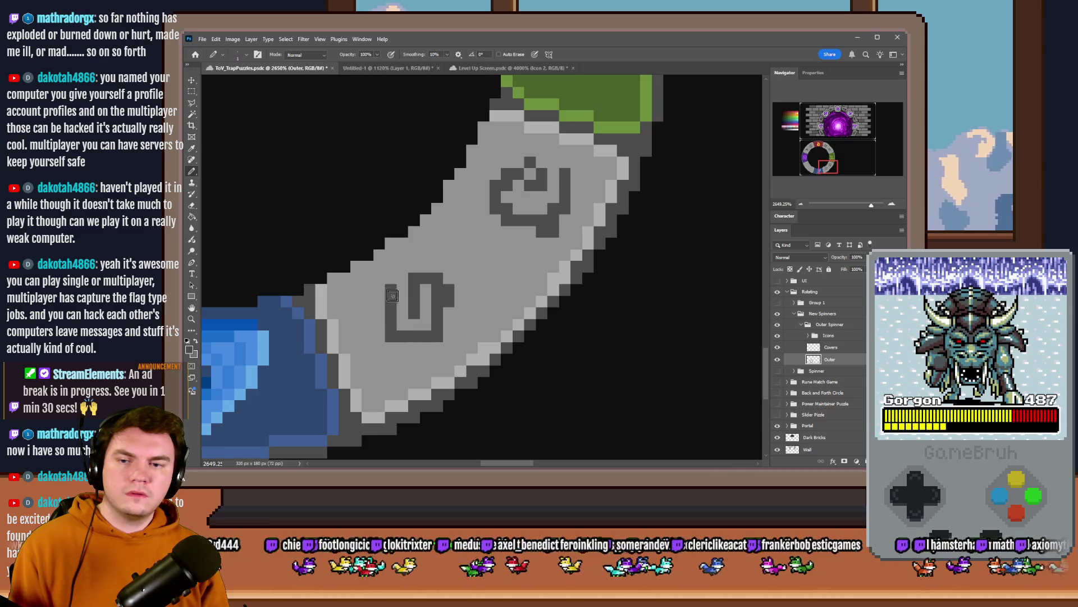
scroll(578, 277, down, 5)
scroll(531, 291, up, 3)
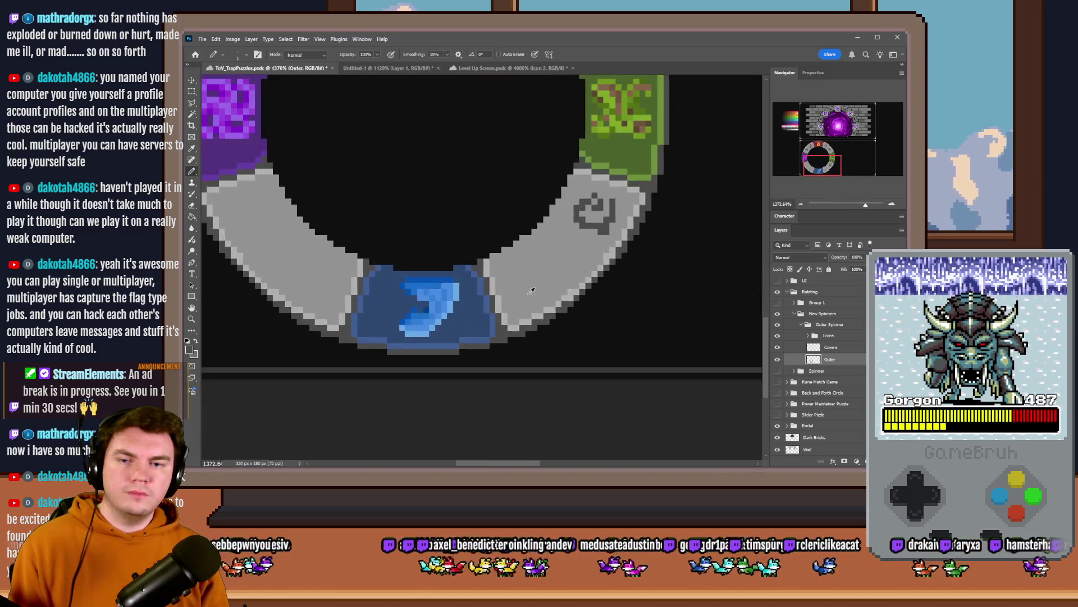
scroll(531, 291, up, 2)
mouse_move(504, 254)
mouse_down()
mouse_move(503, 281)
mouse_move(537, 281)
mouse_move(551, 245)
mouse_up()
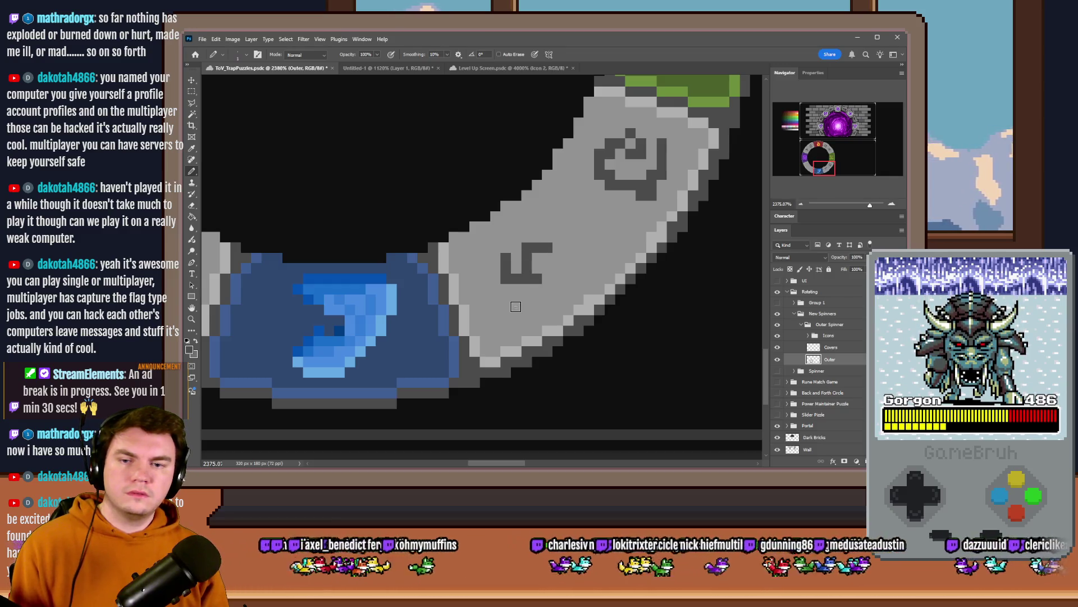
mouse_move(542, 298)
mouse_down()
mouse_move(553, 299)
mouse_move(502, 299)
mouse_up()
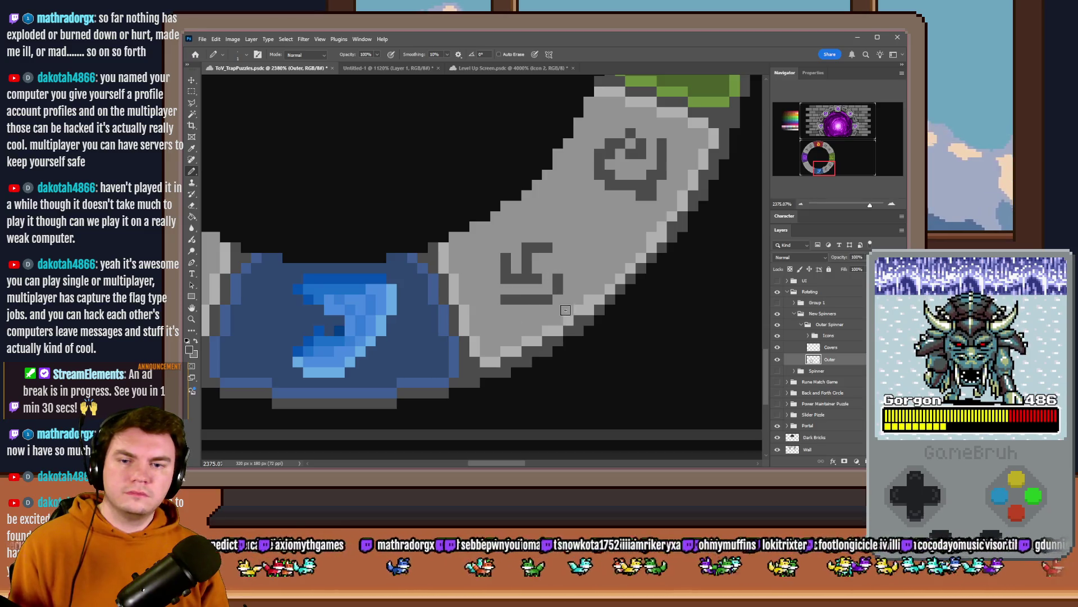
scroll(566, 311, down, 5)
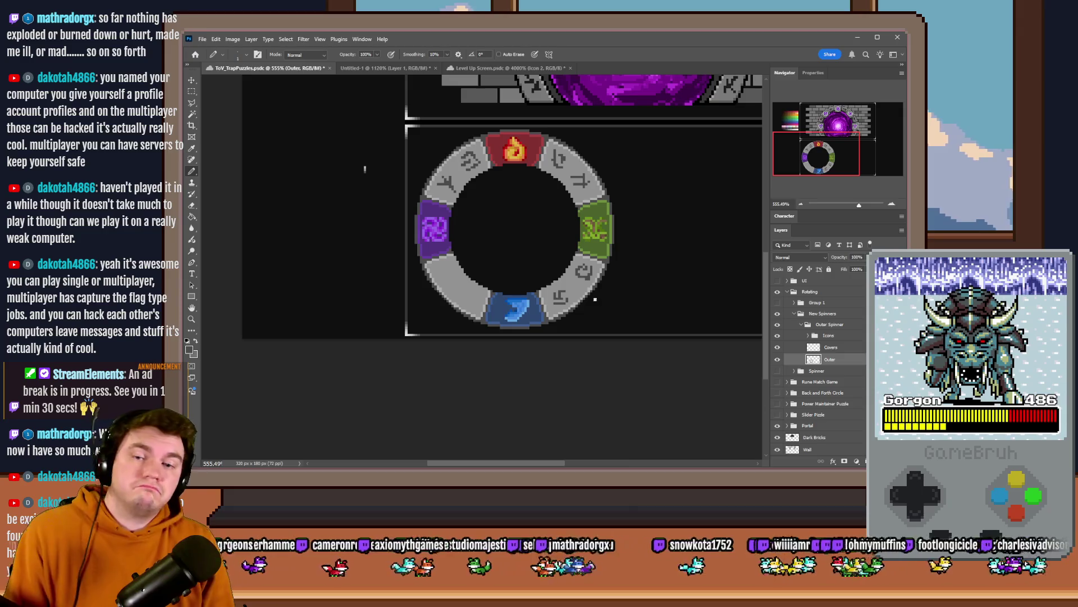
scroll(467, 286, up, 5)
Step: Carve a G-shaped rune and another rune with a top bar and vertical stroke
mouse_move(505, 268)
mouse_down()
mouse_move(474, 300)
mouse_move(506, 289)
mouse_move(506, 306)
mouse_move(492, 323)
mouse_move(471, 324)
mouse_up()
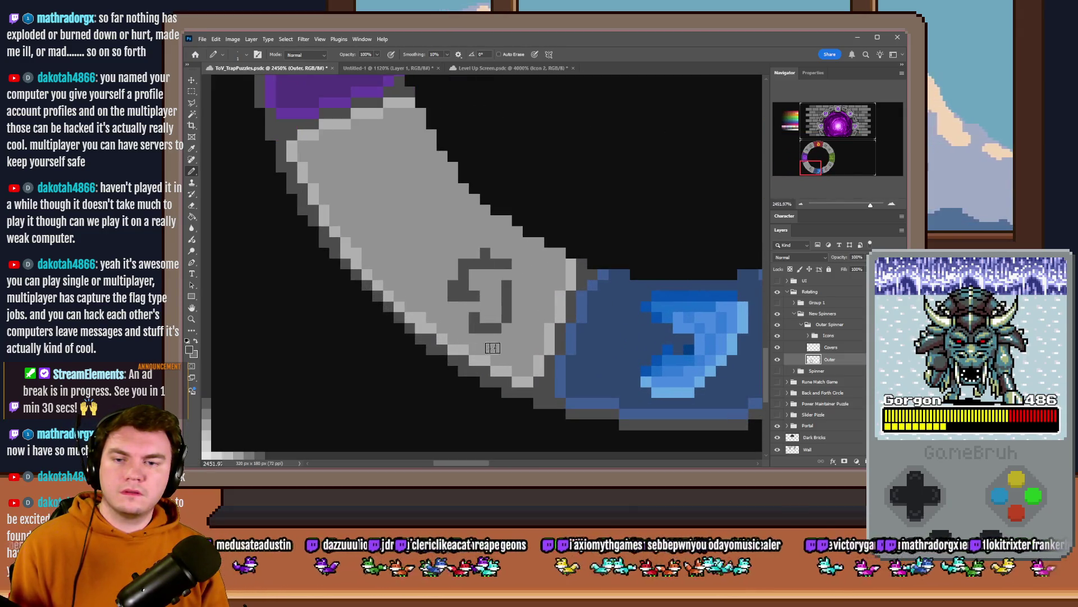
scroll(510, 342, down, 2)
scroll(447, 257, up, 3)
mouse_move(458, 247)
mouse_down()
mouse_move(437, 288)
mouse_move(497, 273)
mouse_move(492, 310)
mouse_move(428, 313)
mouse_up()
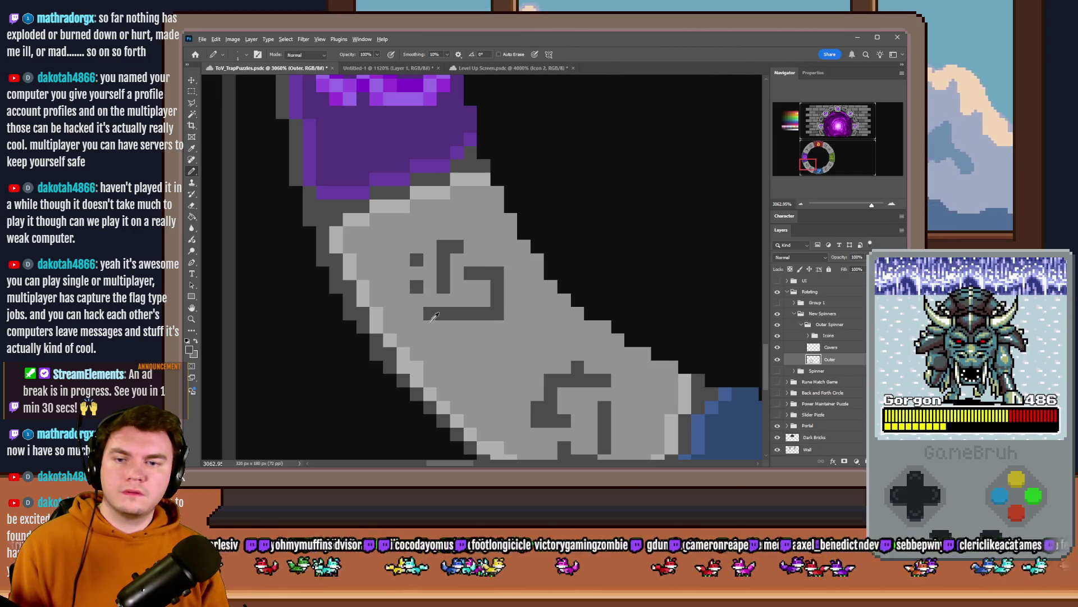
scroll(419, 258, down, 5)
scroll(488, 291, down, 3)
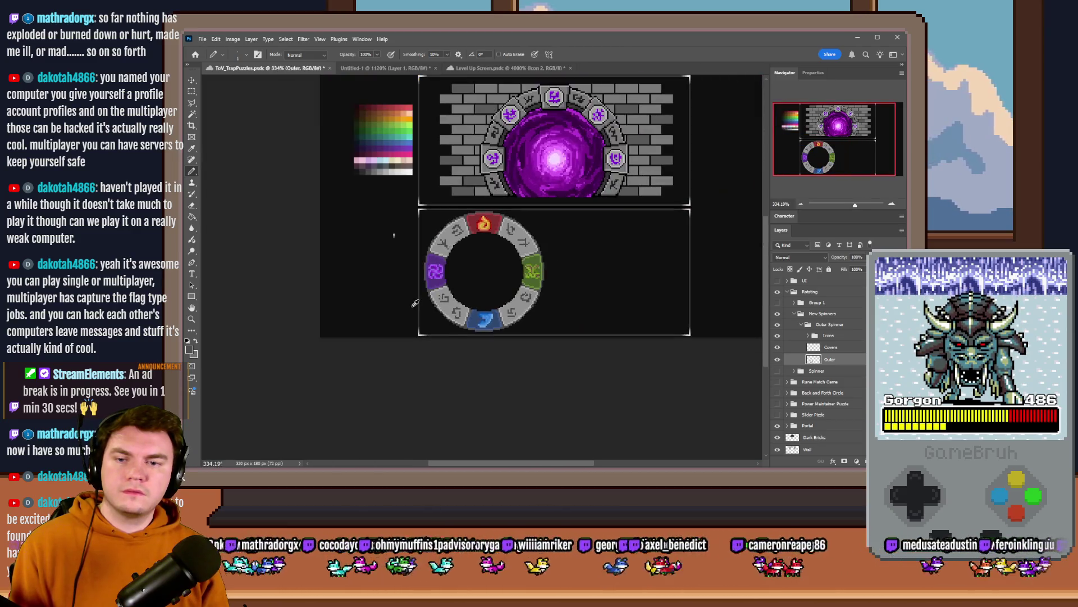
scroll(478, 261, up, 2)
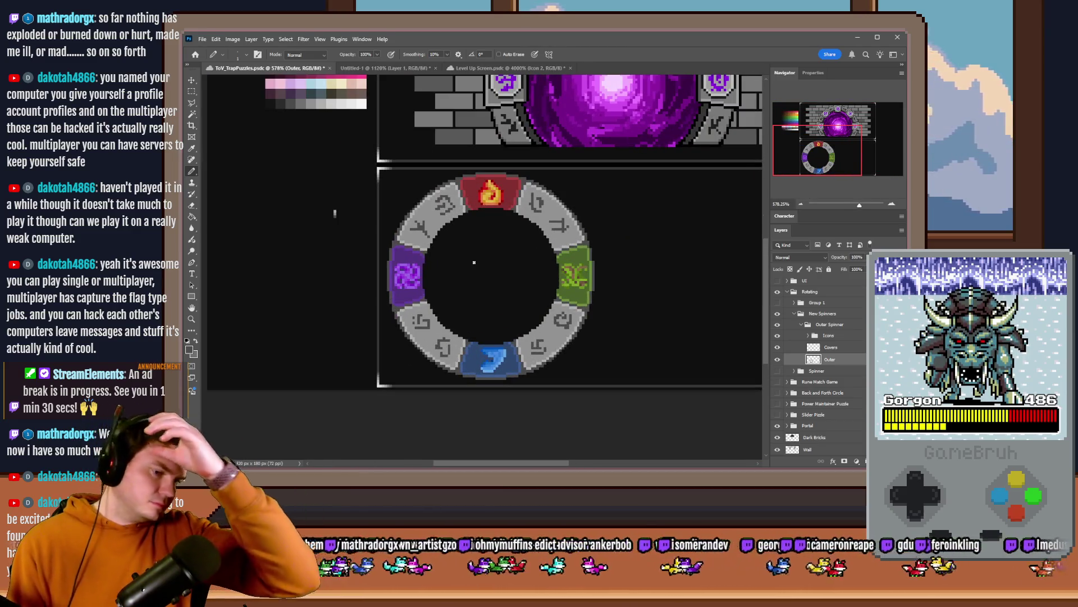
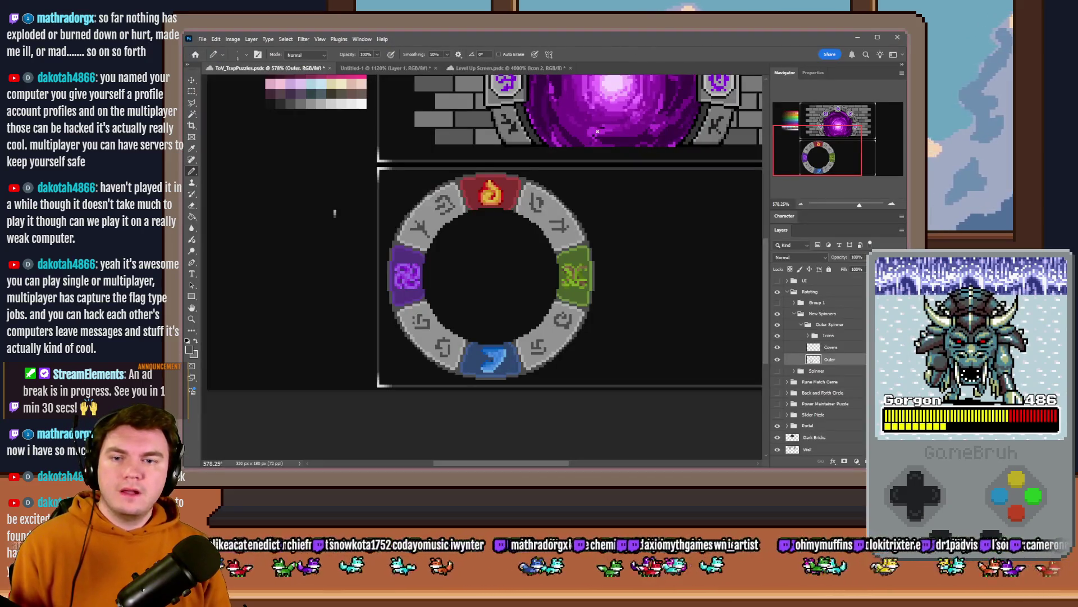
Step: Drag the Covers layer out of Outer Spinner so it sits directly above that group
scroll(463, 241, down, 2)
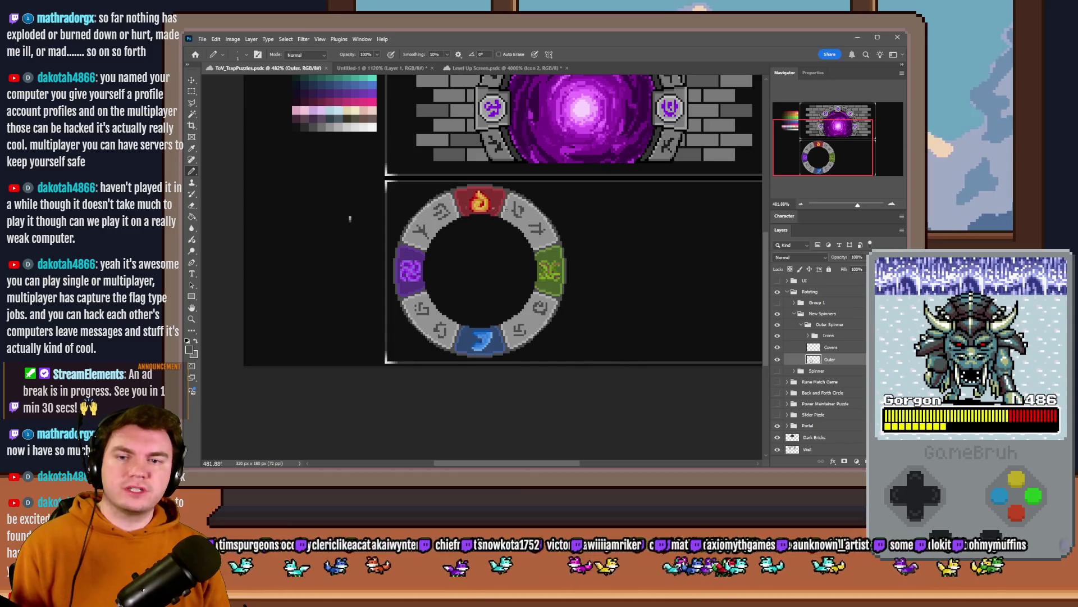
click(191, 95)
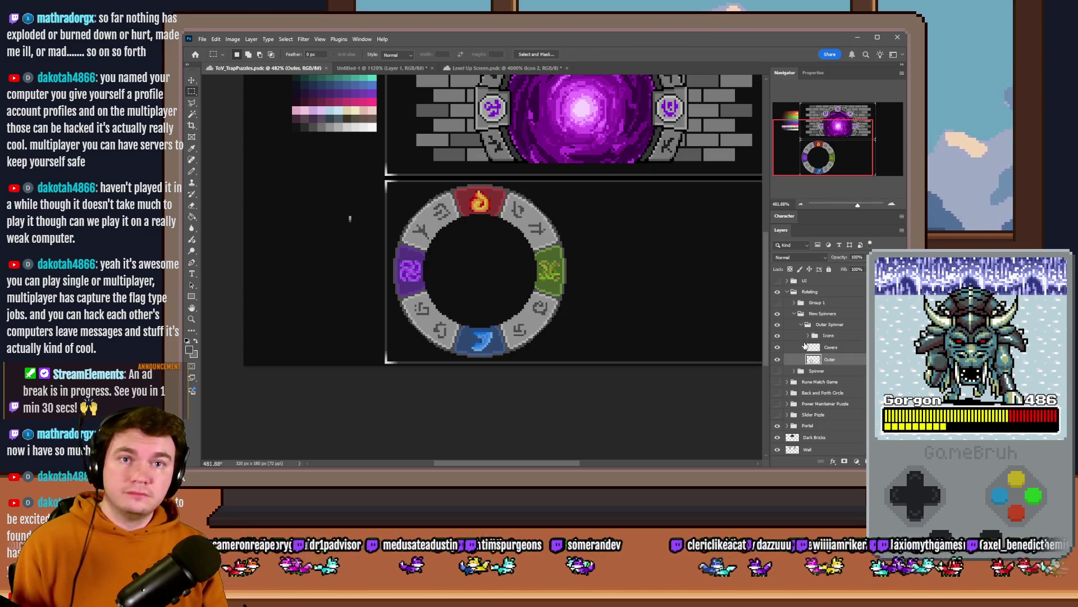
click(802, 326)
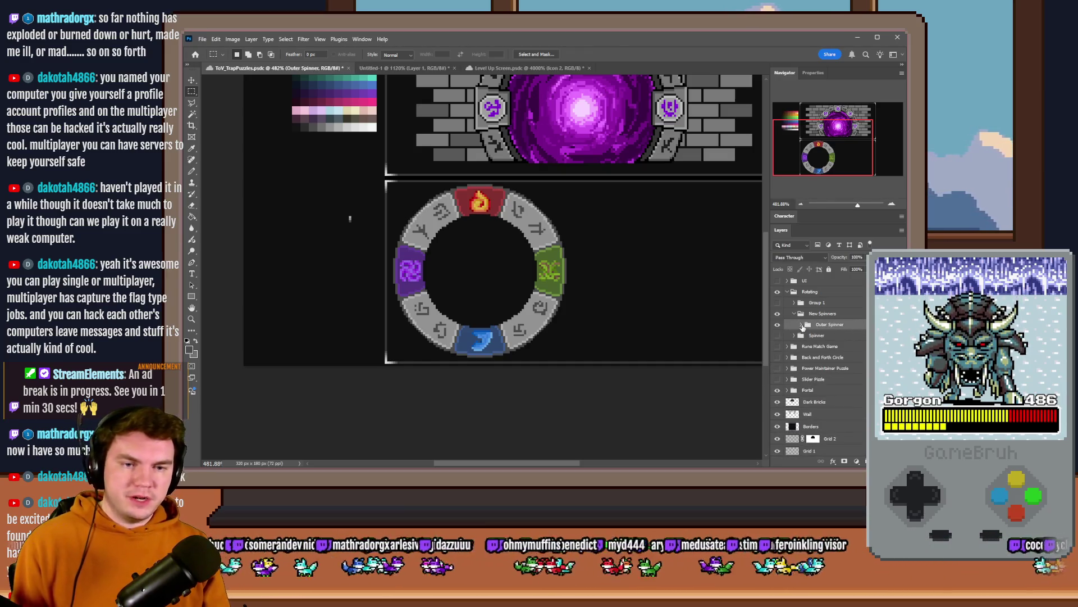
click(802, 326)
click(842, 348)
mouse_move(845, 350)
mouse_down()
mouse_move(815, 325)
mouse_move(789, 330)
mouse_up()
Step: Toggle the Covers layer's visibility twice to compare, and bring up the selection shape options
click(778, 327)
click(778, 327)
click(778, 326)
click(778, 326)
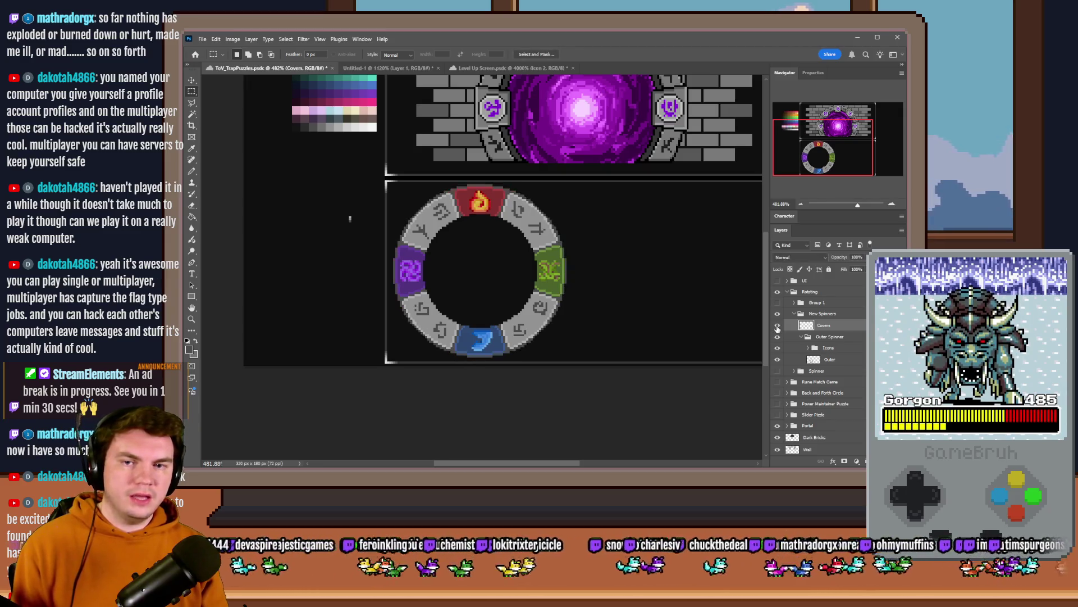
right_click(191, 91)
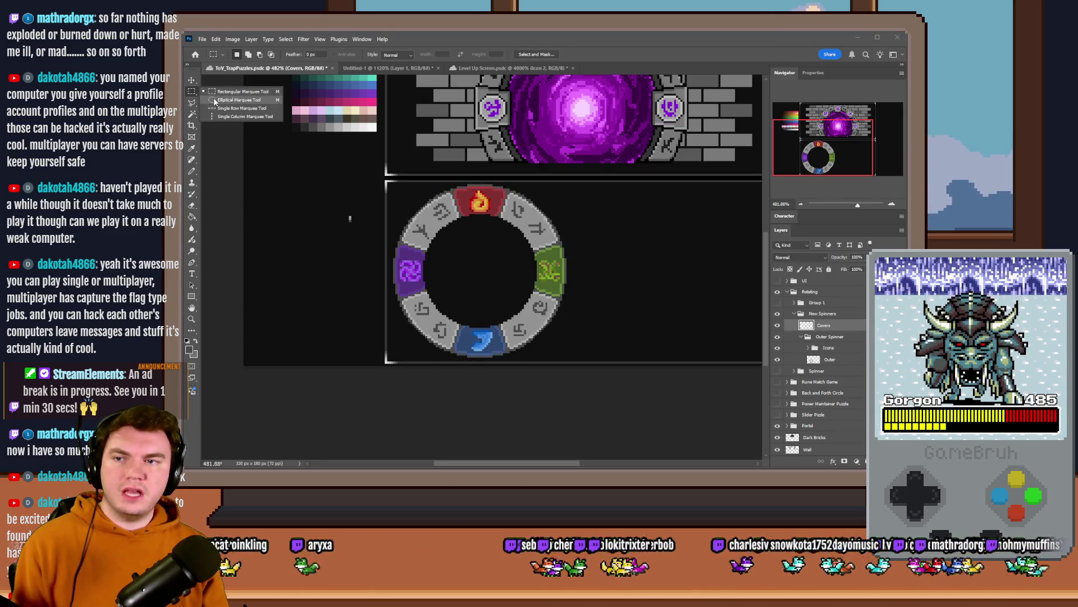
click(224, 101)
scroll(427, 265, up, 5)
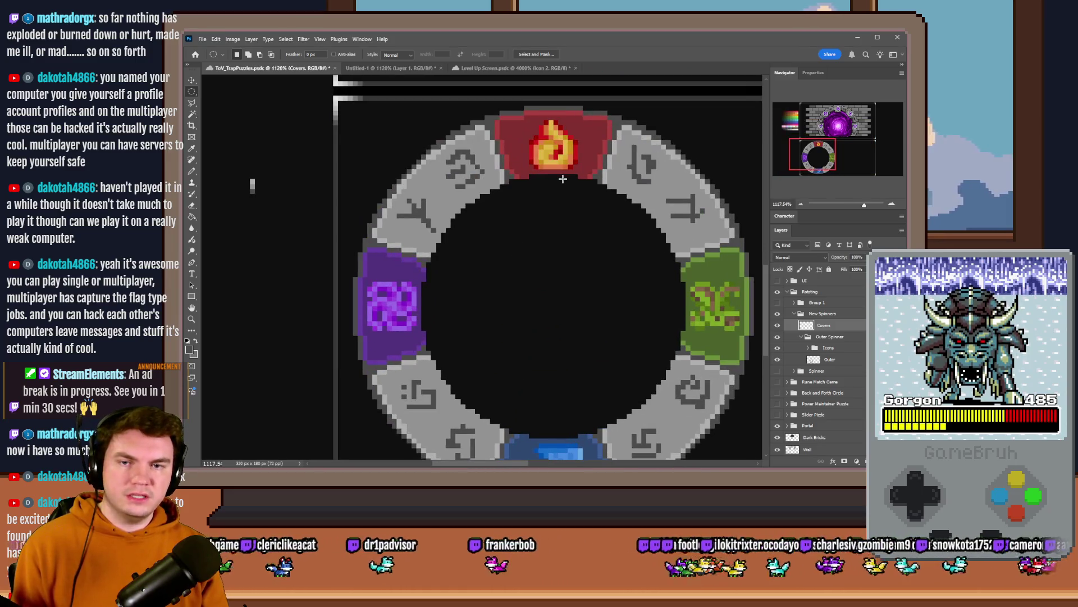
mouse_move(566, 177)
mouse_down()
mouse_move(650, 251)
mouse_move(577, 377)
mouse_move(572, 436)
mouse_up()
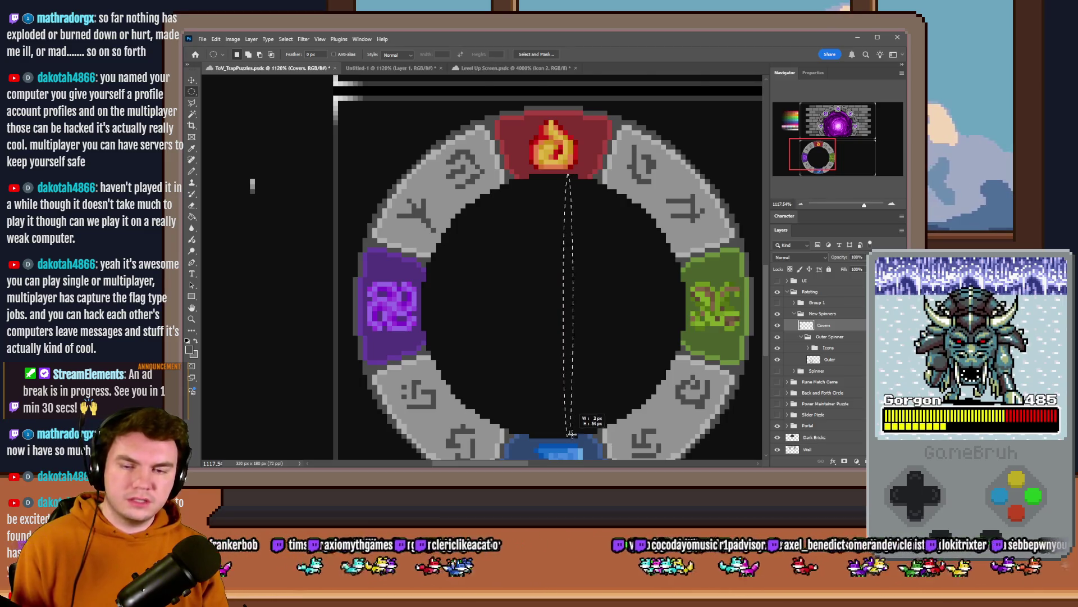
mouse_move(581, 264)
mouse_down()
mouse_move(488, 405)
mouse_move(418, 436)
mouse_up()
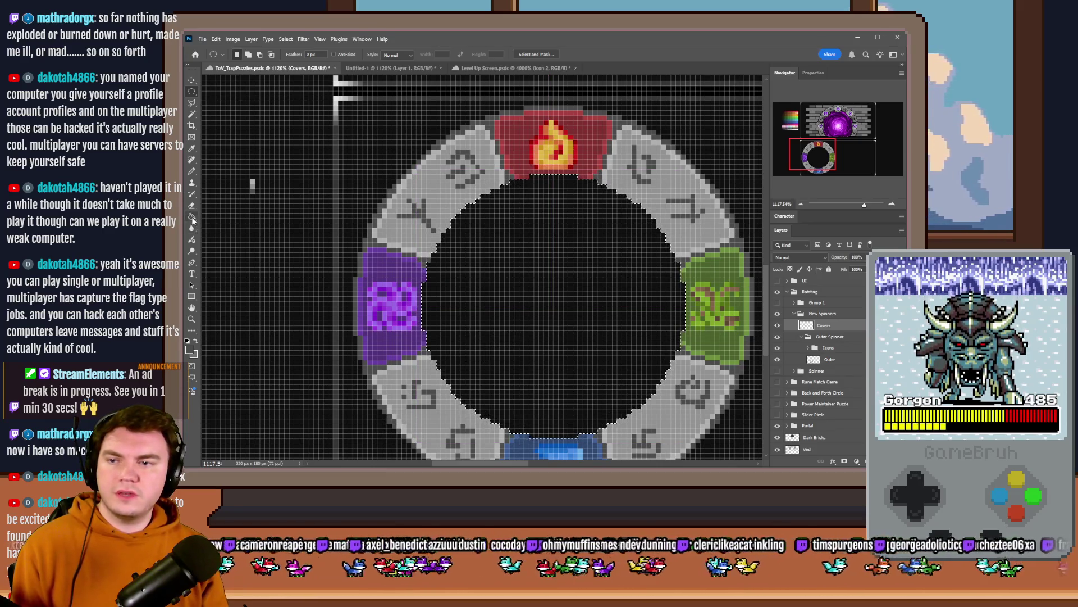
key(g)
click(507, 201)
key(m)
mouse_move(608, 144)
mouse_down()
mouse_move(276, 393)
mouse_move(285, 393)
mouse_up()
drag(418, 278, 488, 313)
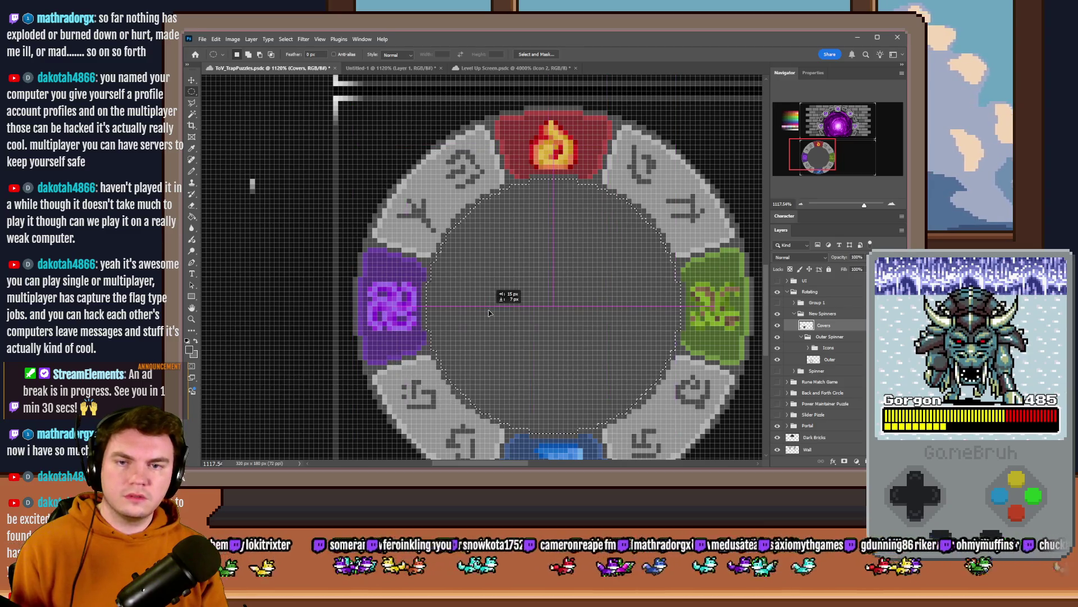
key(Delete)
key(ctrl+d)
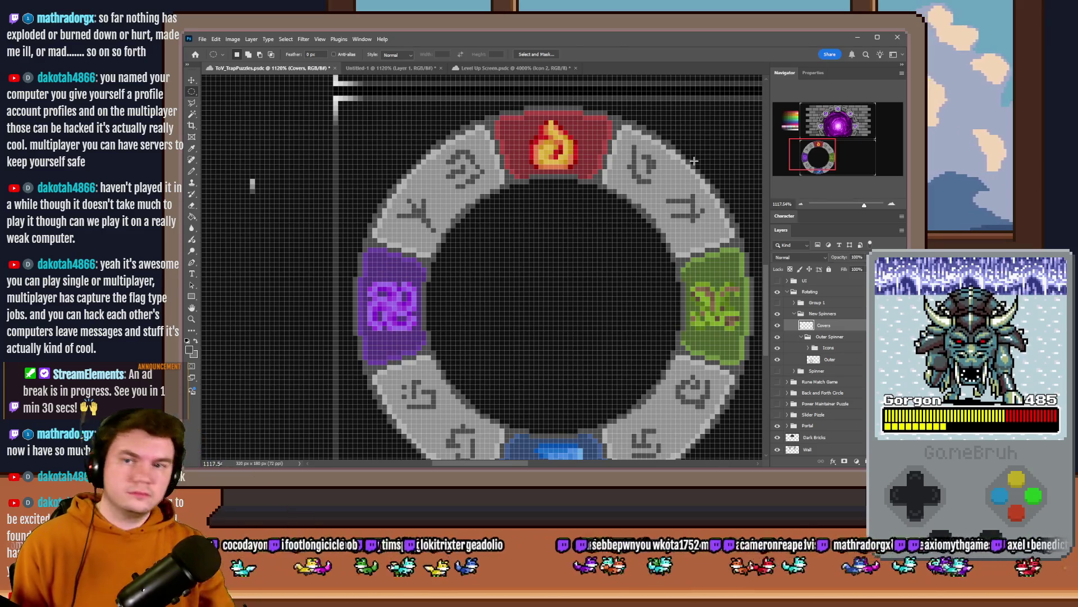
scroll(654, 182, down, 5)
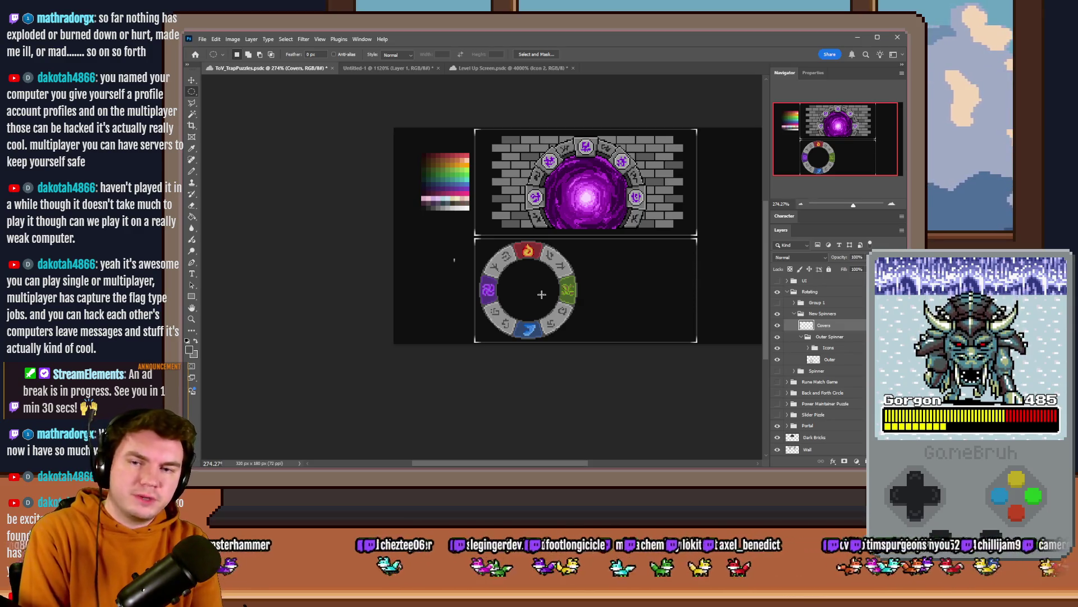
Step: Create a new layer group named Center Spinner beside the collapsed Outer Spinner group
scroll(535, 307, up, 3)
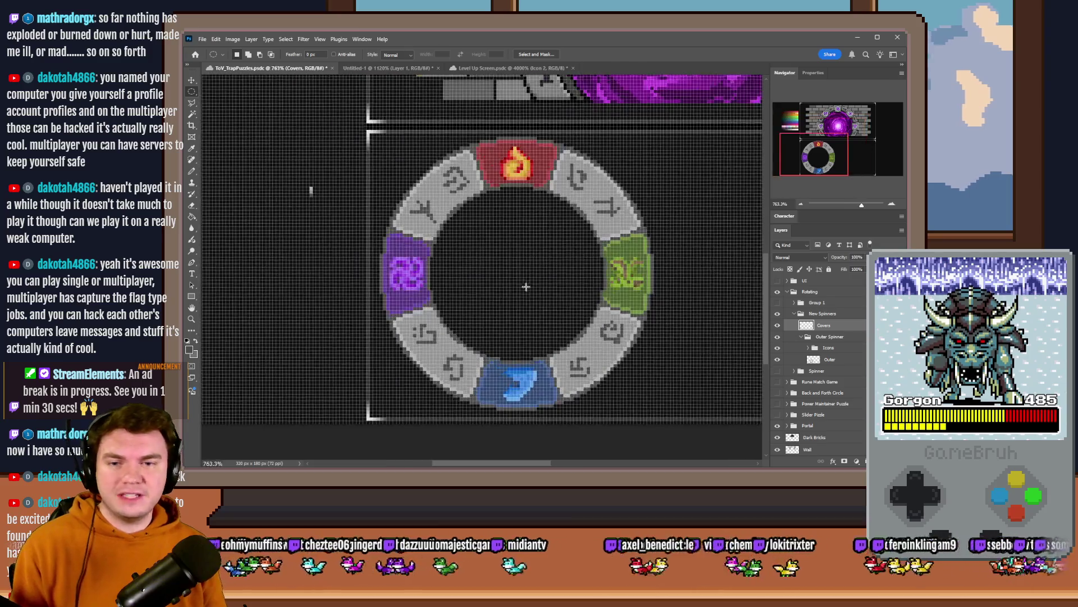
scroll(534, 289, up, 2)
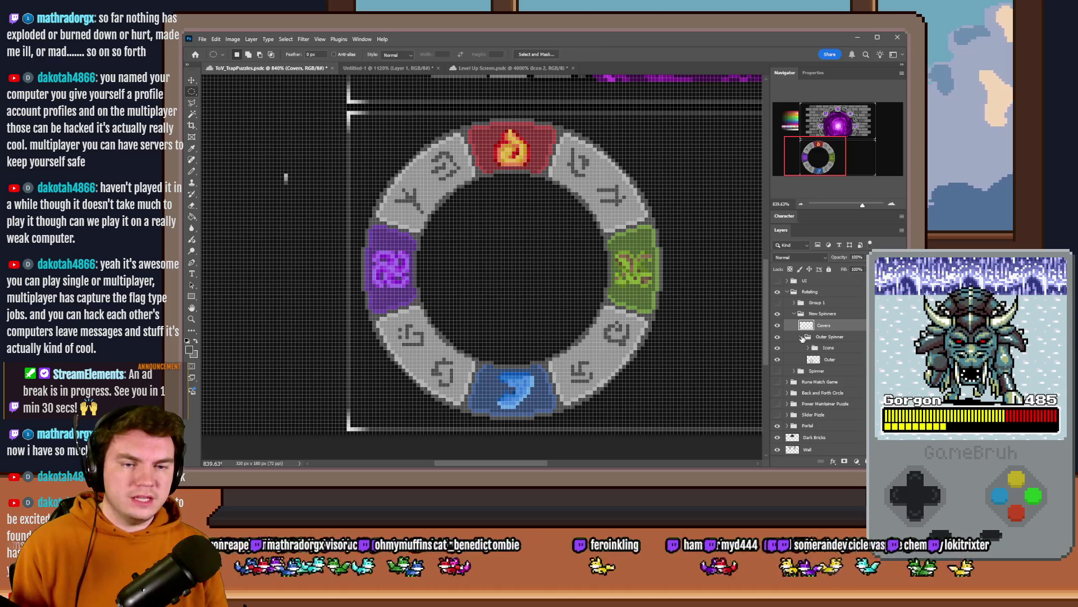
click(802, 336)
click(826, 336)
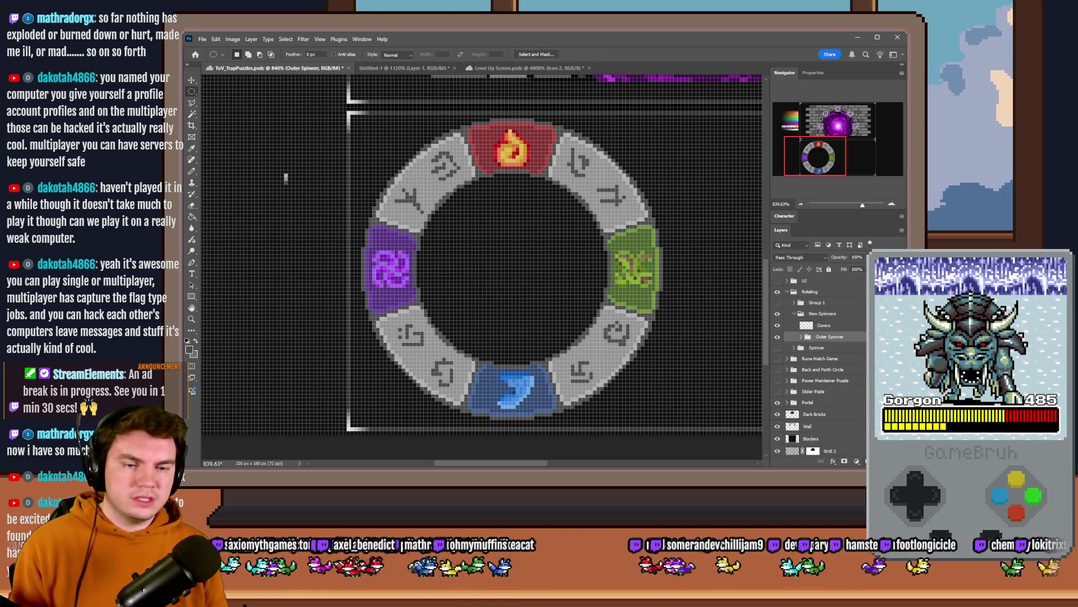
key(ctrl+g)
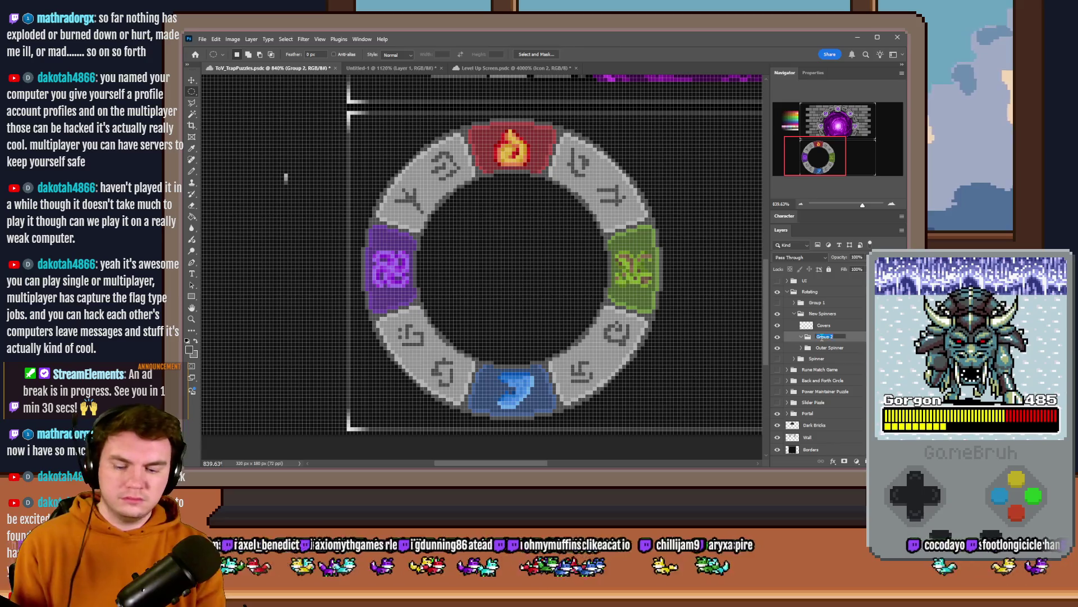
text(nner)
key(Return)
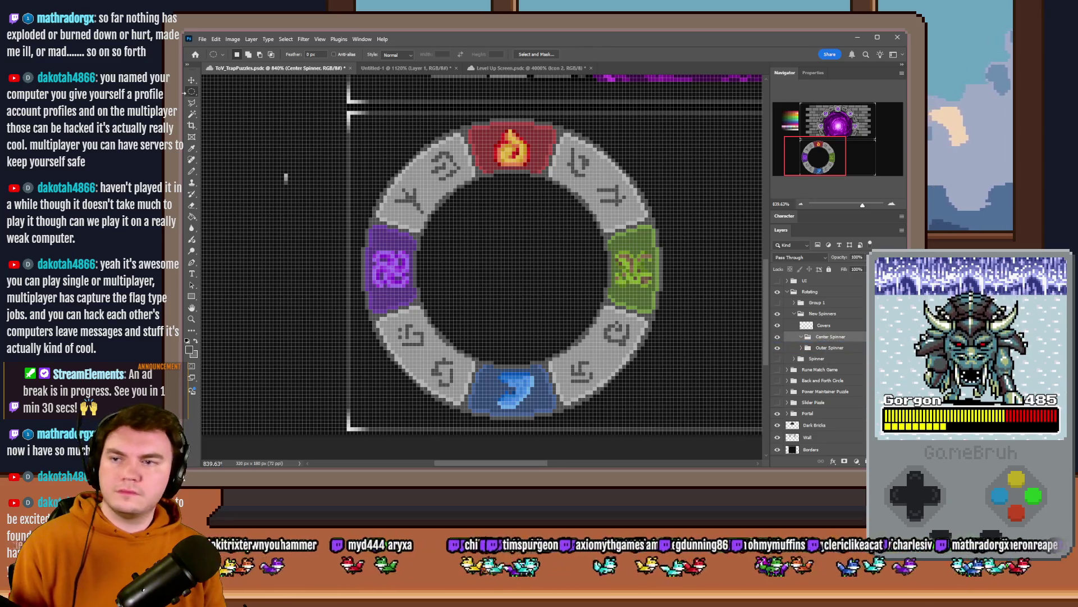
Step: Select a 52 px circle in the ring's centre, attempt a fill, and add a new layer in Center Spinner
scroll(452, 188, up, 2)
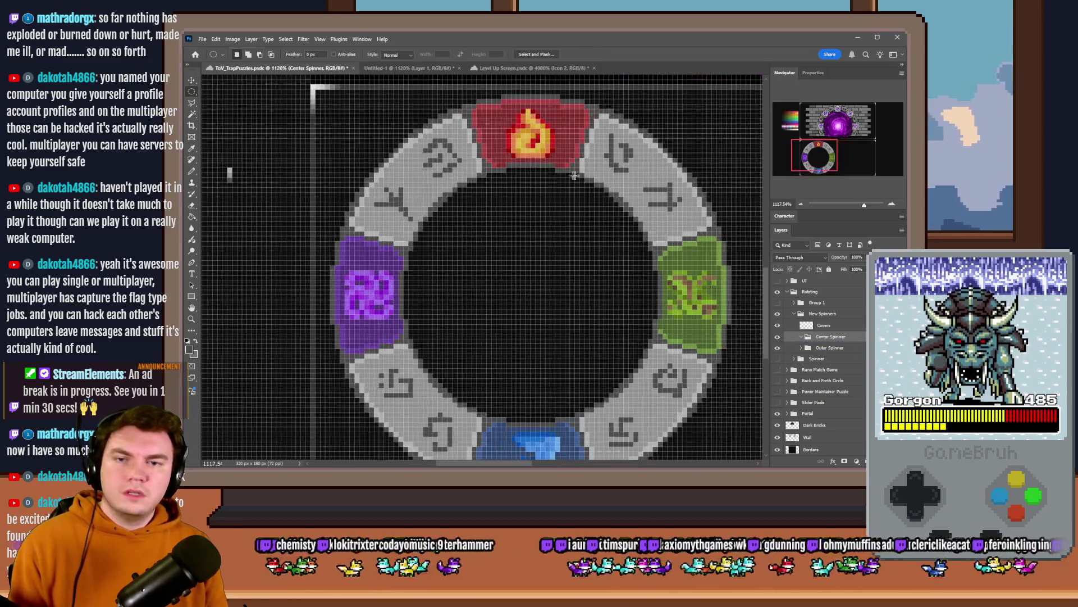
mouse_move(635, 173)
mouse_down()
mouse_move(349, 379)
mouse_move(325, 422)
mouse_move(430, 345)
mouse_move(419, 351)
mouse_up()
key(g)
click(512, 202)
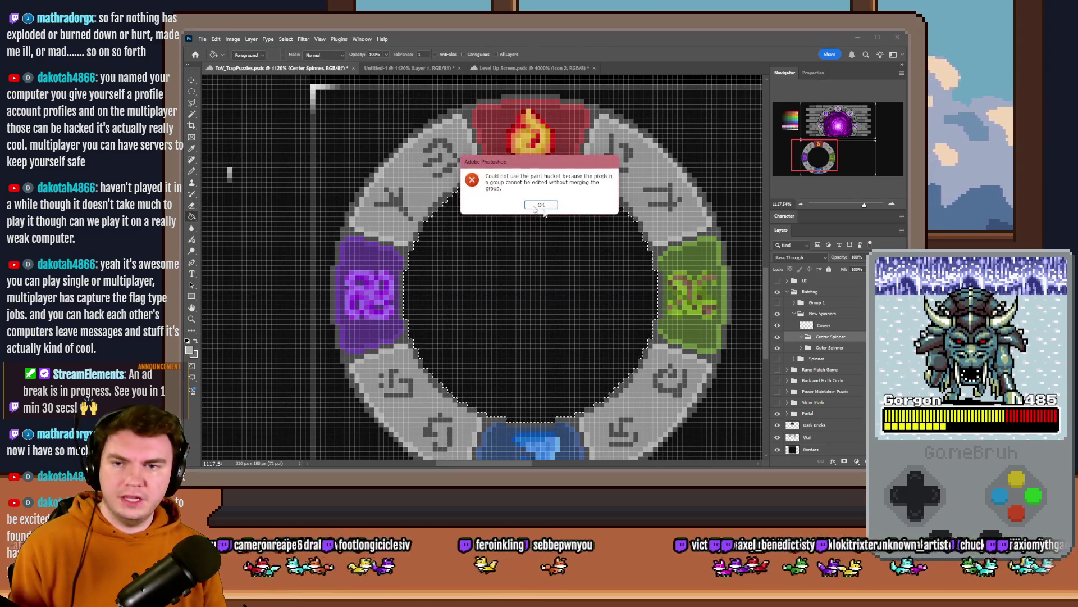
key(ctrl+shift+alt+n)
double_click(832, 347)
Step: Name the new layer Spinner and fill the circular selection light grey
text(Sol)
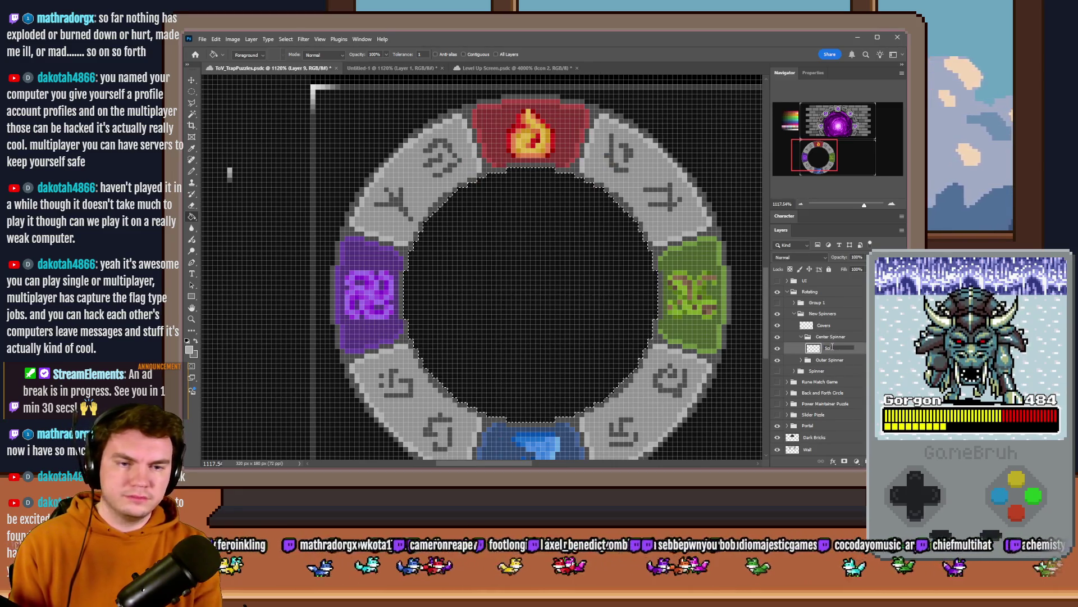
text(nner)
key(Return)
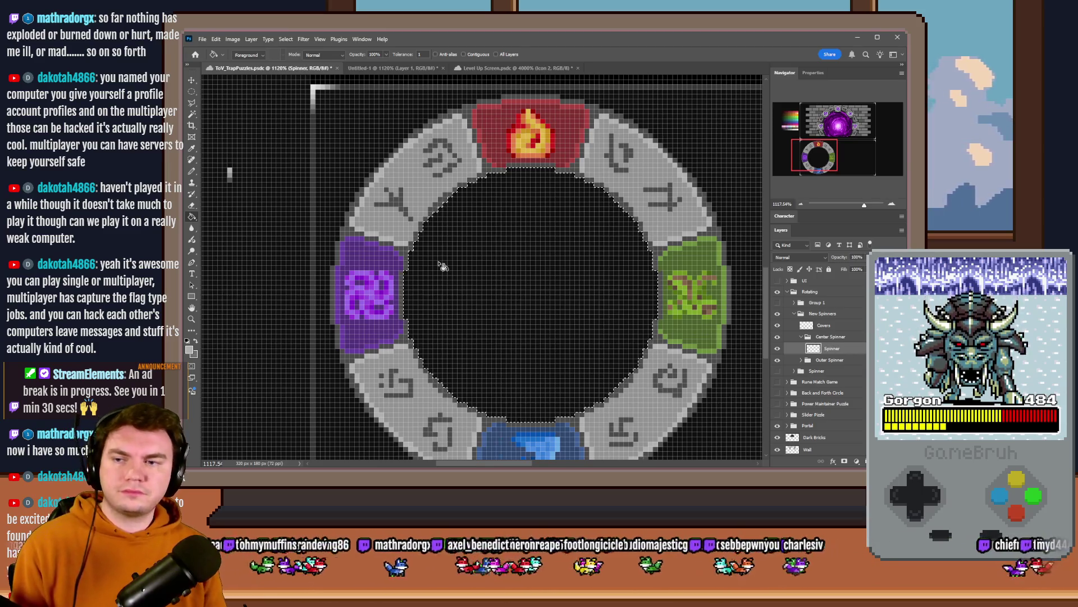
click(442, 266)
Step: Fill a smaller centred circle inside the dial with darker grey
key(m)
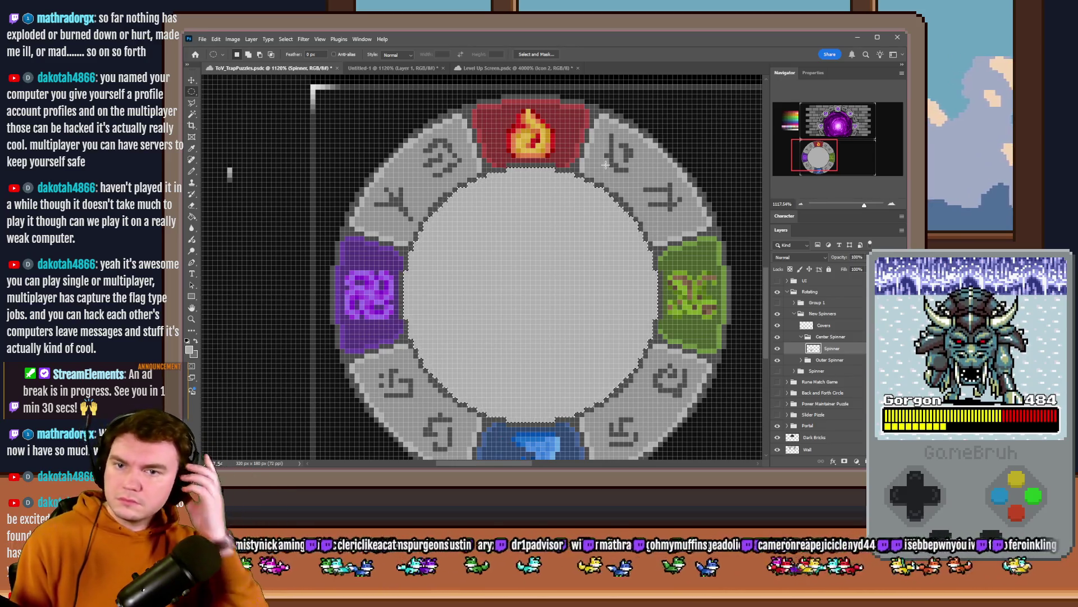
mouse_move(660, 159)
mouse_down()
mouse_move(431, 375)
mouse_move(419, 401)
mouse_up()
drag(482, 314, 474, 326)
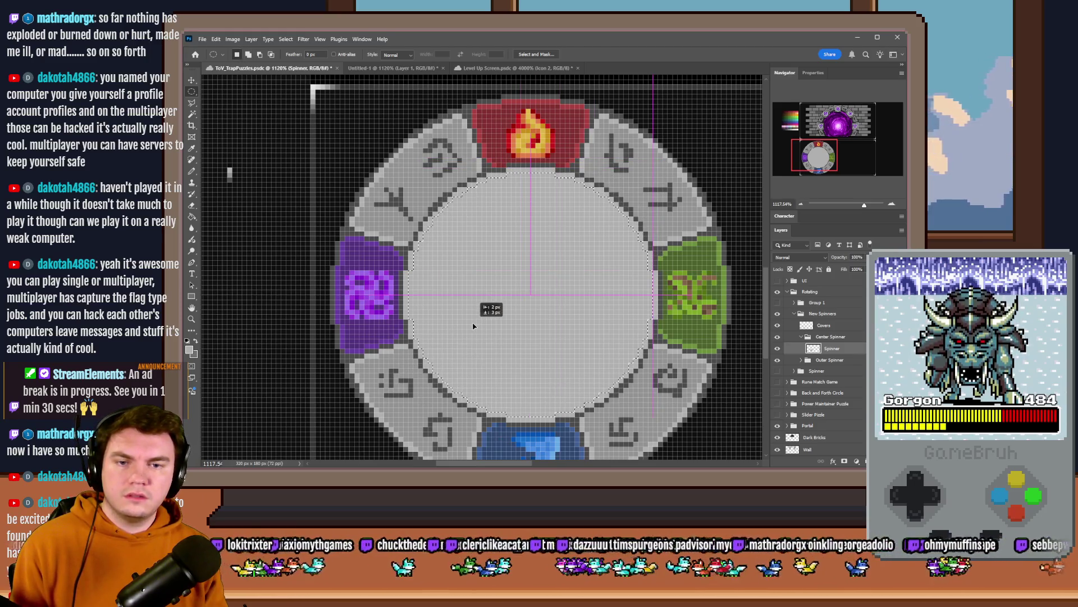
key(g)
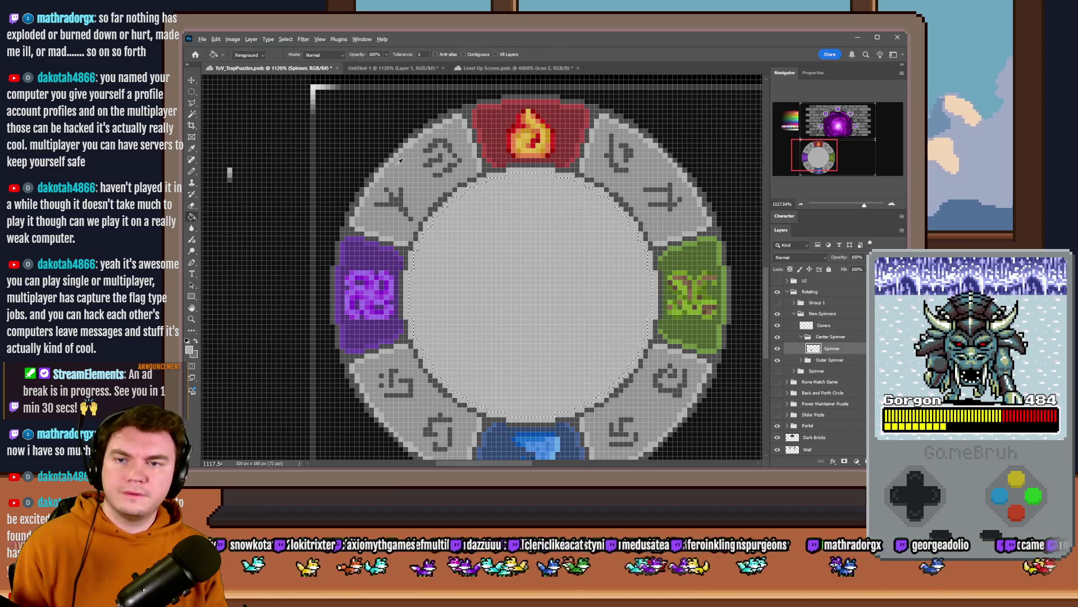
click(474, 232)
Step: Cut a 24 px black hole in the centre of the dial
key(m)
key(ctrl+d)
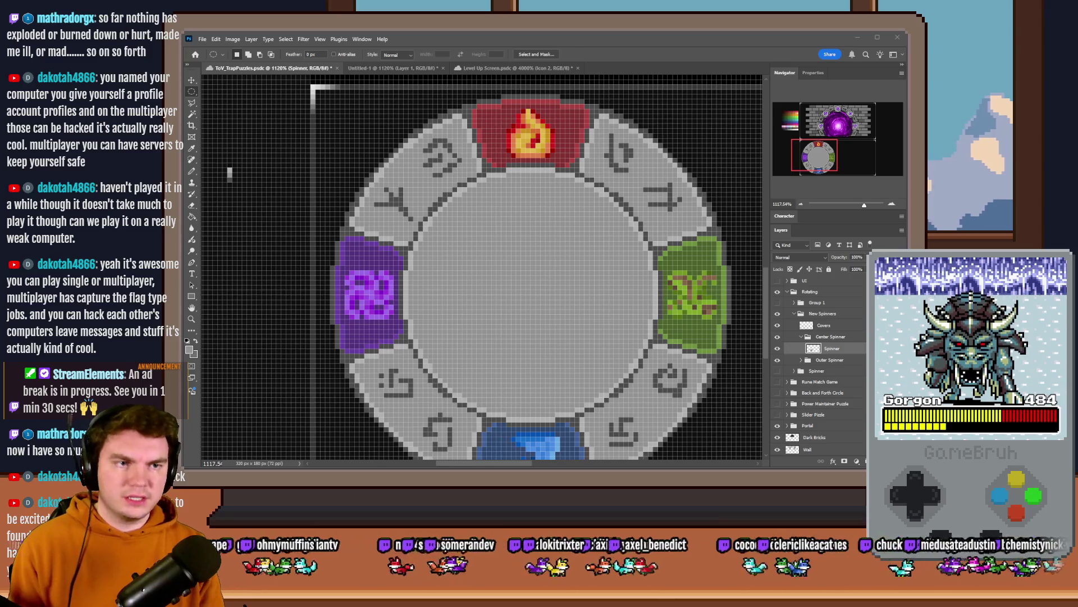
click(625, 168)
drag(589, 233, 471, 357)
mouse_move(538, 296)
mouse_down()
mouse_move(603, 303)
mouse_move(537, 298)
mouse_up()
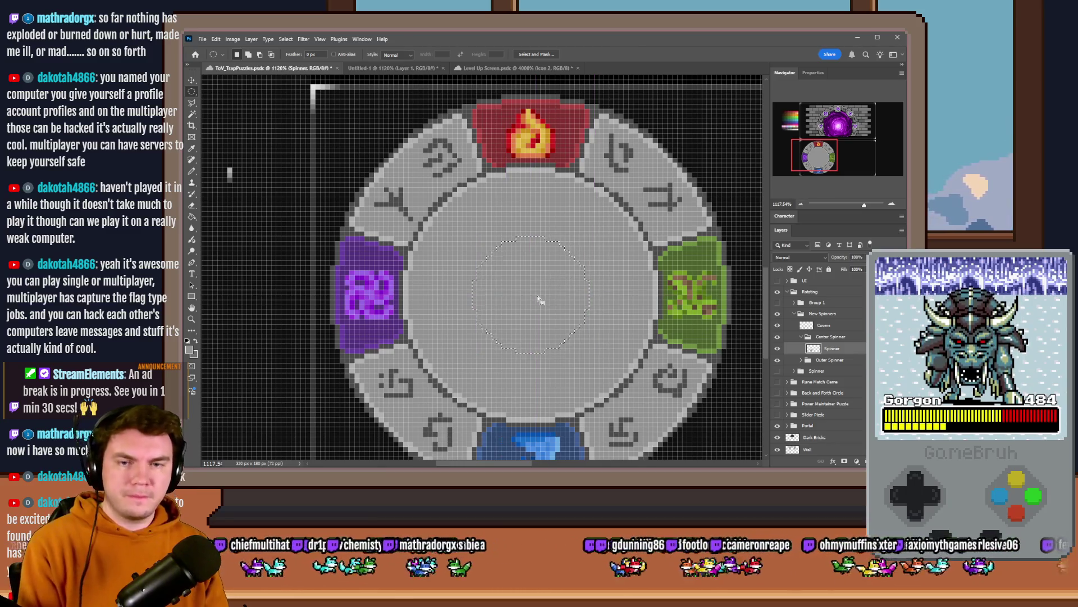
key(Delete)
scroll(504, 296, down, 5)
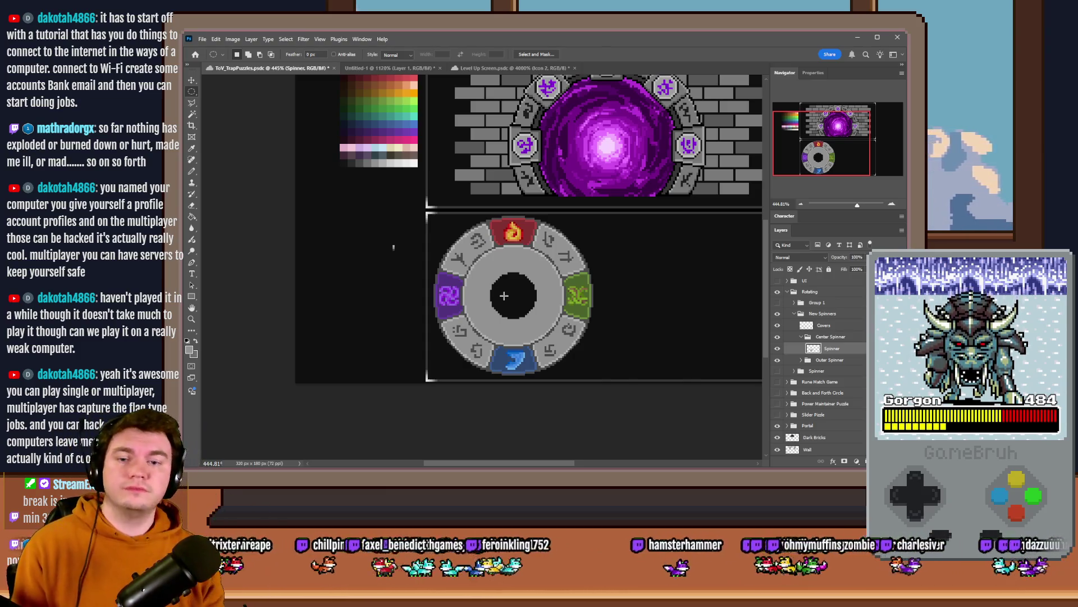
Step: Group Covers, Center Spinner and Outer Spinner into a folder named Left
scroll(568, 297, down, 2)
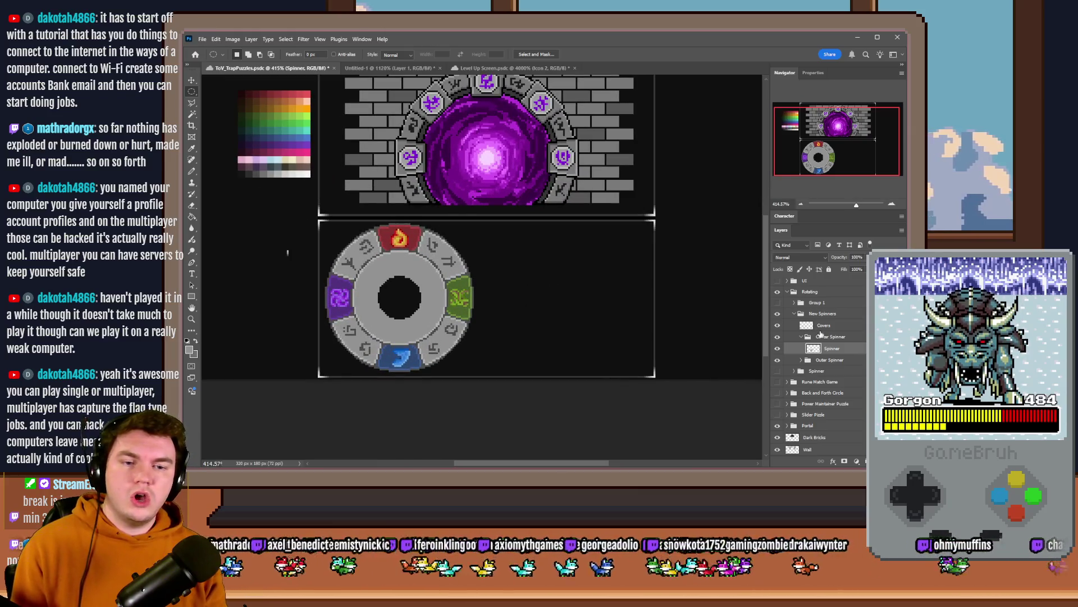
click(802, 336)
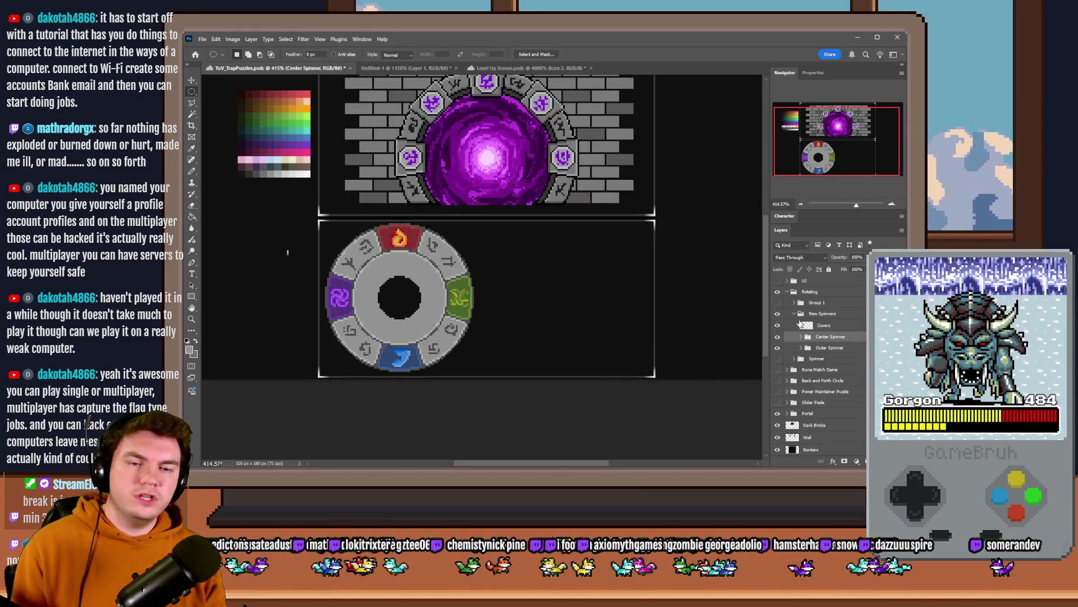
double_click(823, 314)
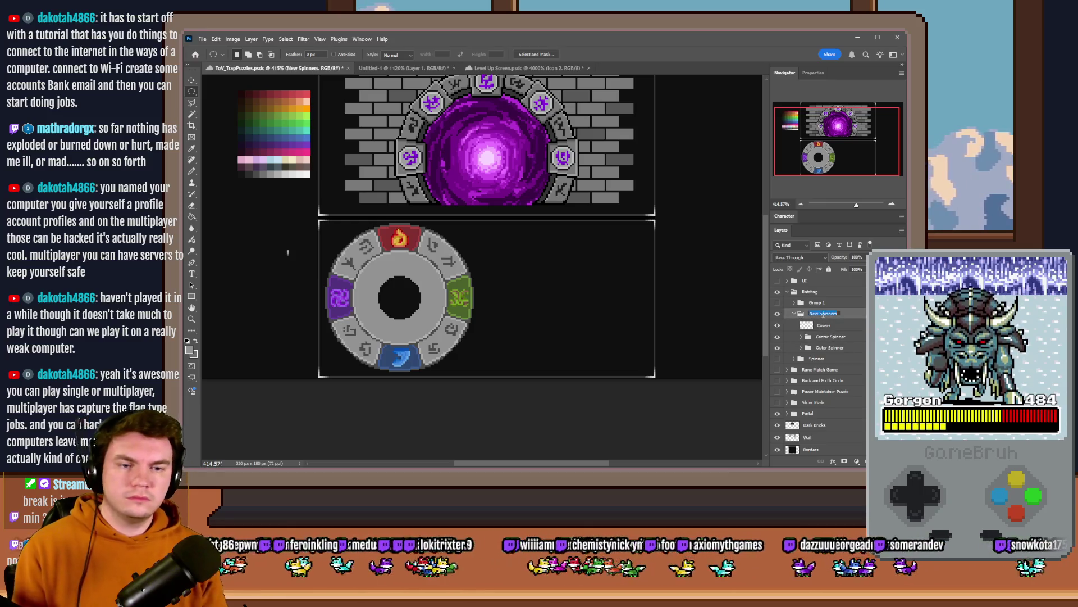
click(829, 327)
shift+click(838, 347)
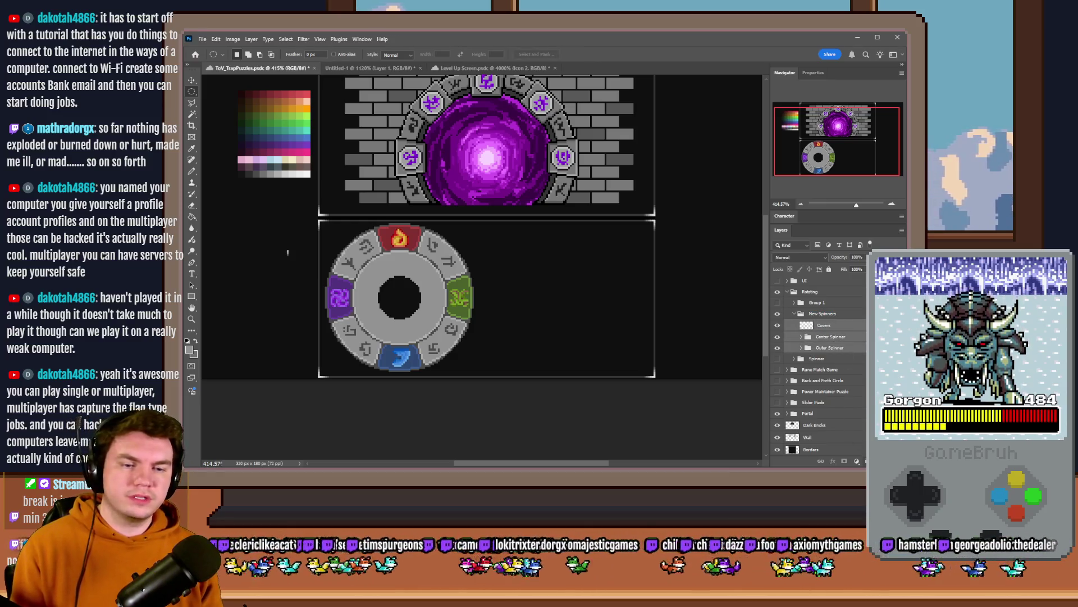
key(ctrl+g)
double_click(820, 325)
text(Left)
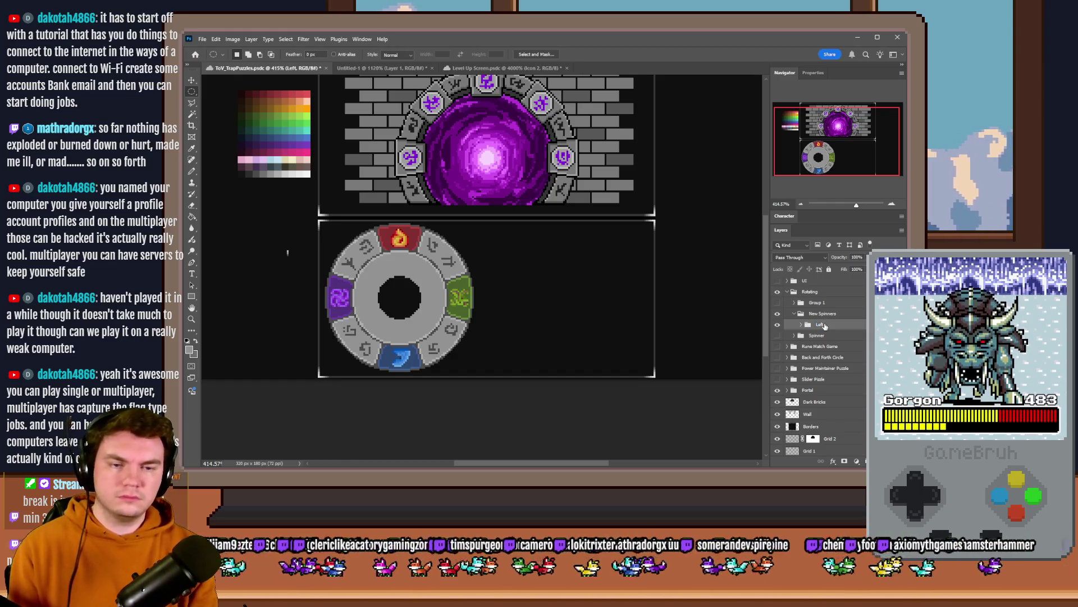
Step: Duplicate the Left group and place the spinner copy to the right of the original
key(ctrl+j)
drag(484, 306, 576, 319)
scroll(607, 332, up, 3)
scroll(607, 332, up, 2)
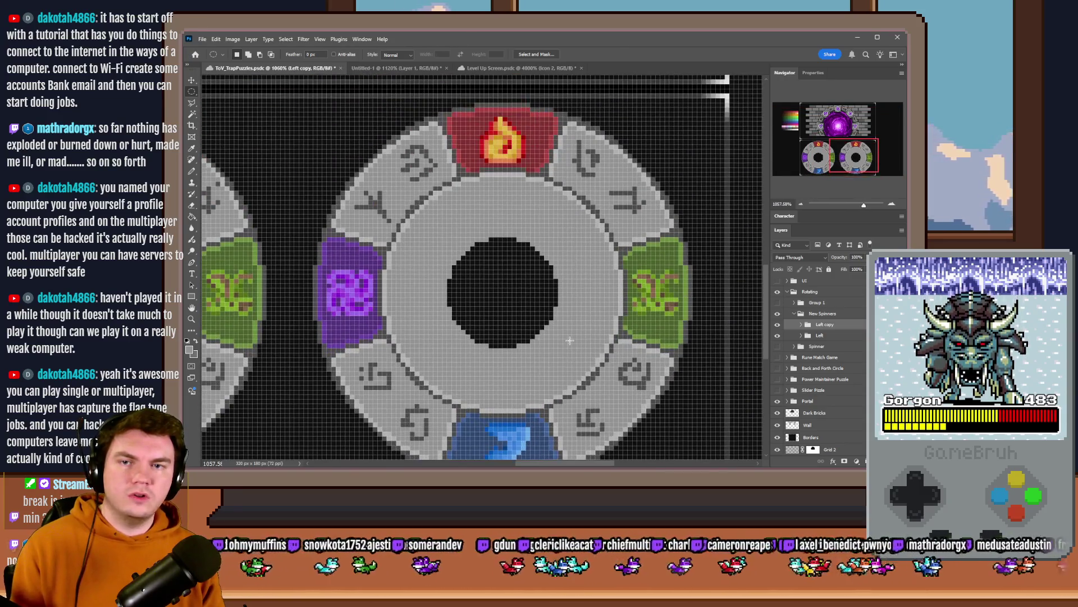
scroll(555, 335, down, 3)
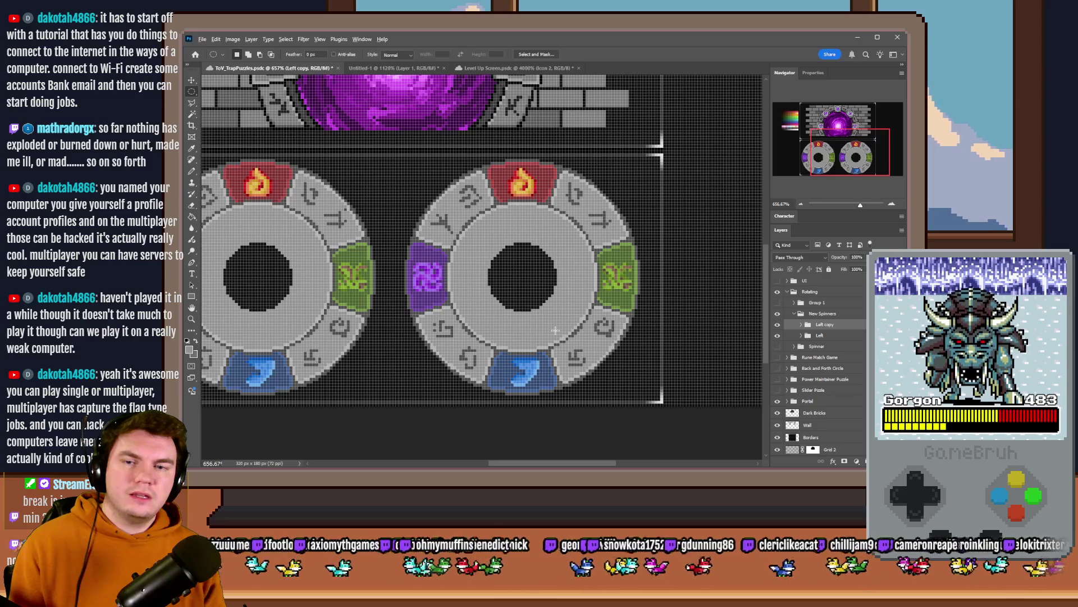
scroll(555, 330, down, 1)
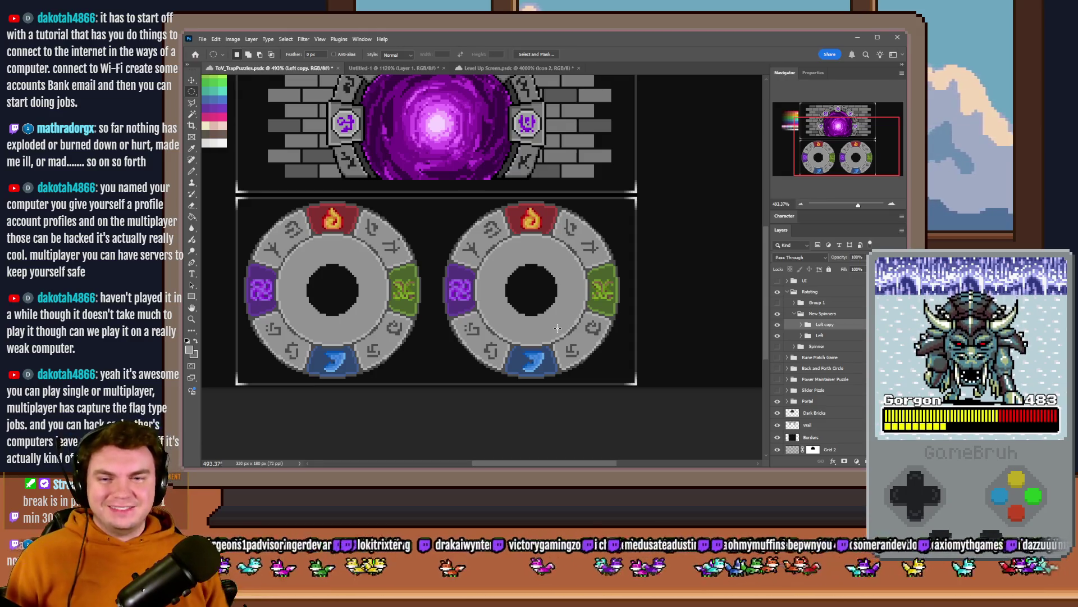
scroll(672, 321, down, 3)
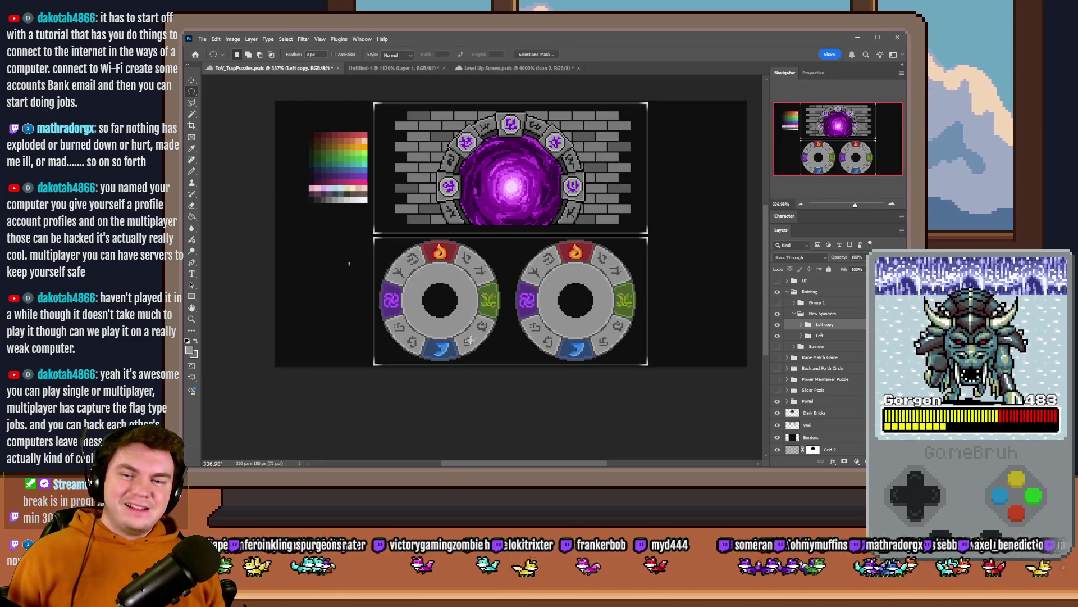
scroll(494, 310, up, 1)
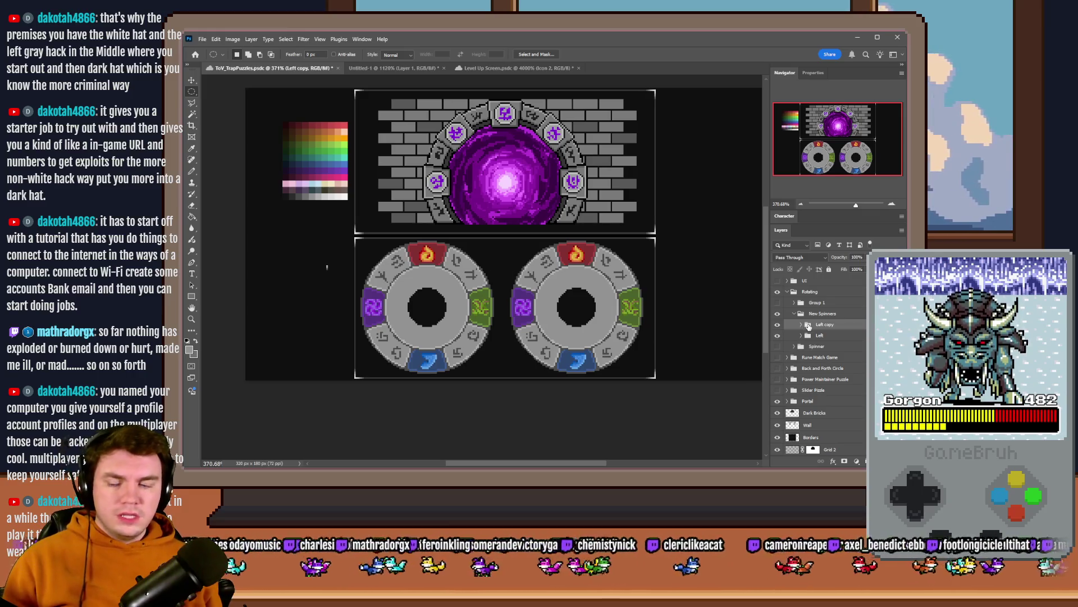
Step: Delete the duplicate spinner and the Left group's Center Spinner disc, then gauge a circle over the portal
key(Delete)
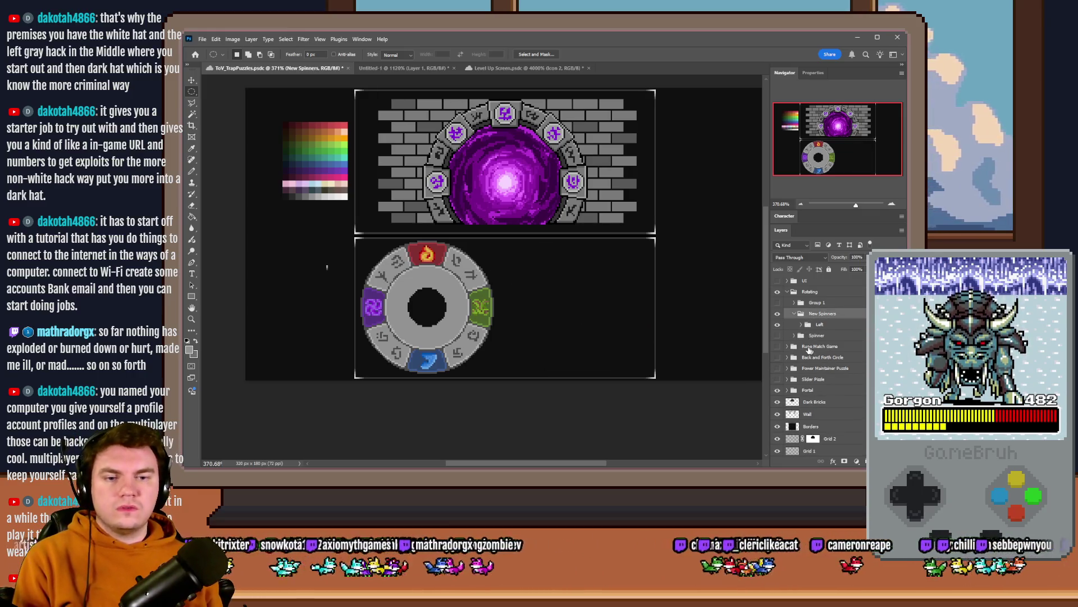
click(801, 325)
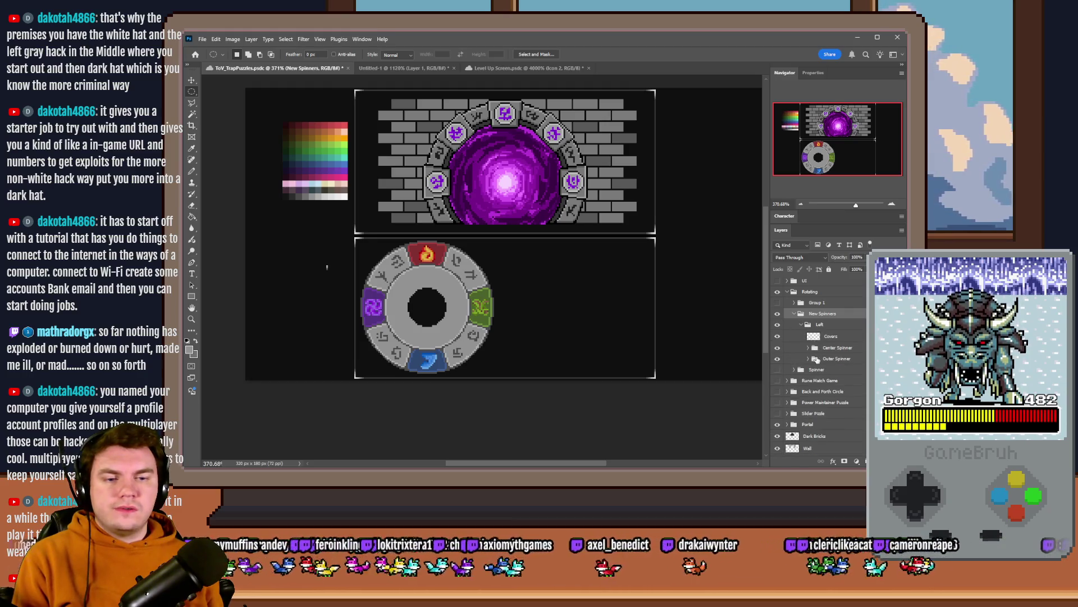
click(819, 351)
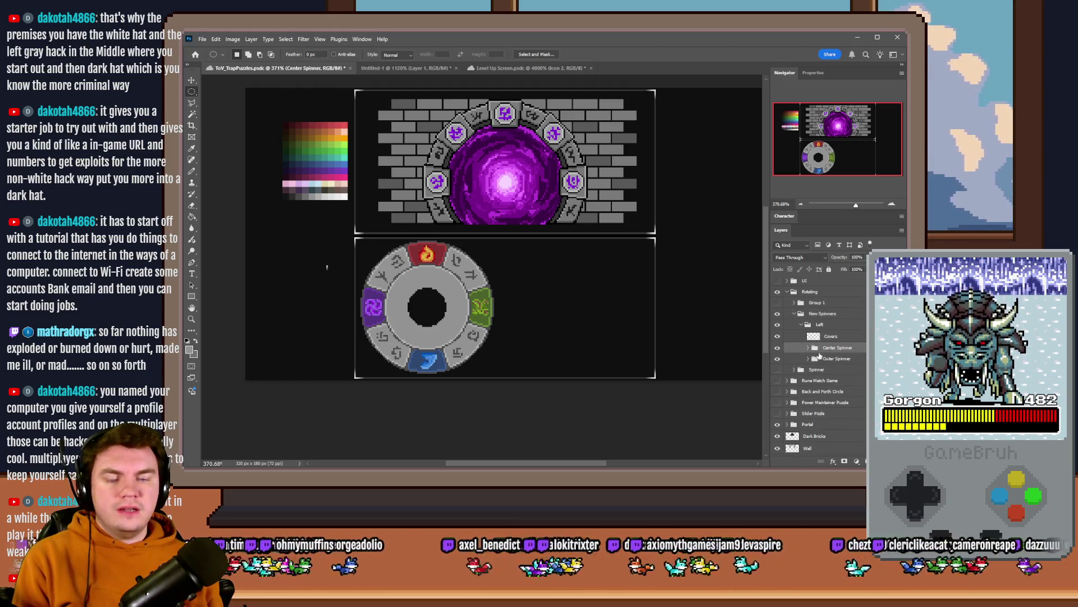
click(777, 348)
click(777, 348)
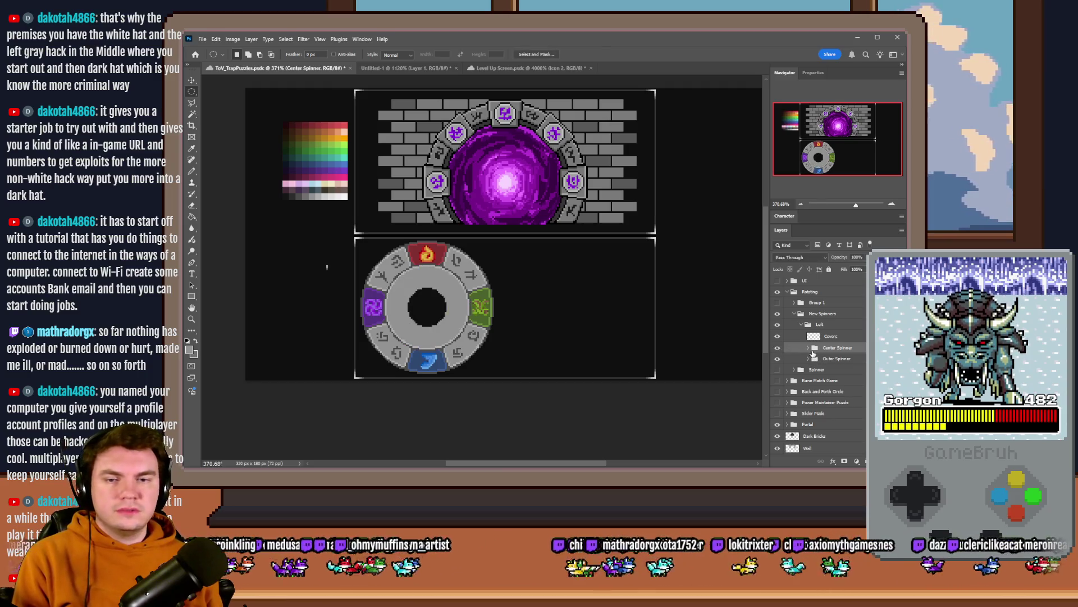
key(Delete)
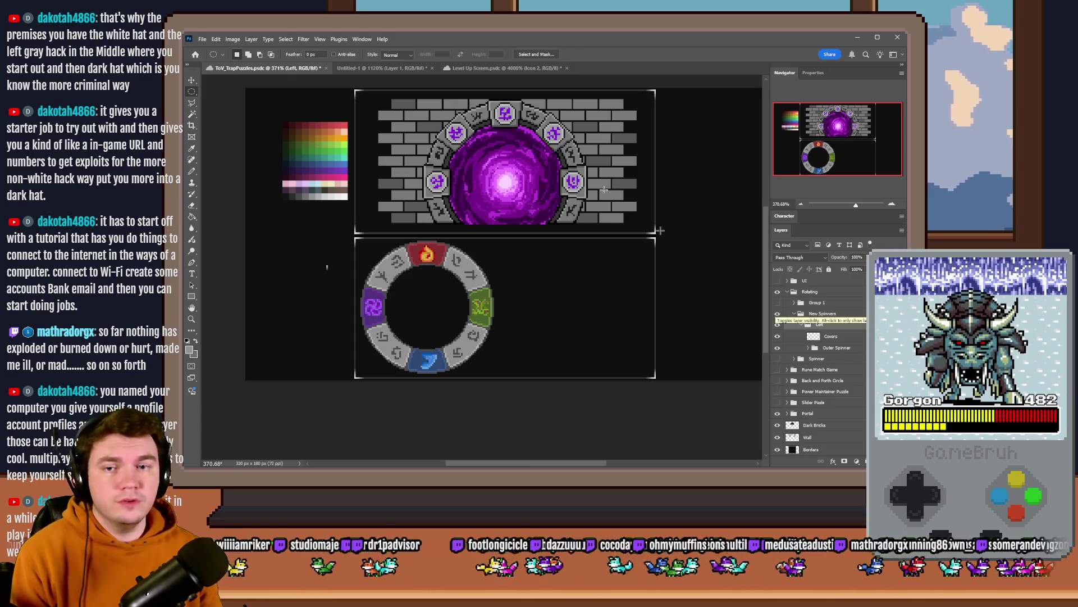
drag(471, 147, 536, 214)
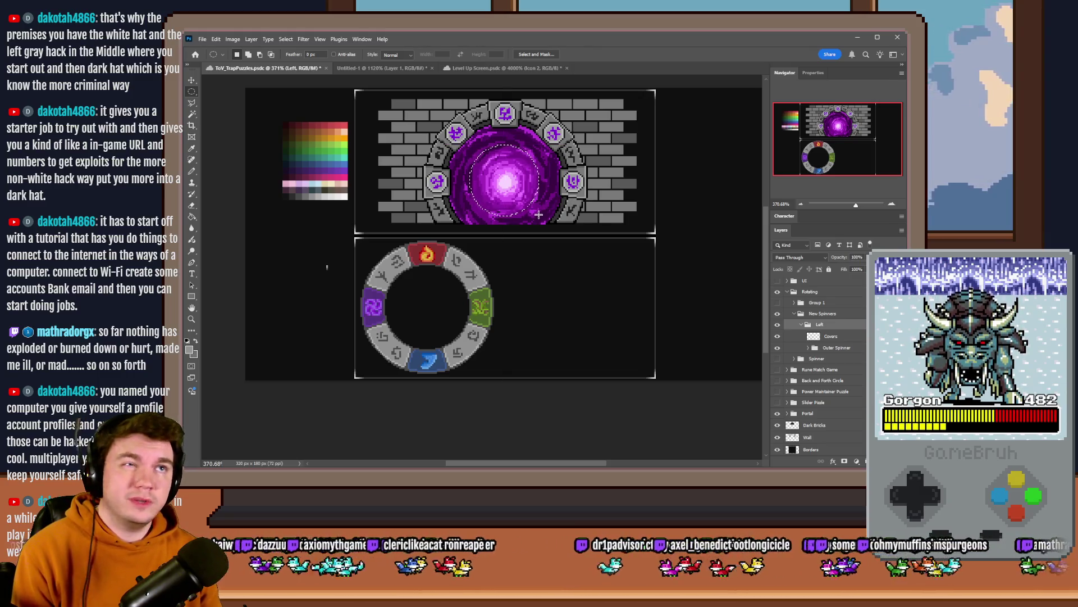
key(ctrl+d)
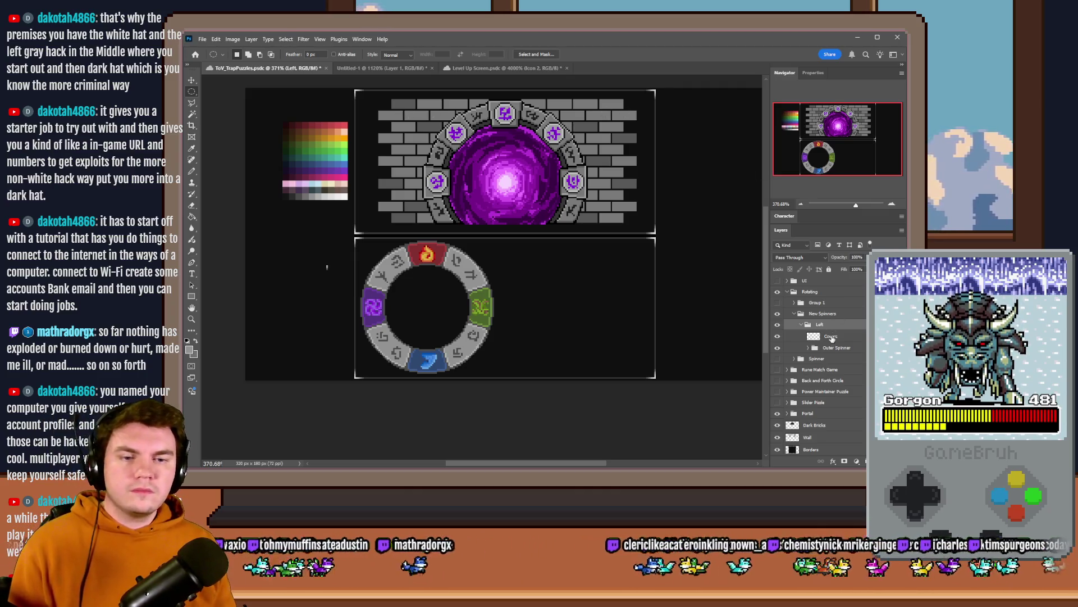
Step: Wrap the Outer Spinner layer in a group named Outer Spinner and add a blank layer inside it
click(845, 347)
key(ctrl+g)
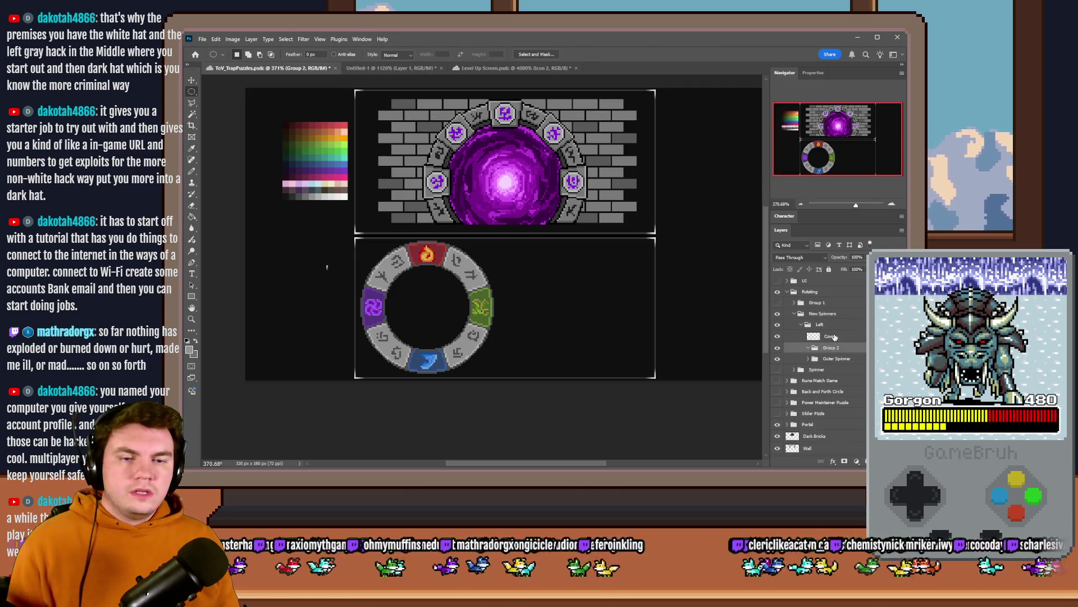
double_click(830, 347)
text(Outer)
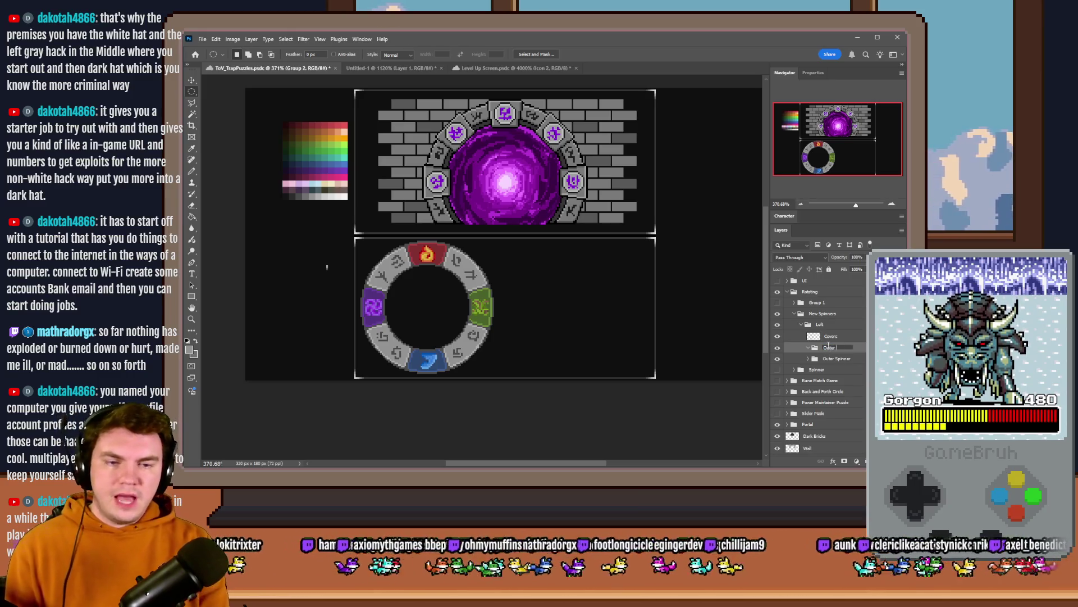
text( Spinner)
key(Return)
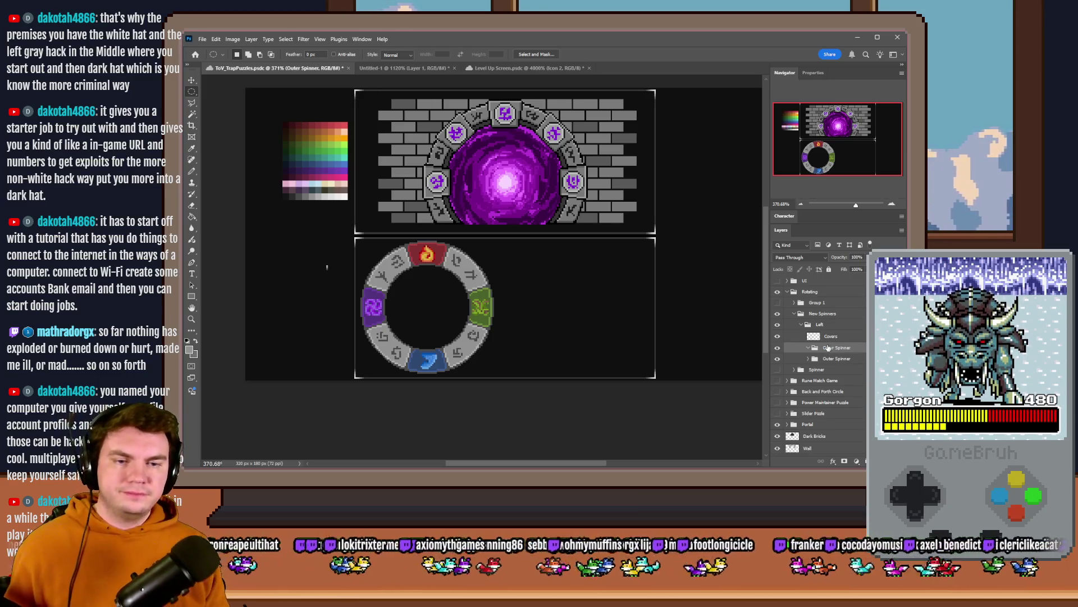
key(ctrl+shift+alt+n)
scroll(587, 308, up, 3)
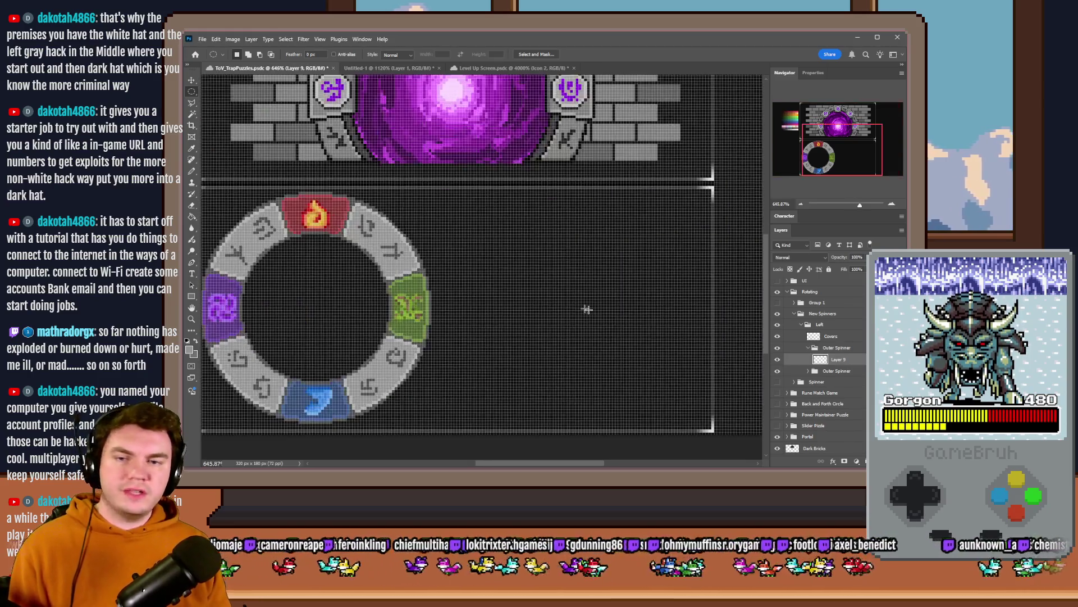
double_click(842, 360)
text(Sol)
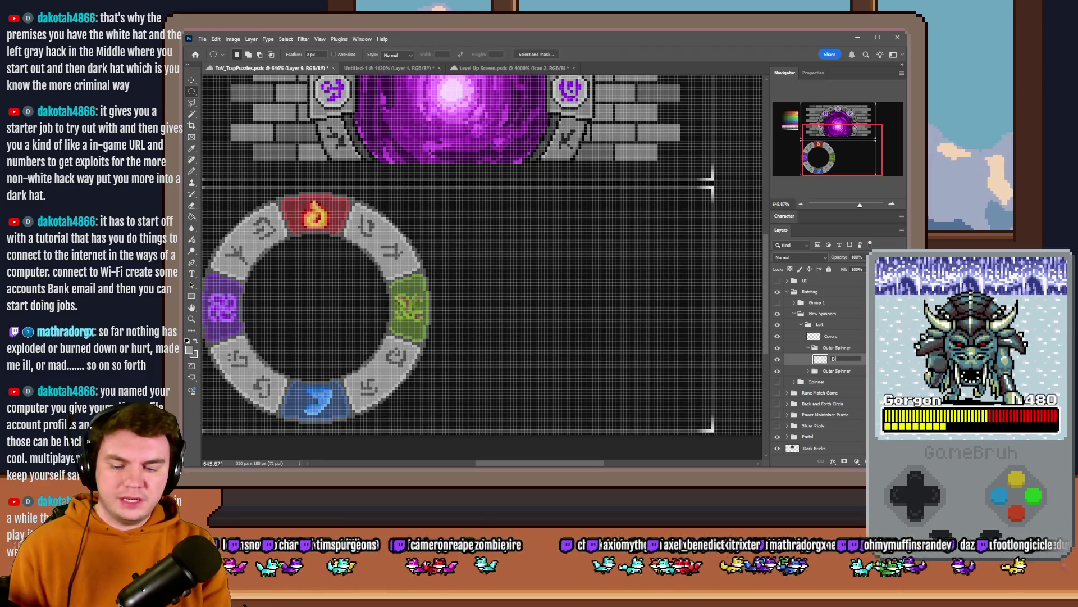
Step: Name the layer Dial and fill a grey circle to the right of the rune ring
key(Return)
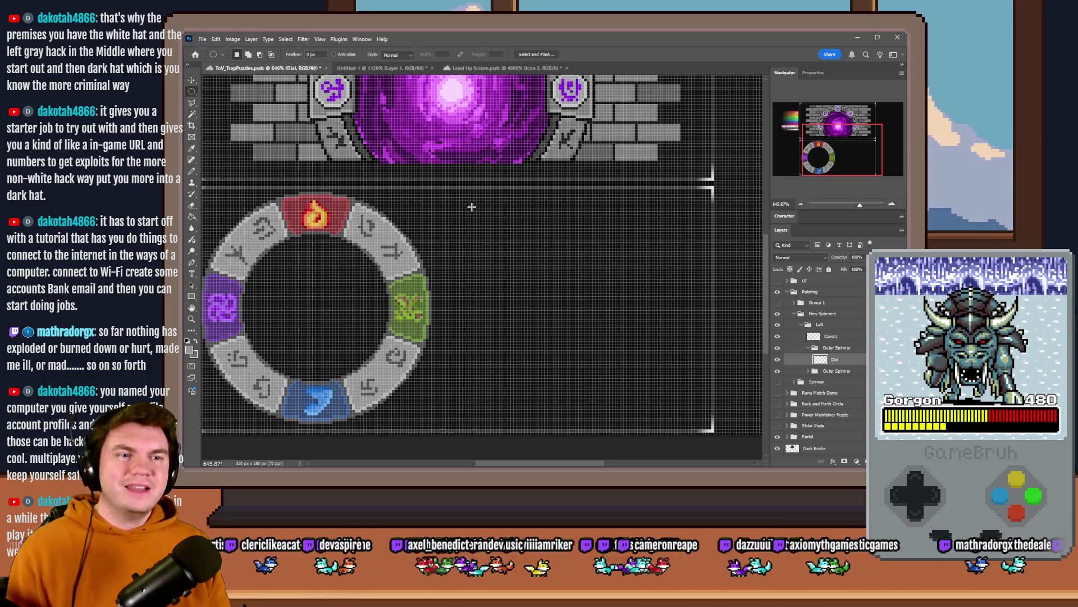
mouse_move(472, 207)
mouse_down()
mouse_move(526, 285)
mouse_move(707, 388)
mouse_move(706, 399)
mouse_up()
drag(590, 306, 597, 310)
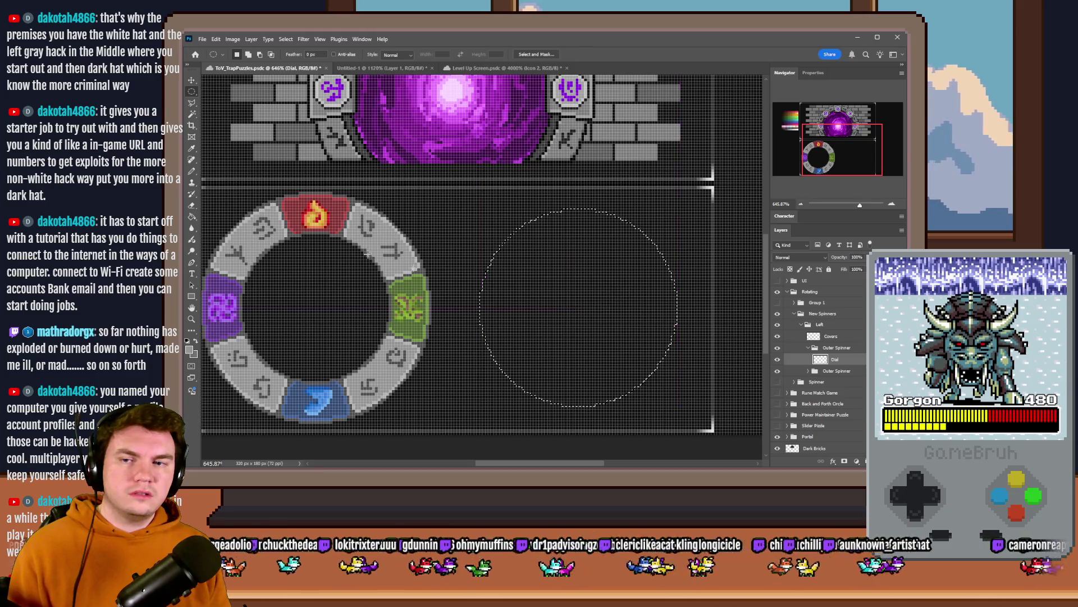
key(g)
key(ctrl+s)
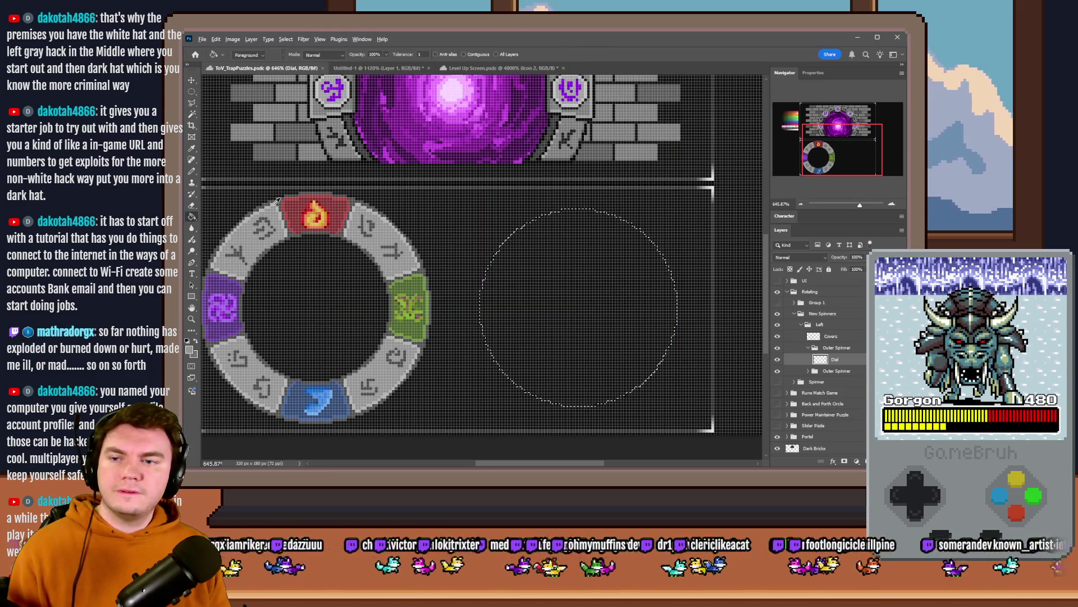
click(571, 216)
Step: Try erasing the disc's inside, then refill it solid grey and clear the selection
key(m)
mouse_move(475, 209)
mouse_down()
mouse_move(632, 358)
mouse_move(660, 365)
mouse_move(702, 417)
mouse_move(694, 405)
mouse_up()
drag(584, 333, 590, 336)
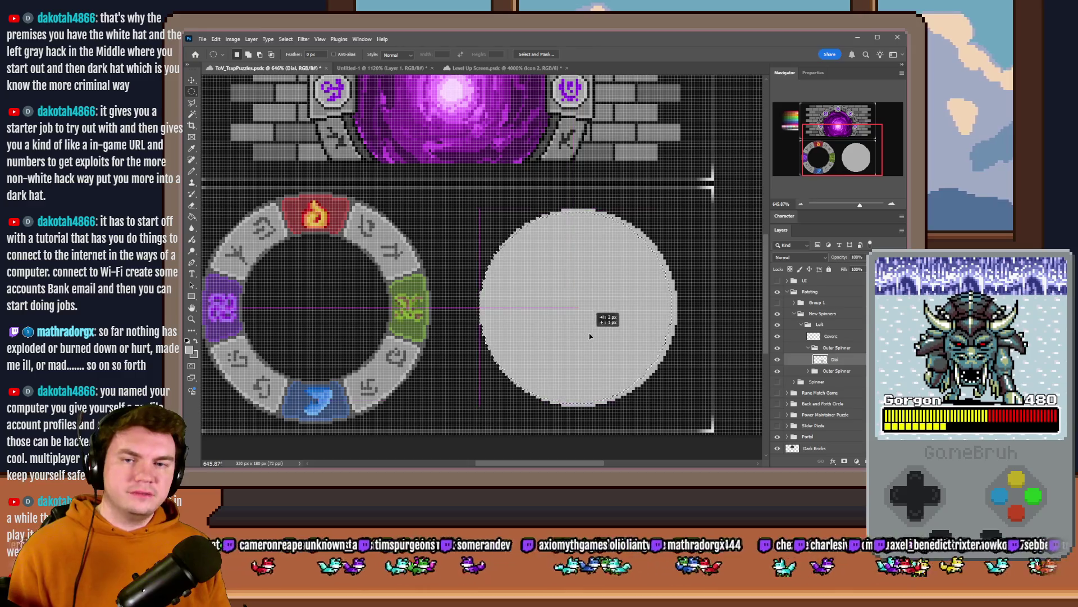
key(Delete)
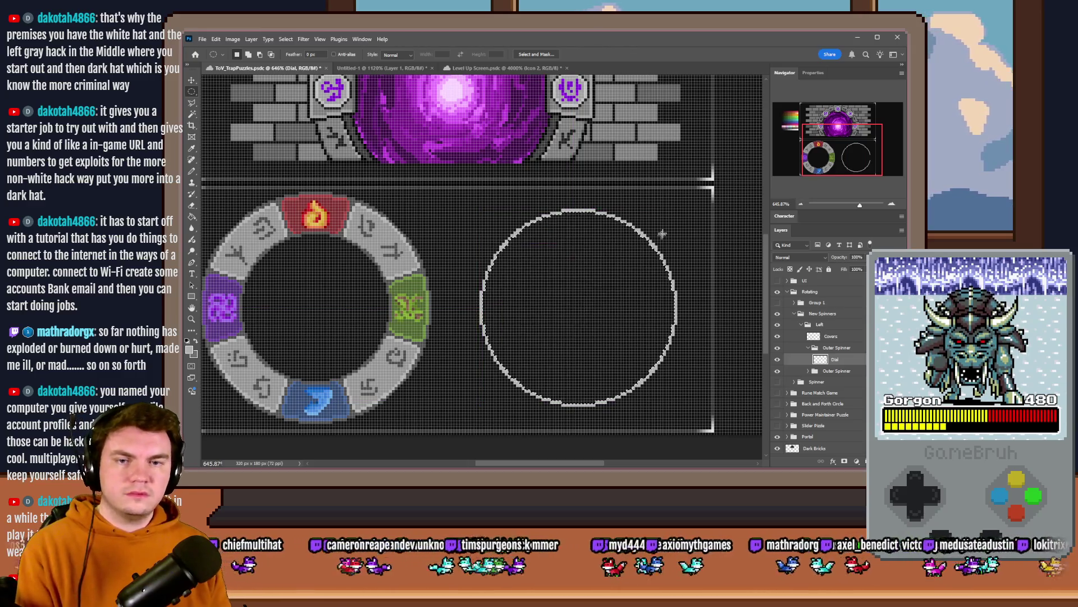
click(193, 216)
click(640, 250)
click(191, 91)
key(ctrl+d)
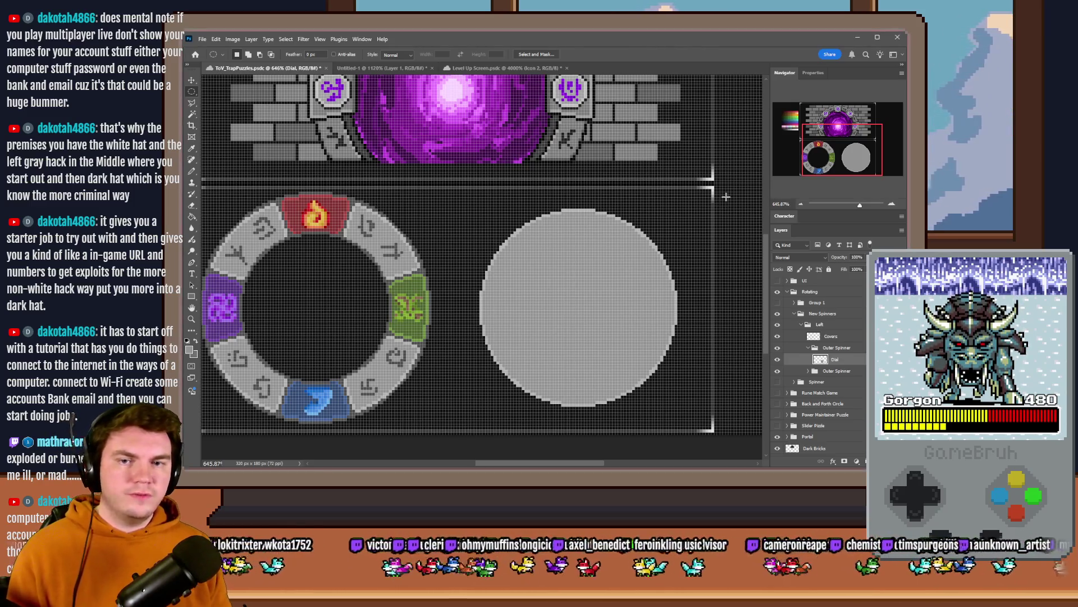
Step: Cut a smaller centred hole through the grey disc to form a ring
mouse_move(623, 251)
mouse_down()
mouse_move(488, 395)
mouse_move(506, 386)
mouse_up()
mouse_move(556, 313)
mouse_down()
mouse_move(567, 274)
mouse_move(580, 340)
mouse_move(588, 306)
mouse_up()
key(Delete)
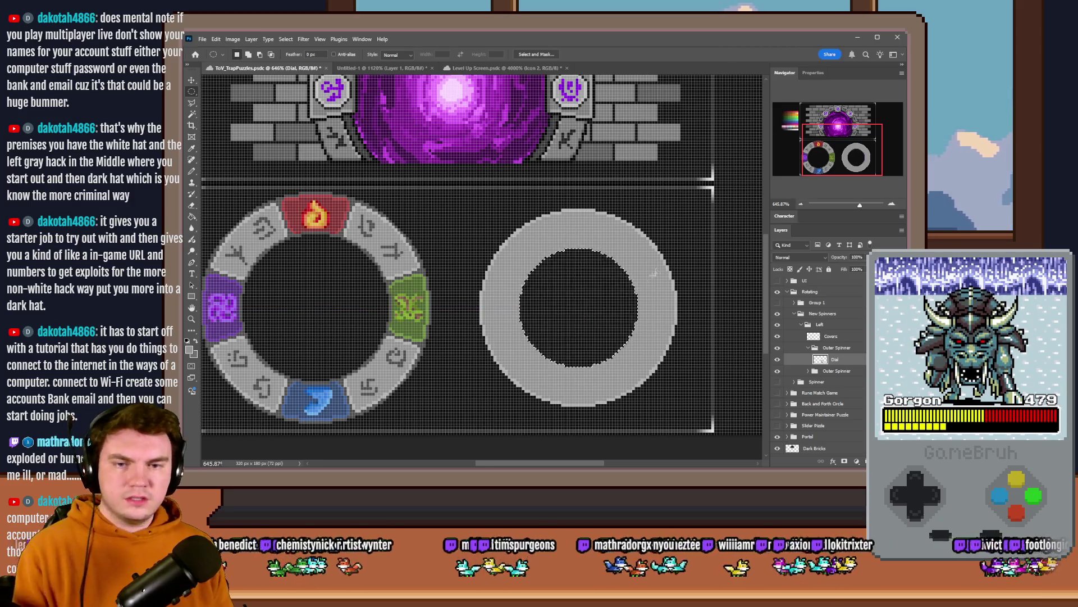
key(ctrl+d)
scroll(481, 224, down, 3)
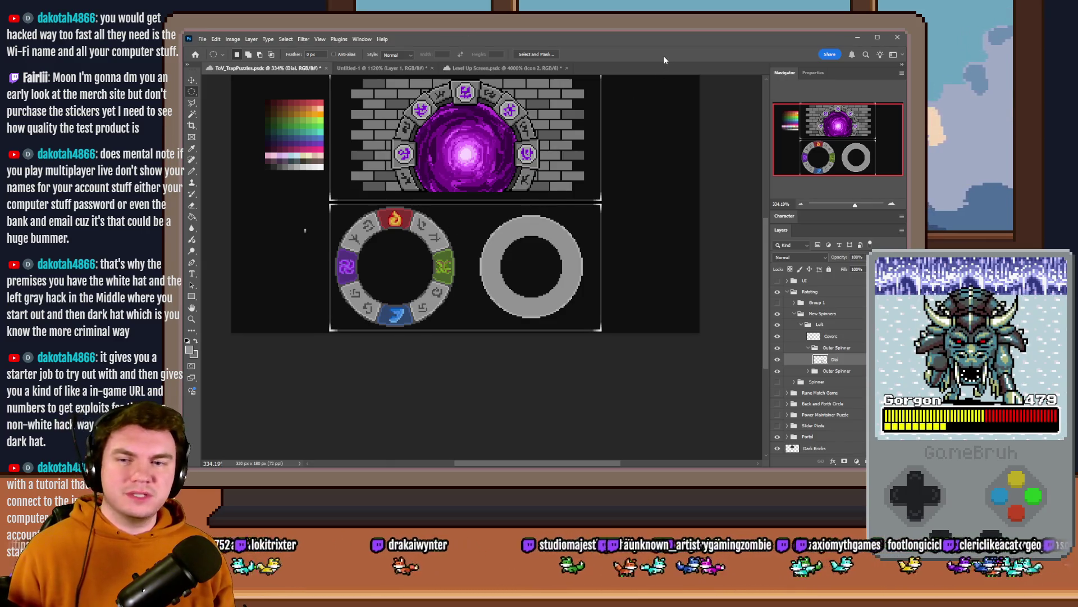
Step: Wrap the Outer Spinner group in a new group named Center Spinner
scroll(531, 281, up, 2)
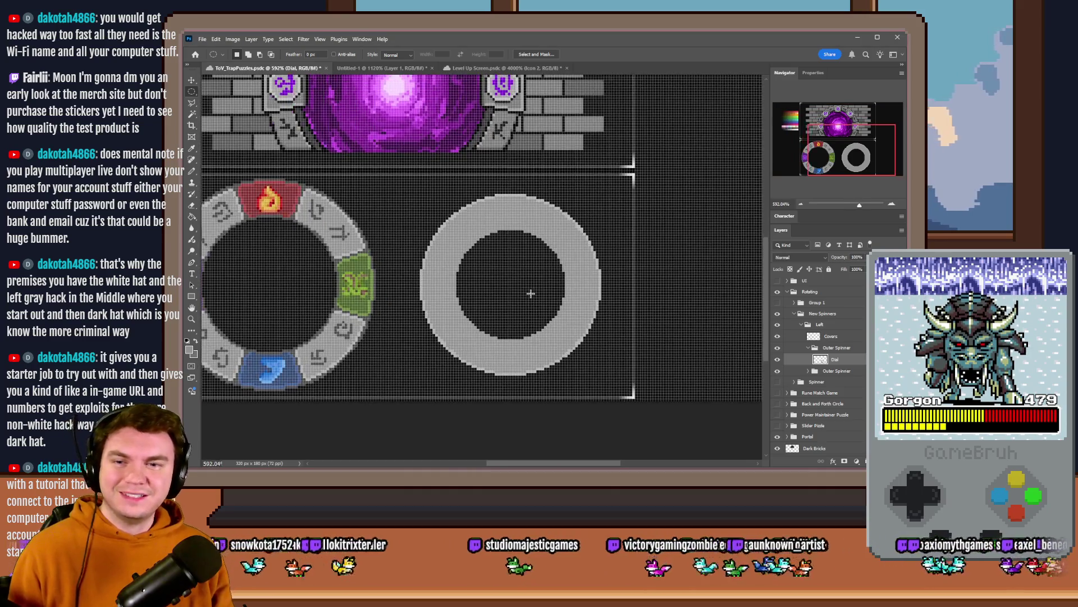
scroll(528, 293, down, 2)
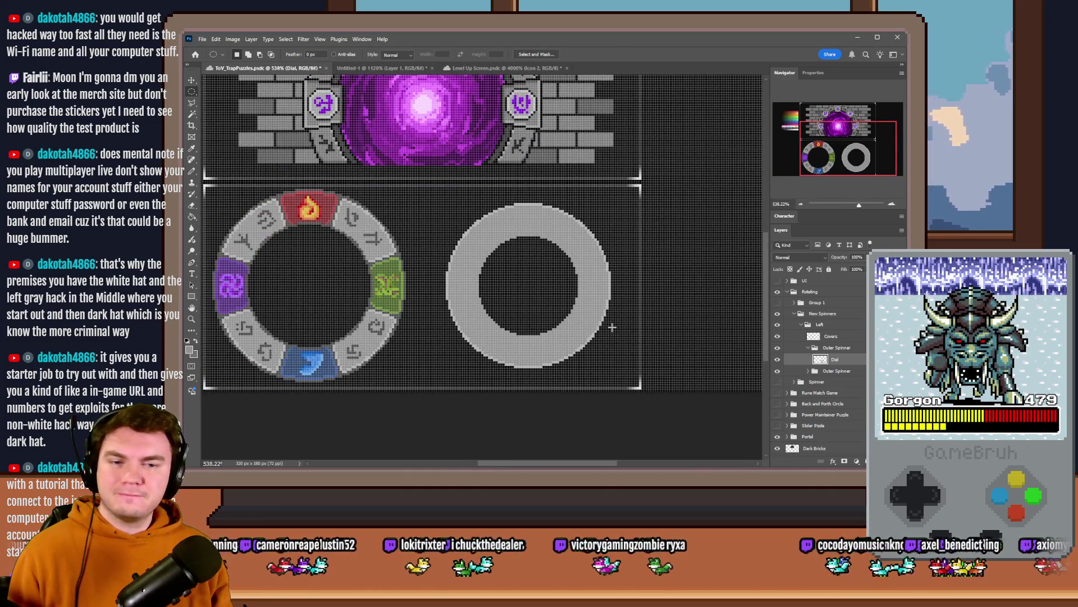
click(847, 348)
key(ctrl+g)
double_click(834, 349)
text(Center Spi)
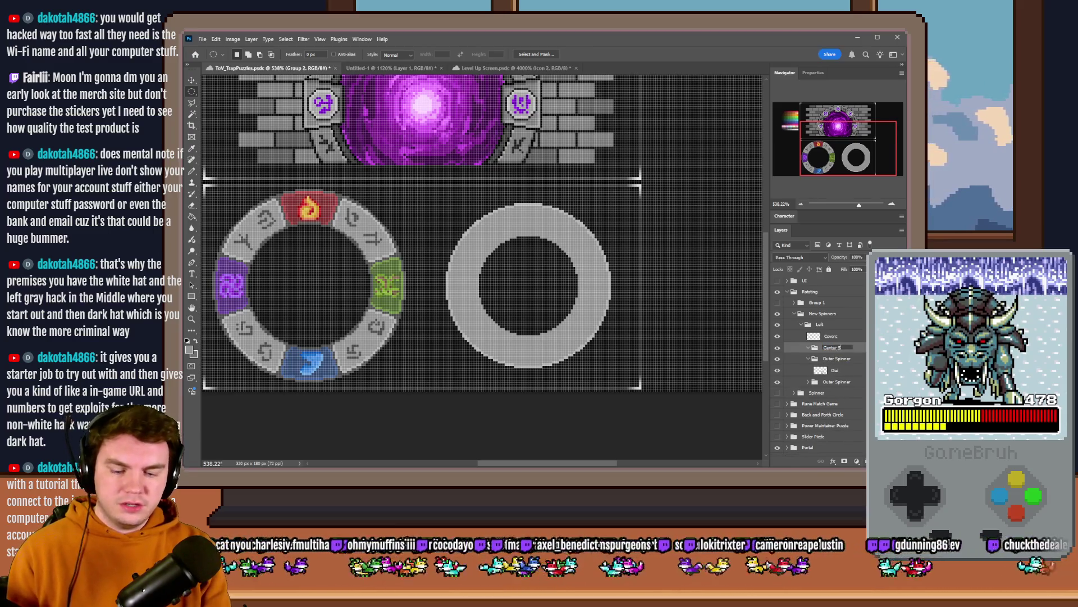
text(nner)
key(Return)
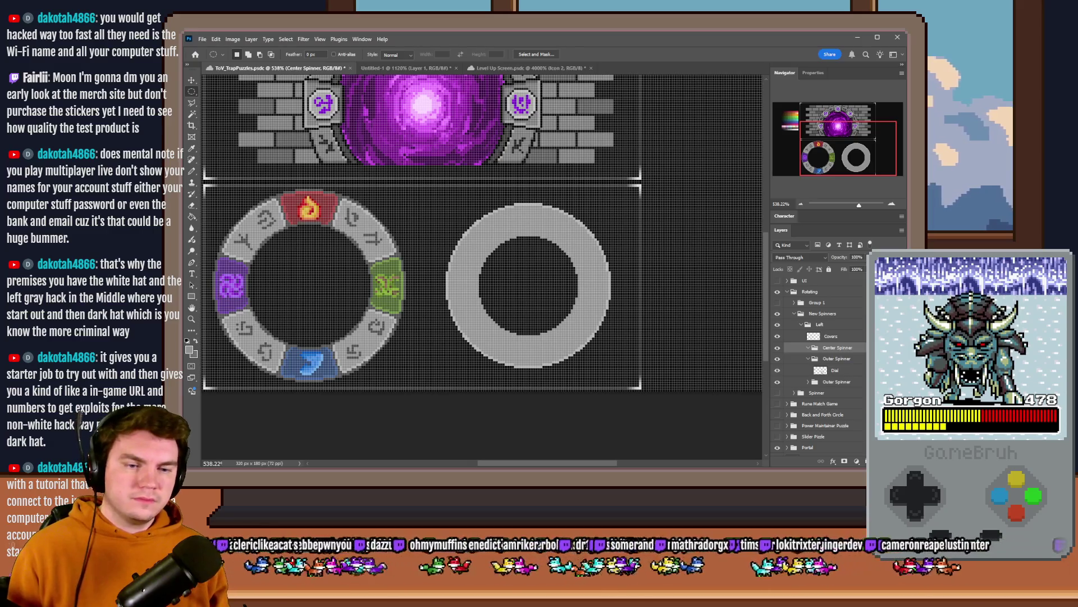
Step: Add a new empty layer named Dial inside Center Spinner
key(ctrl+shift+alt+n)
double_click(838, 359)
text(Dial)
key(Return)
scroll(609, 337, up, 3)
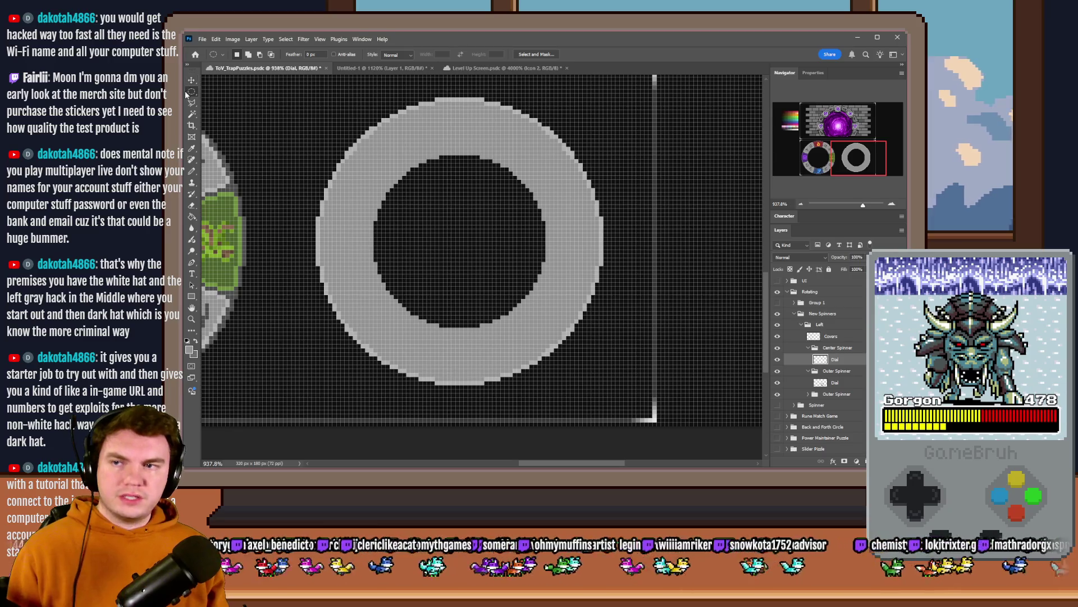
Step: On the Covers layer, try a gray-filled circle over the ring, then remove it and deselect
click(832, 336)
scroll(489, 169, up, 2)
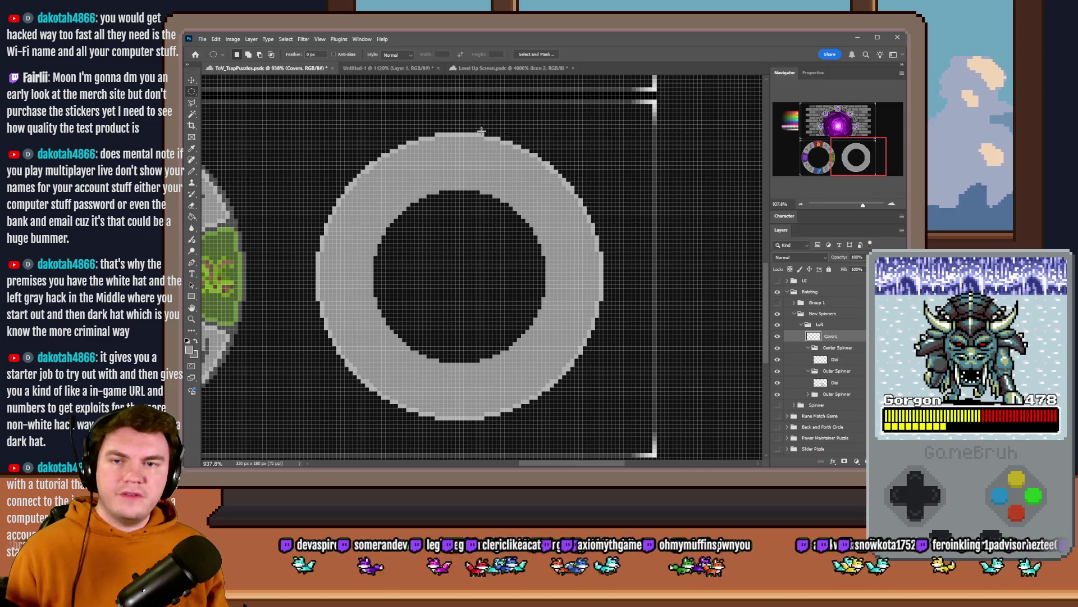
mouse_move(483, 131)
mouse_down()
mouse_move(298, 297)
mouse_move(416, 417)
mouse_move(265, 411)
mouse_move(217, 432)
mouse_move(400, 429)
mouse_up()
scroll(384, 325, right, 3)
drag(385, 325, 532, 296)
click(191, 217)
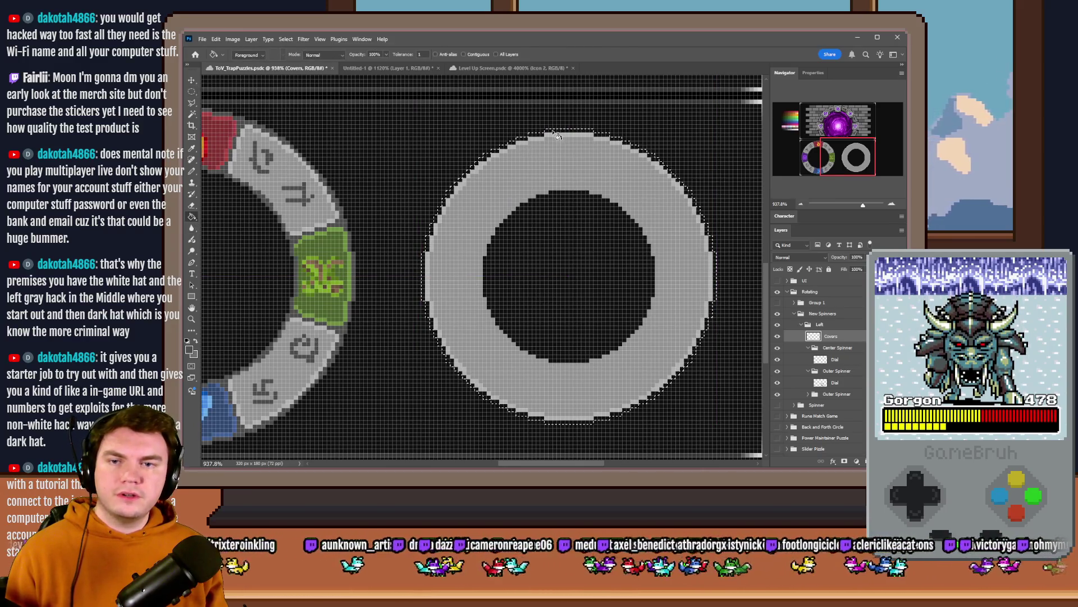
click(629, 149)
key(m)
mouse_move(501, 328)
mouse_down()
mouse_move(460, 388)
mouse_move(388, 418)
mouse_move(517, 329)
mouse_move(508, 325)
mouse_up()
key(Delete)
key(ctrl+d)
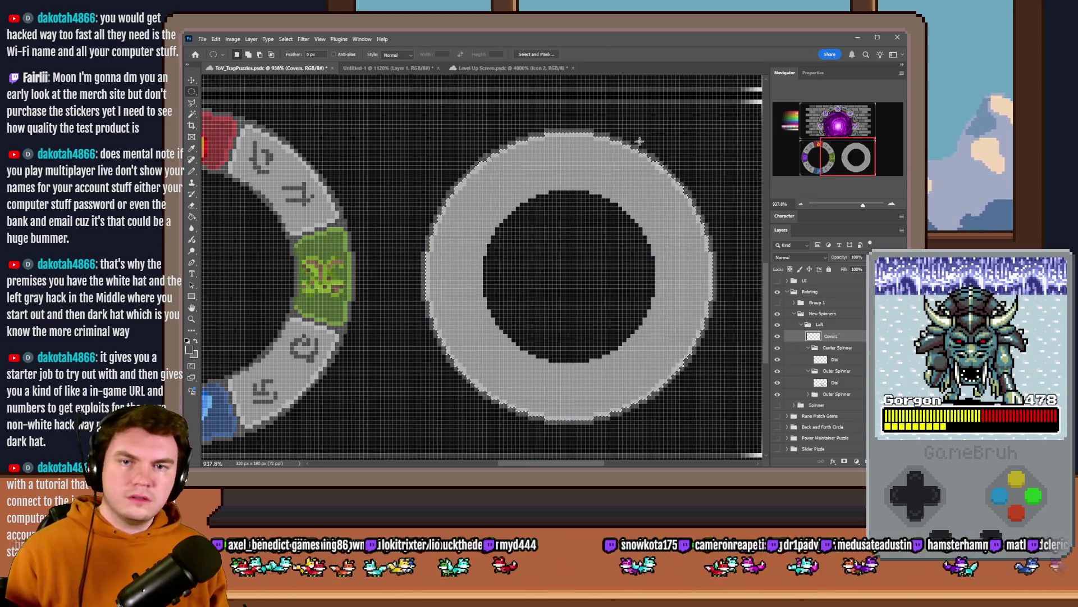
Step: Fill a 44 px dark gray circle over the ring's hole and cut a 41 px centre, leaving an outline
drag(582, 193, 565, 360)
drag(498, 360, 409, 381)
drag(491, 290, 581, 291)
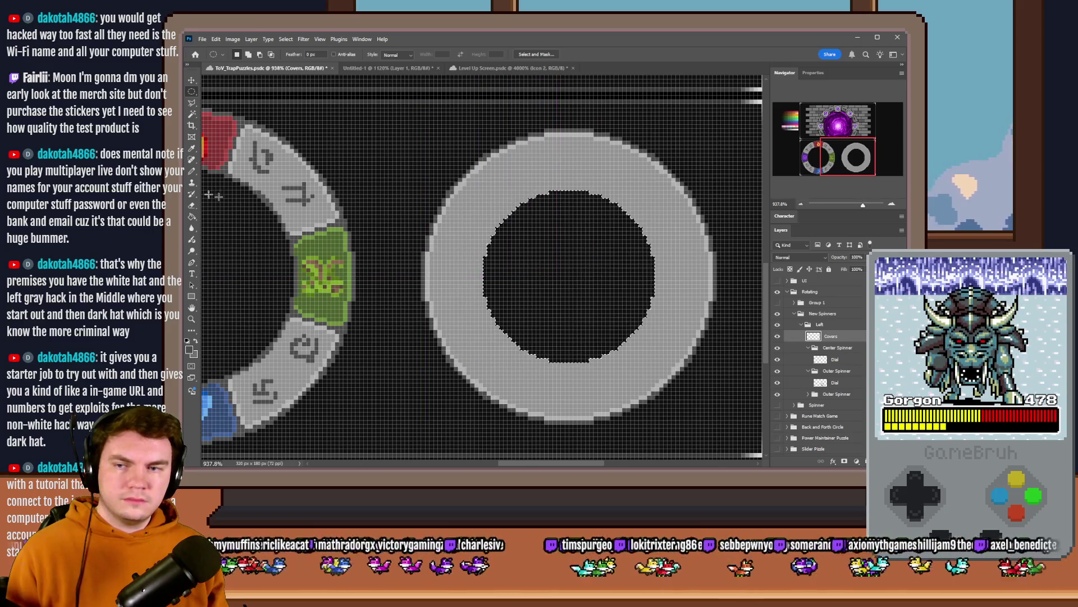
key(g)
click(618, 337)
key(m)
drag(614, 201, 447, 381)
drag(532, 301, 571, 292)
key(Delete)
key(ctrl+d)
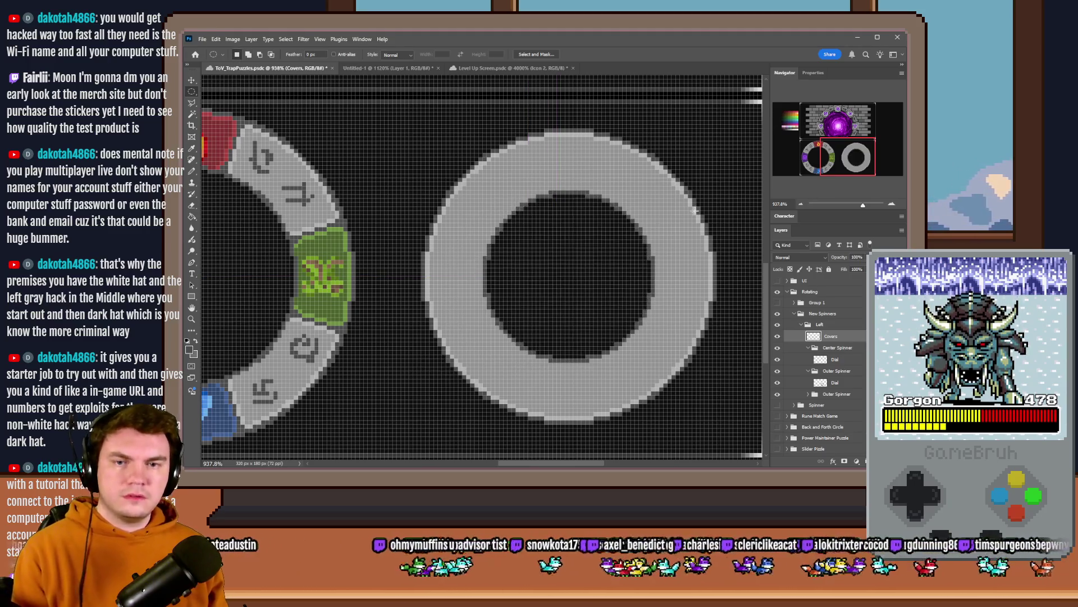
click(778, 337)
Step: Show the Covers layer, then bucket-fill the right ring's hole light gray on the Dial layer
click(779, 337)
click(838, 361)
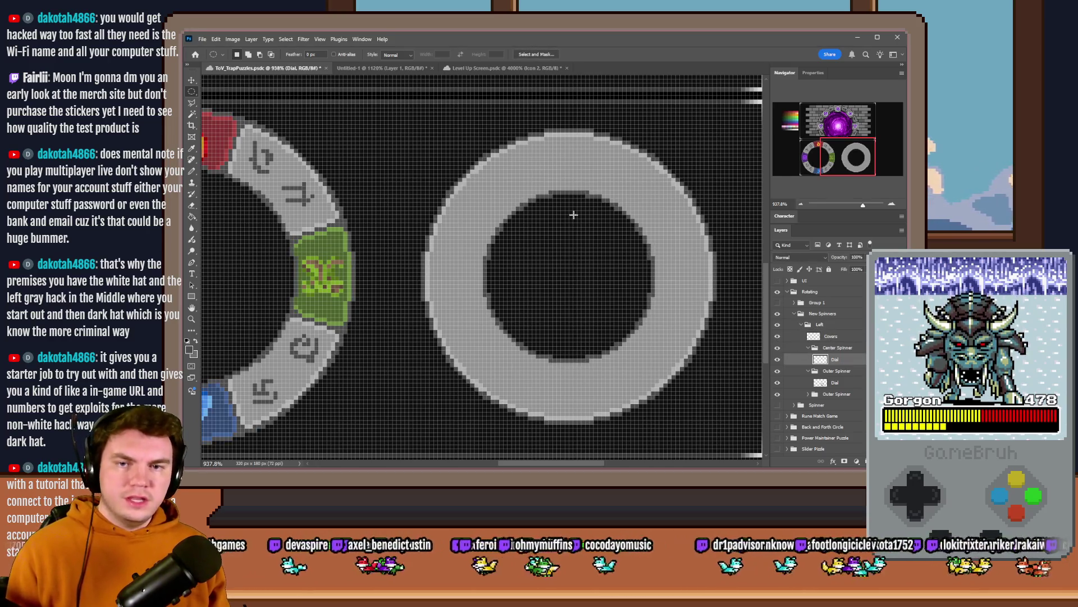
mouse_move(577, 197)
mouse_down()
mouse_move(566, 355)
mouse_move(565, 337)
mouse_move(513, 370)
mouse_move(553, 291)
mouse_up()
click(192, 217)
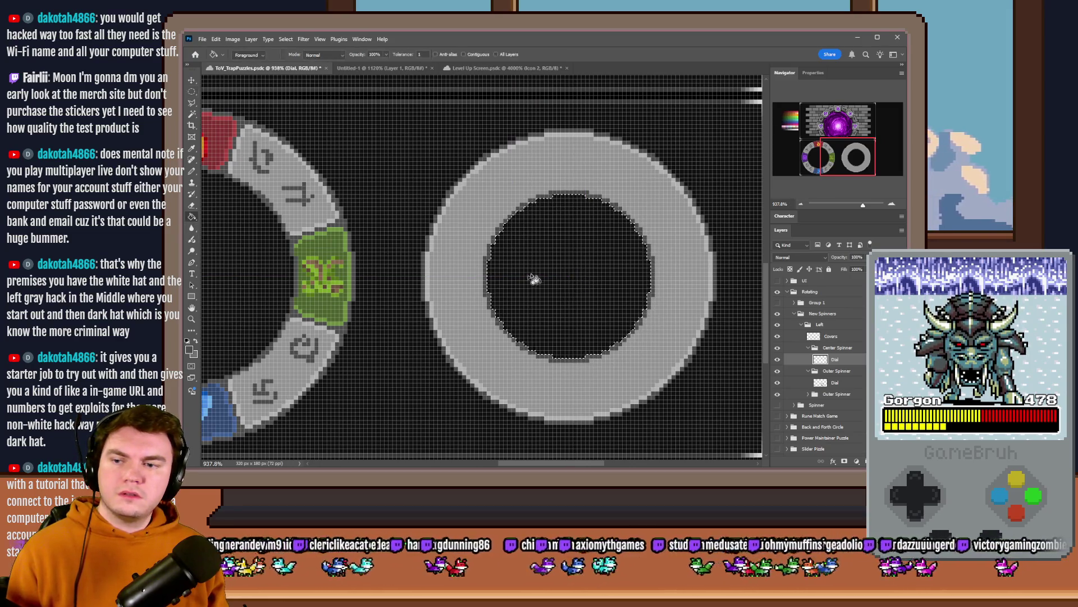
click(585, 247)
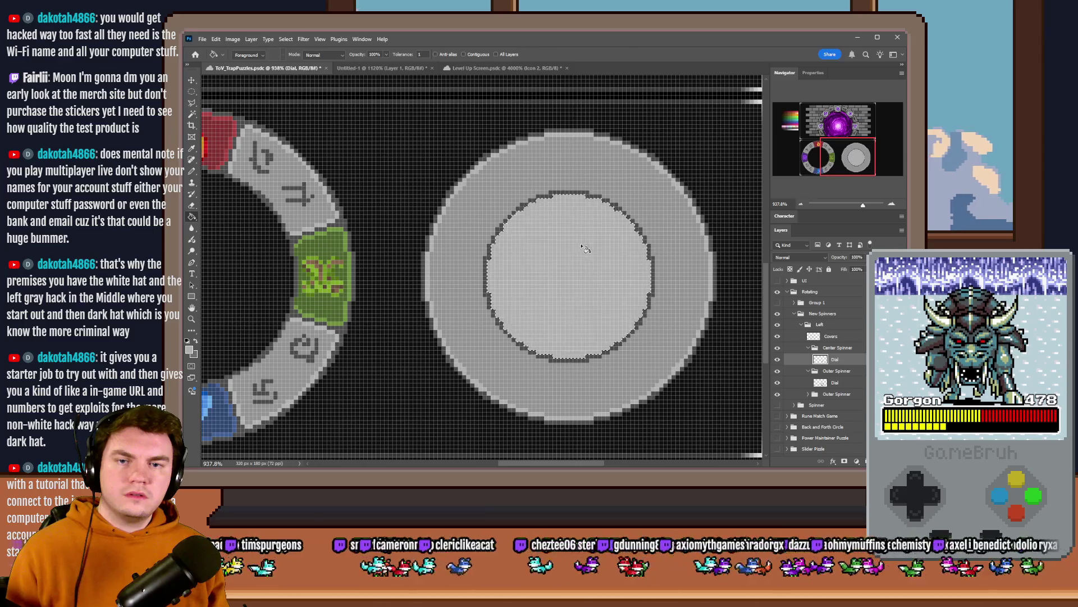
Step: Fill a centred 38 px inner circle on the dial with the ring's gray
key(m)
mouse_move(492, 376)
mouse_down()
mouse_move(474, 386)
mouse_move(496, 361)
mouse_up()
drag(534, 292, 538, 302)
key(Delete)
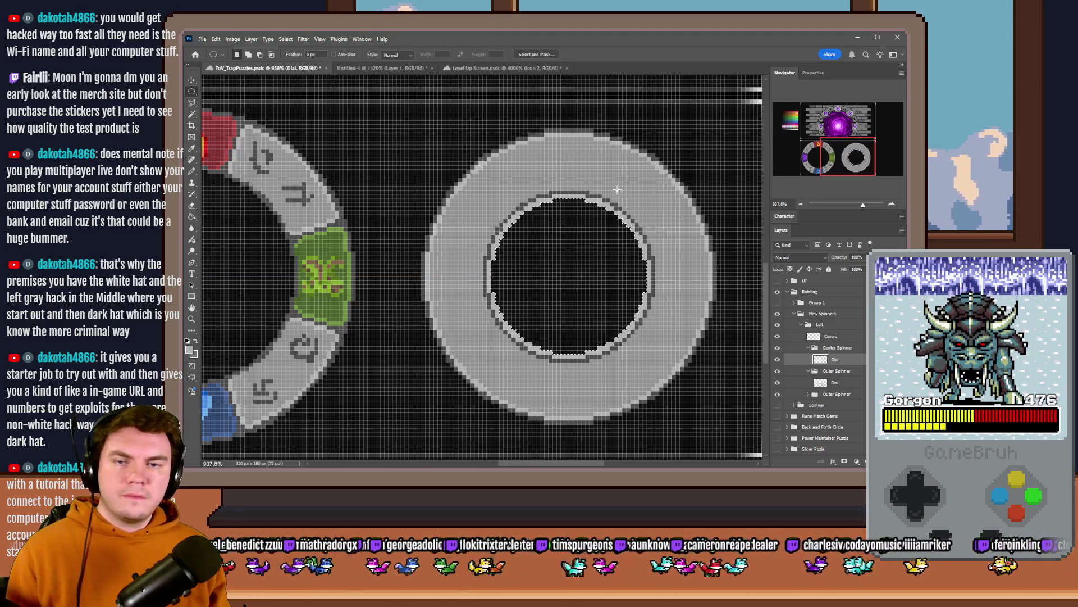
key(alt+BackSpace)
key(g)
alt+click(494, 183)
click(553, 239)
key(m)
key(ctrl+d)
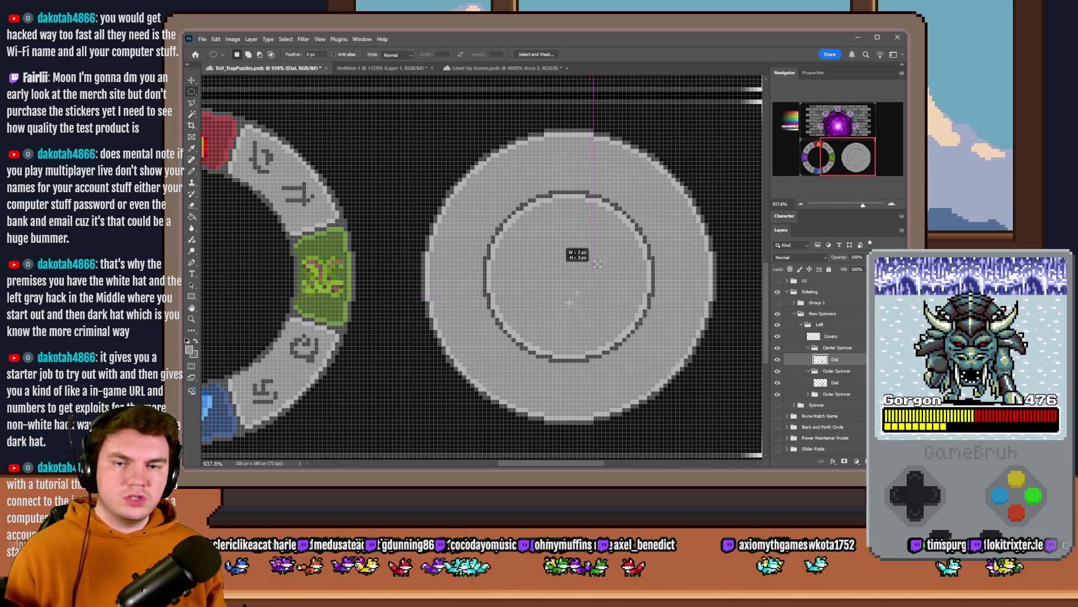
Step: Cut a small black hole in the dial's centre
drag(549, 259, 603, 314)
mouse_move(606, 251)
mouse_down()
mouse_move(553, 265)
mouse_move(557, 294)
mouse_move(569, 224)
mouse_up()
click(577, 233)
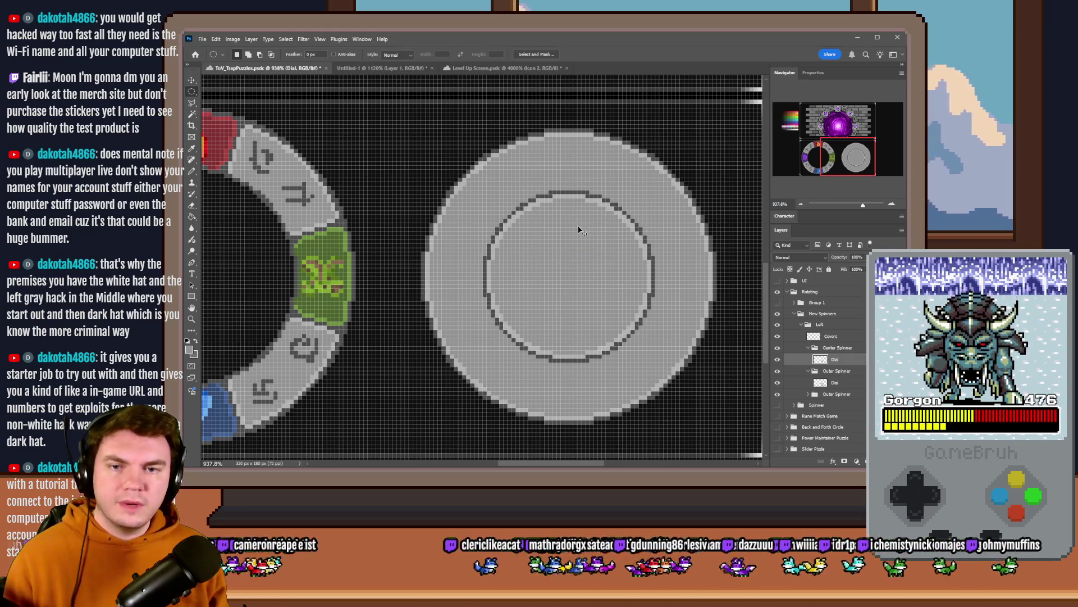
mouse_move(571, 219)
mouse_down()
mouse_move(569, 335)
mouse_move(567, 278)
mouse_up()
key(Delete)
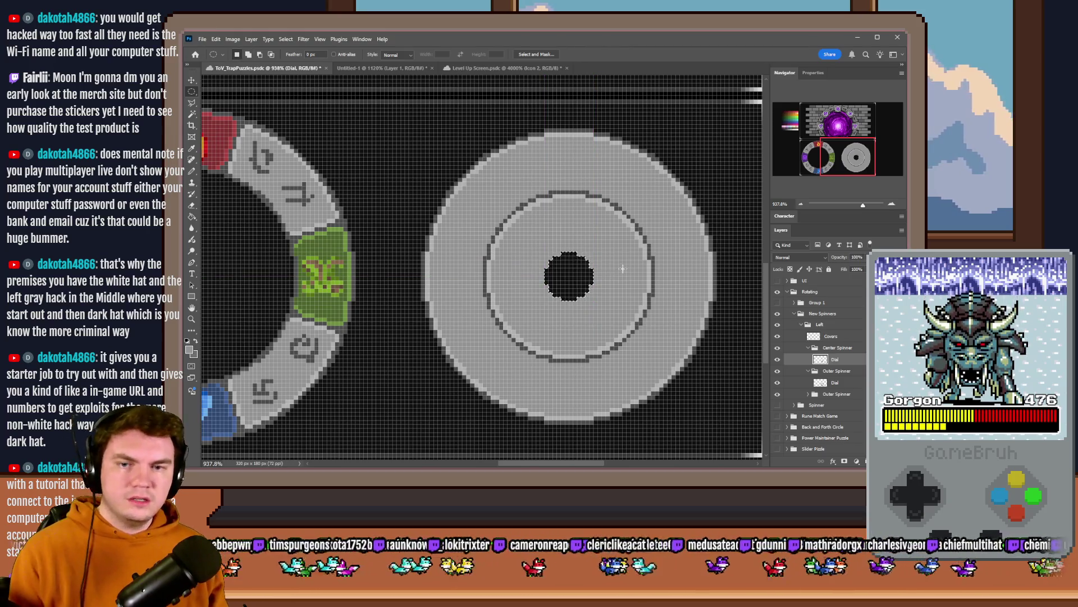
Step: Refill the centre gray on Covers, then cut a smaller 9 px black centre hole
click(192, 216)
click(830, 336)
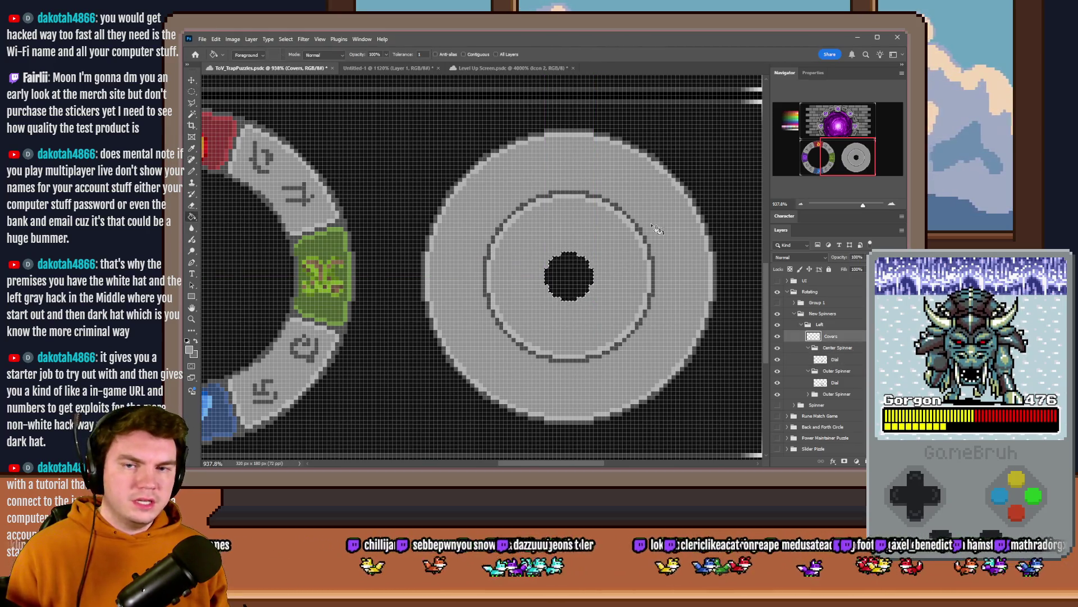
click(583, 189)
key(m)
drag(598, 246, 554, 294)
key(alt+BackSpace)
key(ctrl+d)
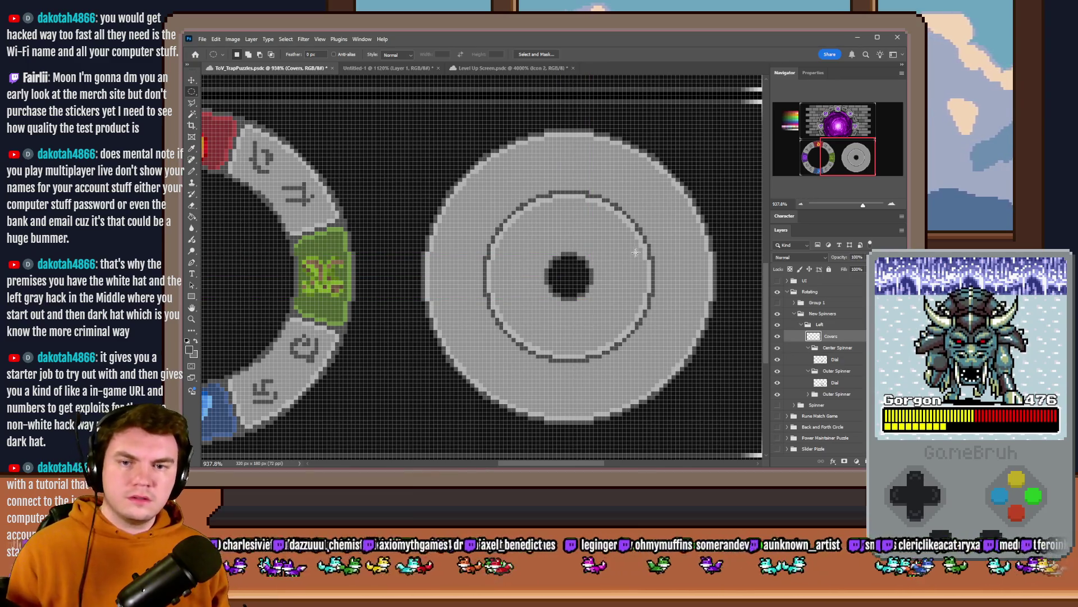
key(ctrl+0)
scroll(579, 305, up, 5)
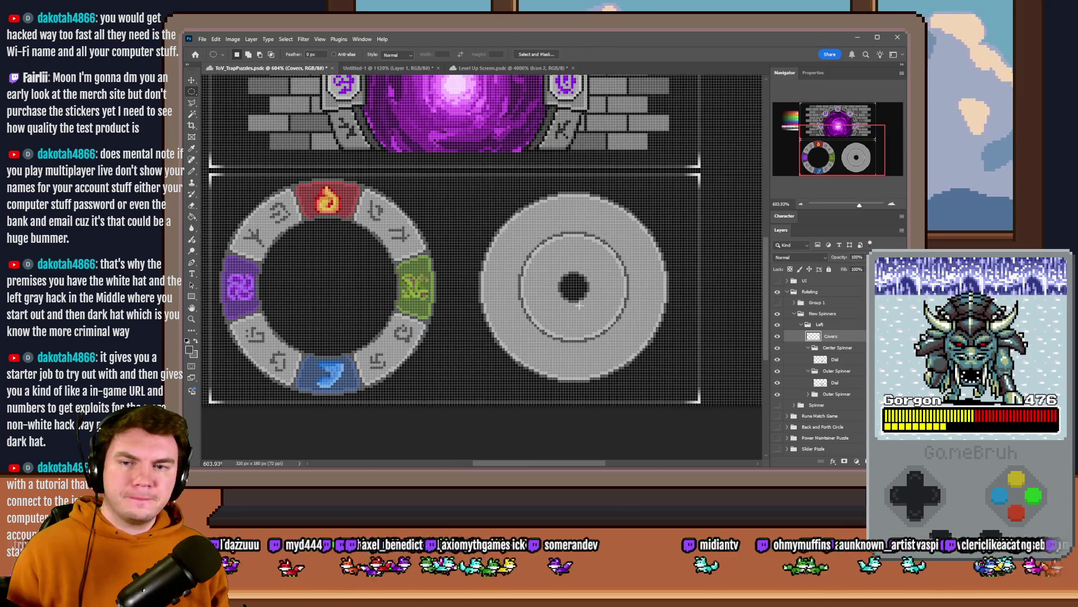
scroll(579, 305, down, 3)
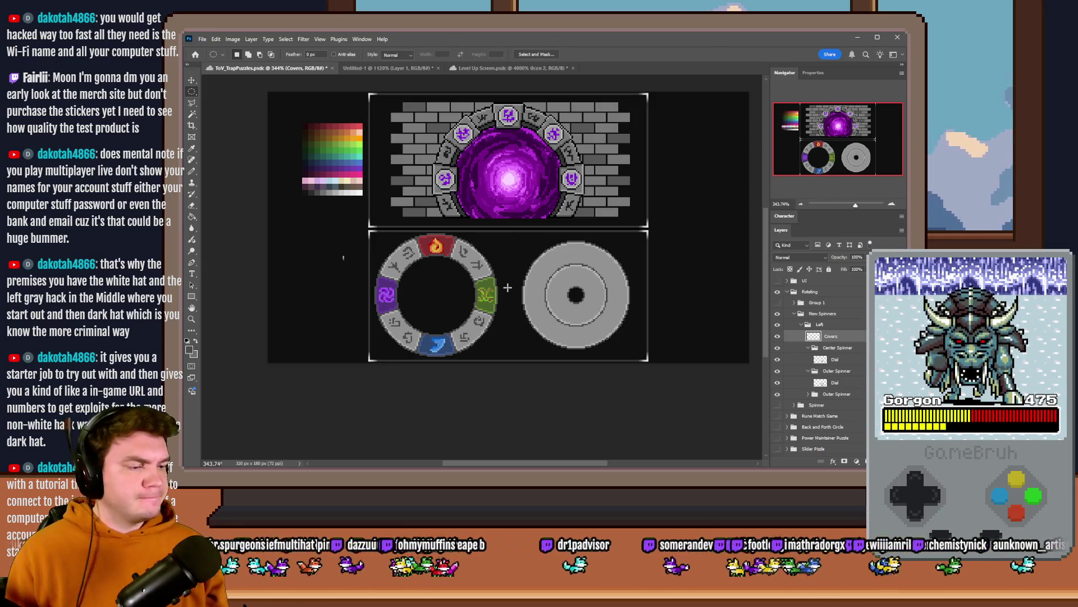
scroll(447, 325, up, 4)
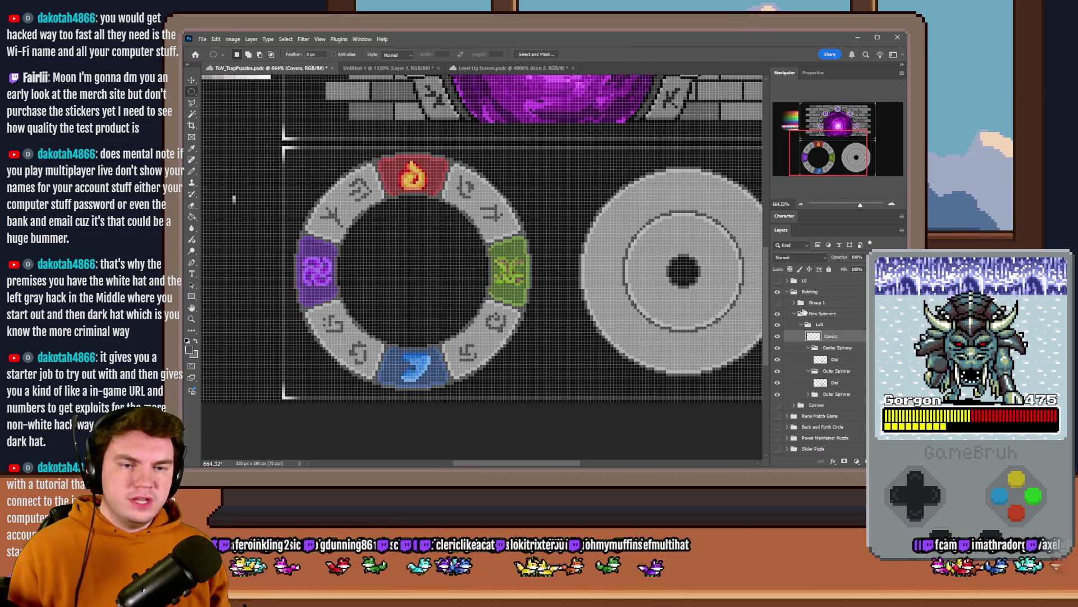
Step: Hide the Covers layer and inner dial, and ready the Pencil on the Dial layer
click(778, 336)
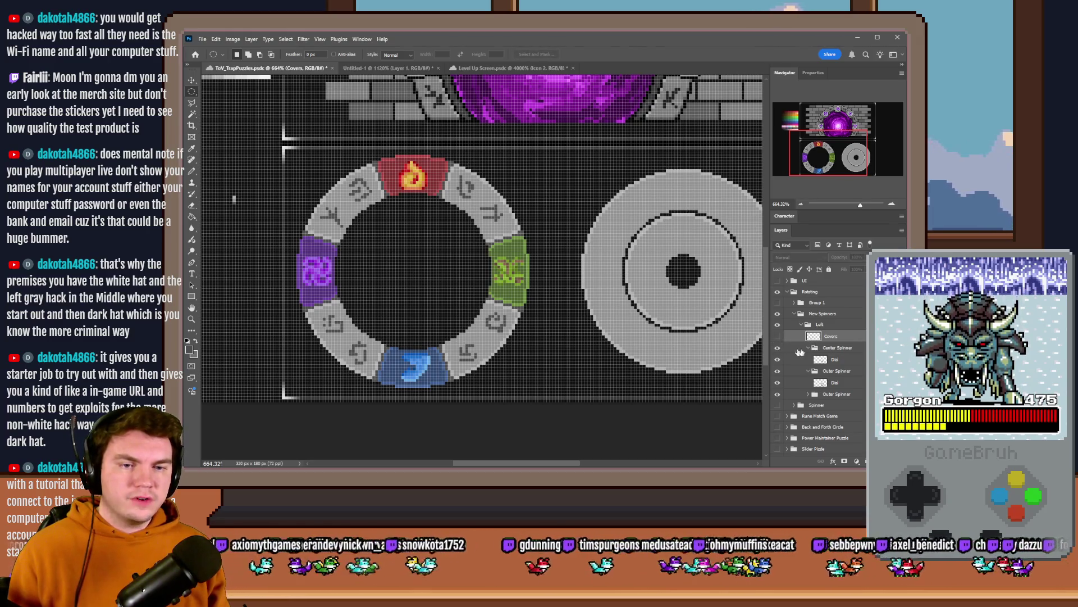
click(809, 349)
click(778, 348)
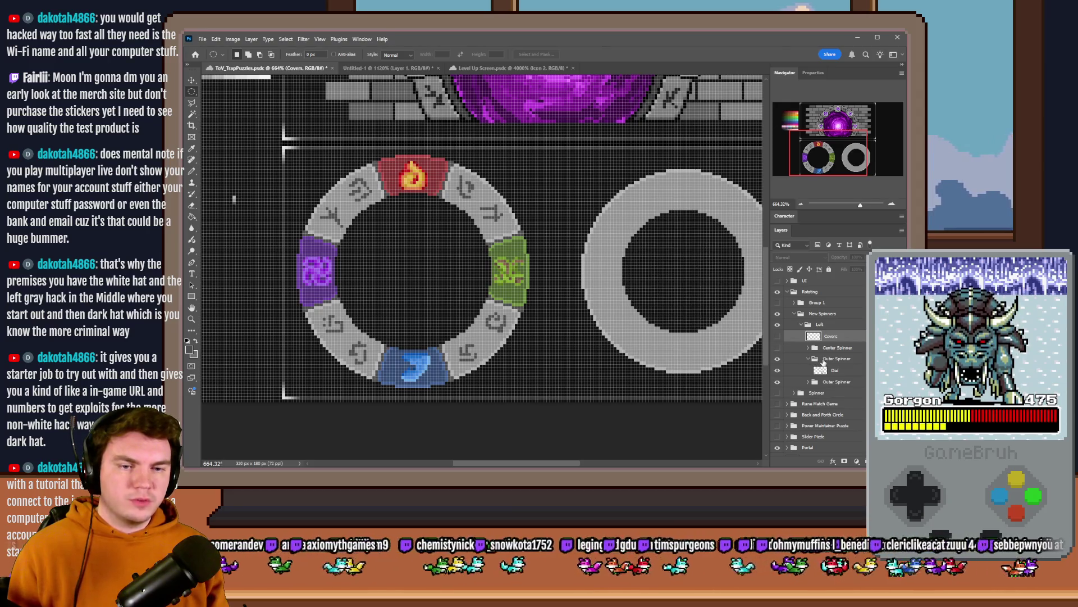
click(827, 369)
click(193, 172)
scroll(669, 197, up, 2)
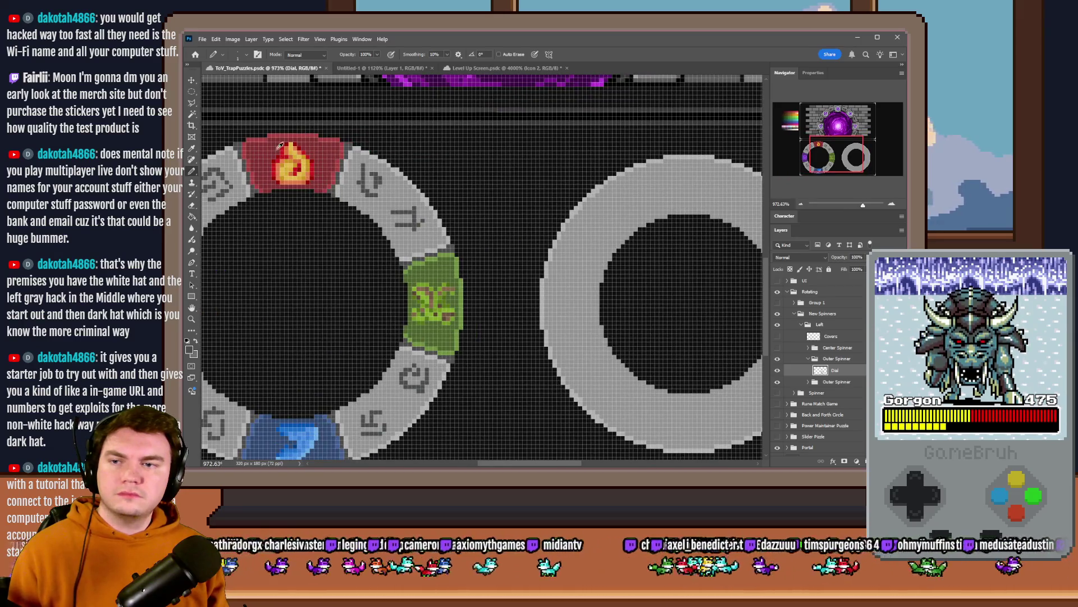
scroll(250, 177, down, 2)
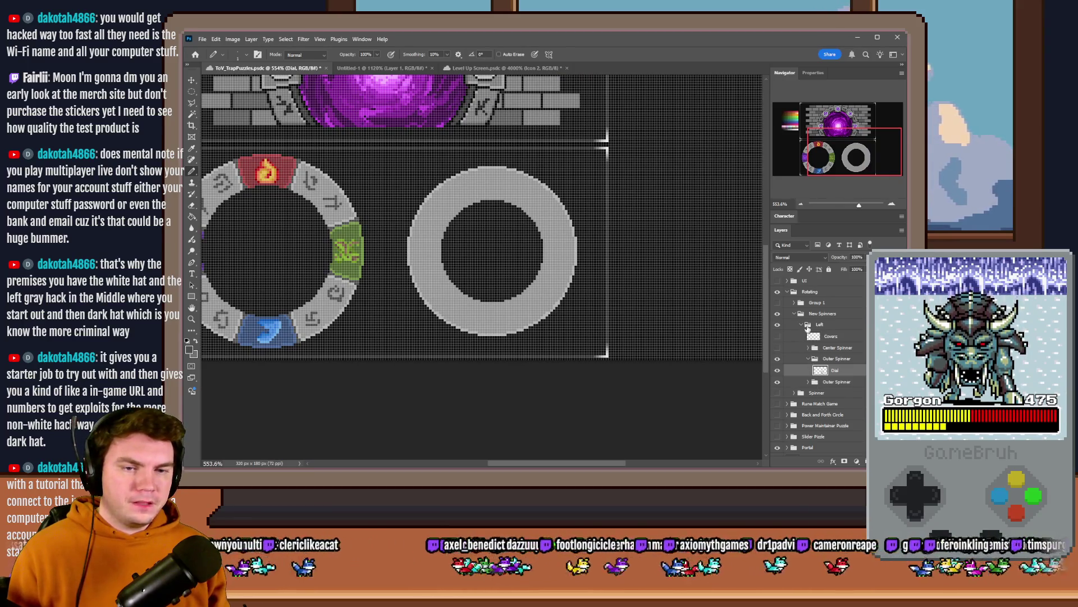
Step: Move the Outer Spinner group out above the Left group
click(802, 328)
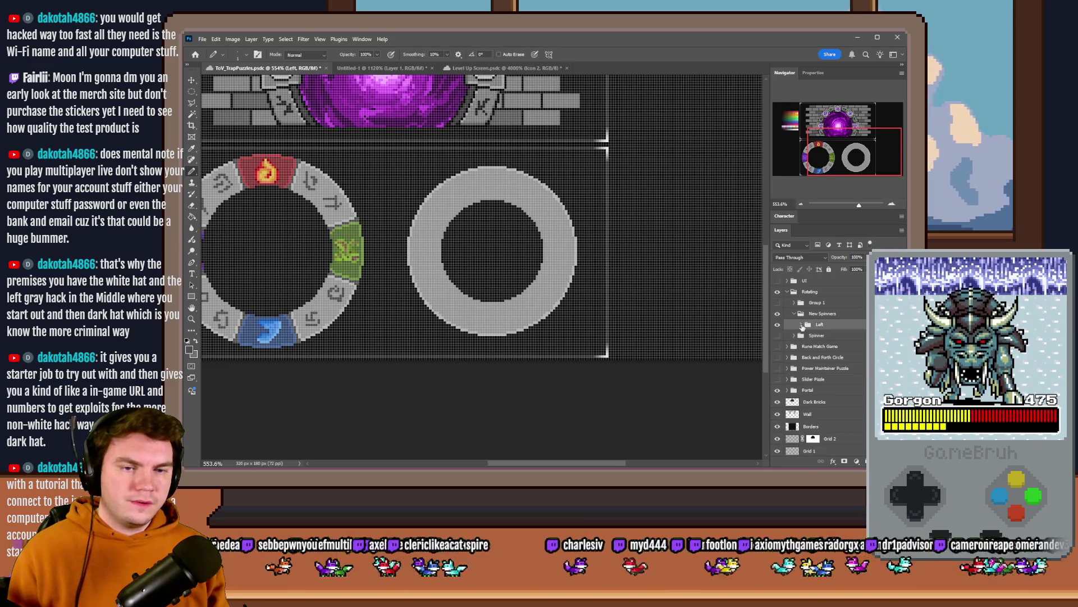
click(809, 360)
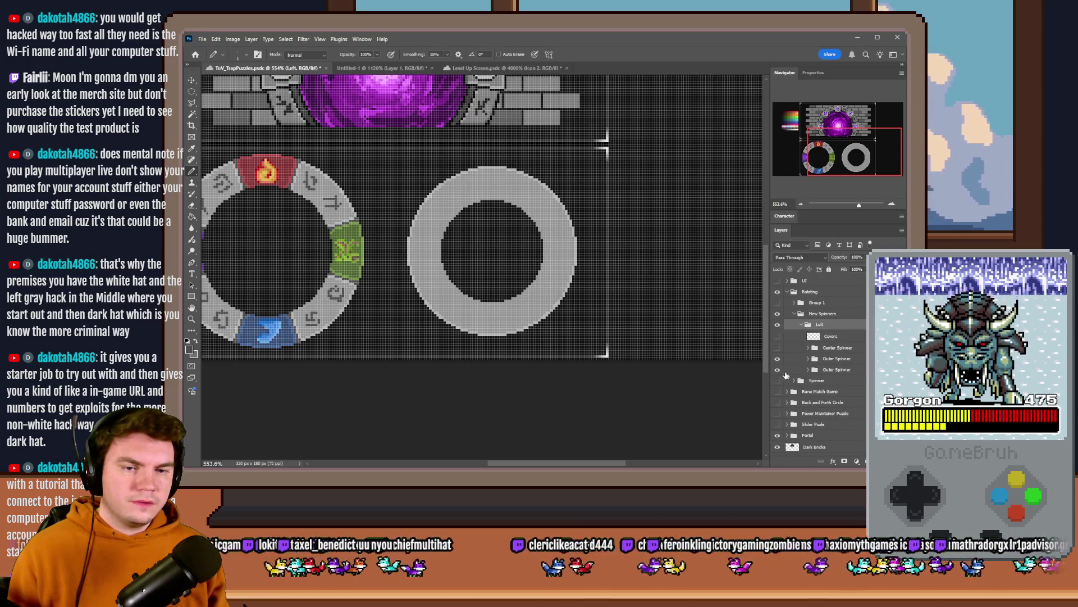
click(777, 369)
click(778, 369)
drag(822, 371, 826, 330)
Step: Move the rune icons onto the right ring and hide the left ring
click(801, 325)
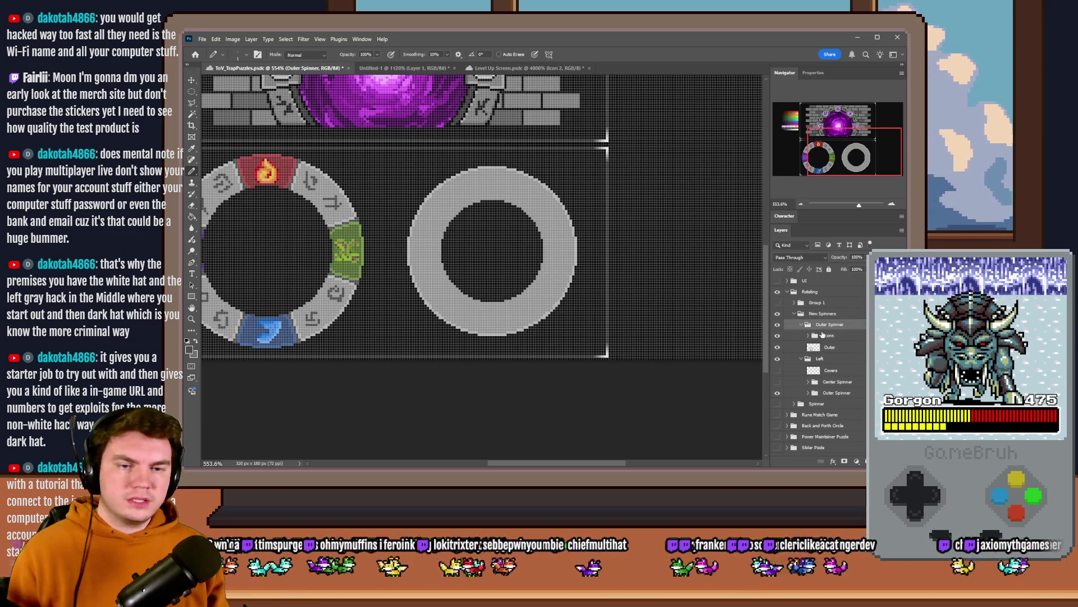
click(812, 335)
drag(434, 270, 672, 255)
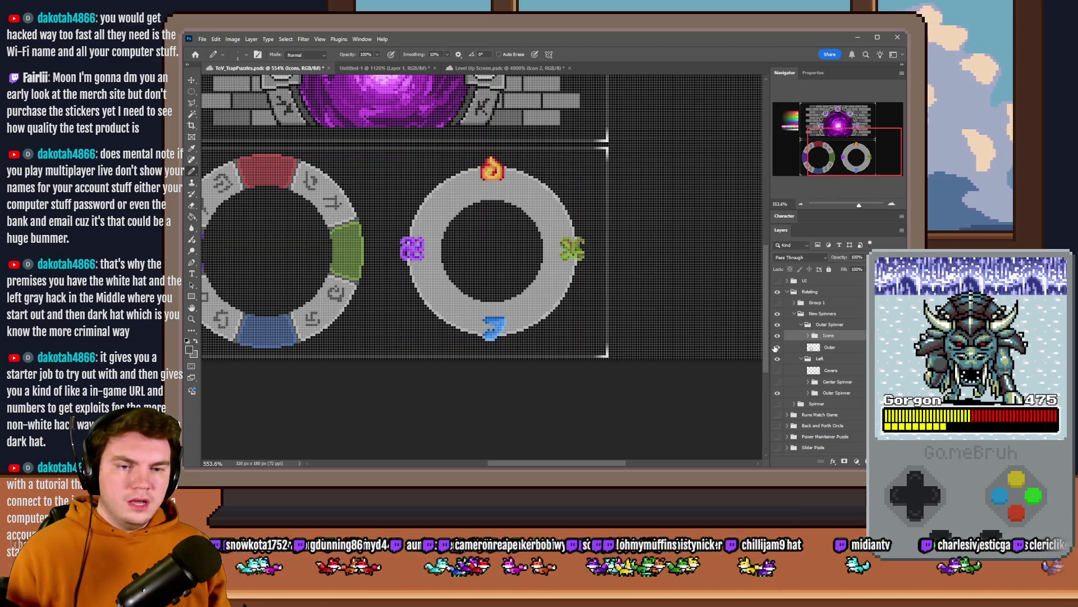
drag(822, 336, 814, 329)
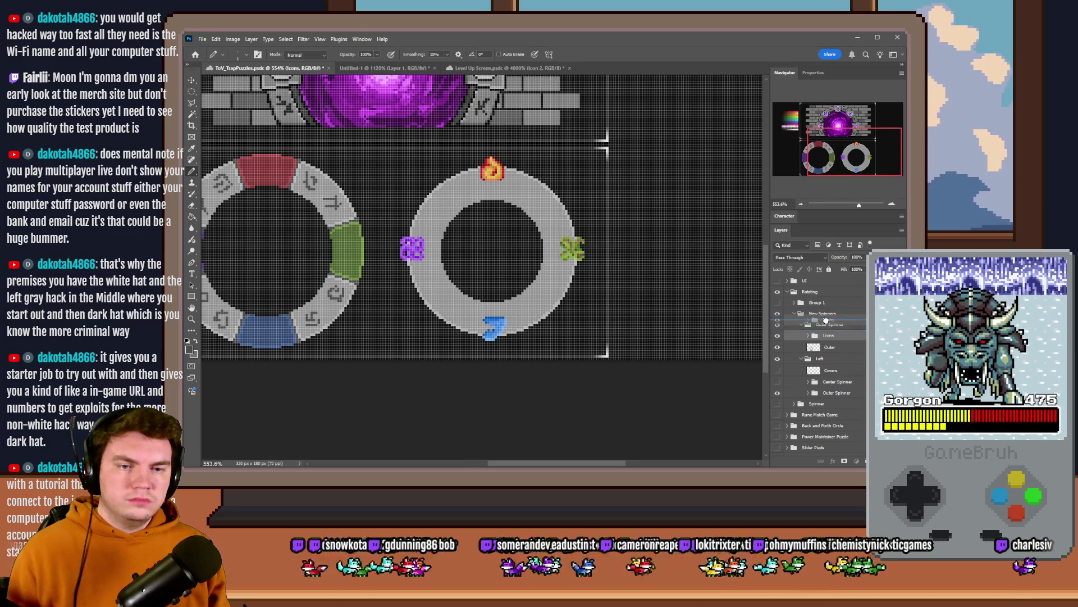
click(777, 337)
click(802, 336)
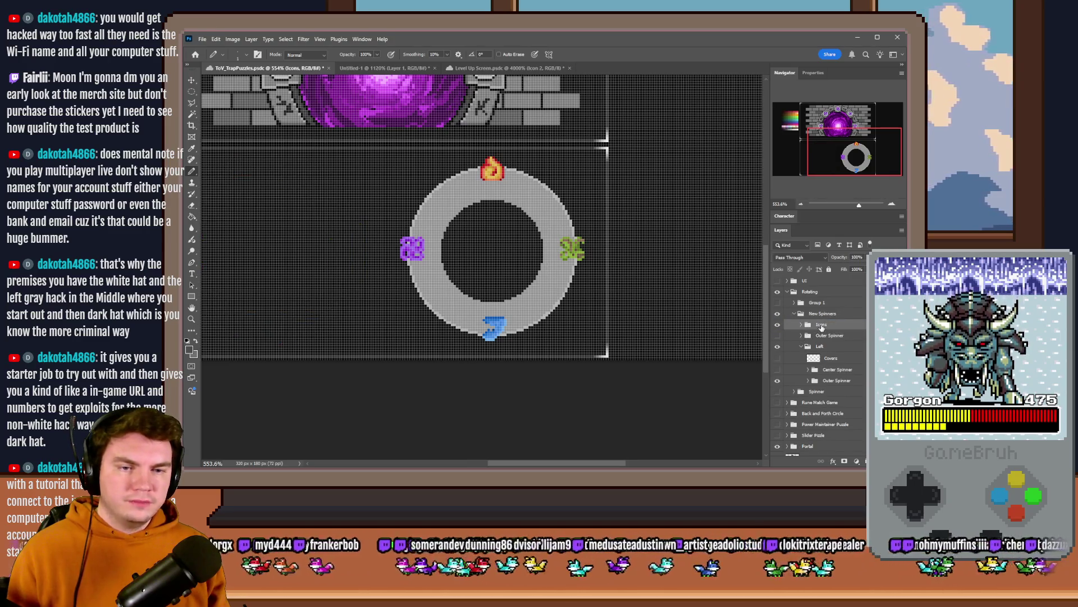
Step: Regroup the Icons layer, shift the Pyro icon down 6 px and Geo left onto the band
drag(822, 325, 837, 380)
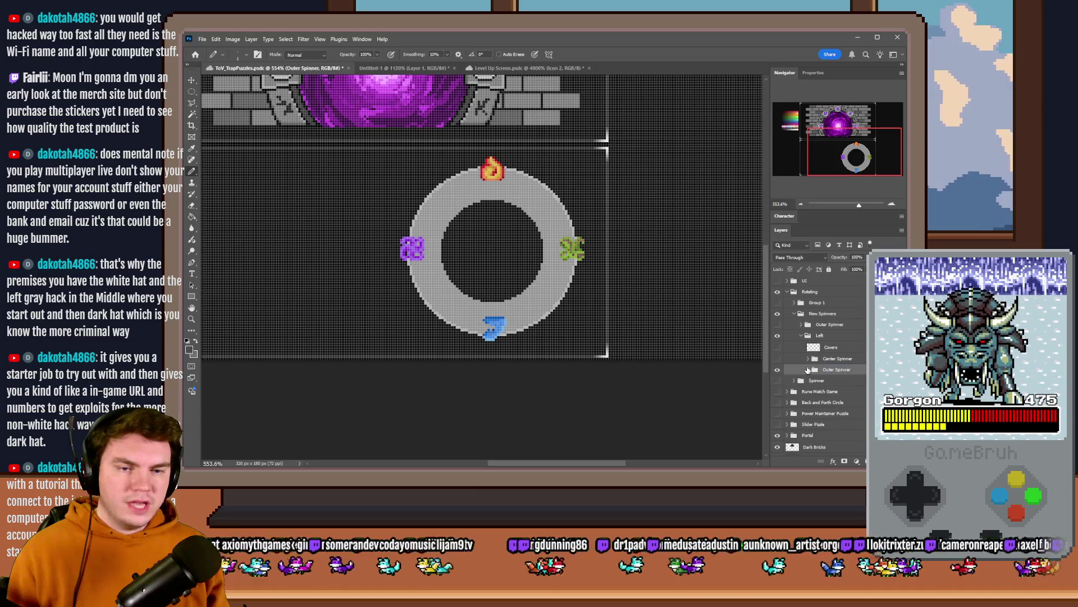
click(815, 381)
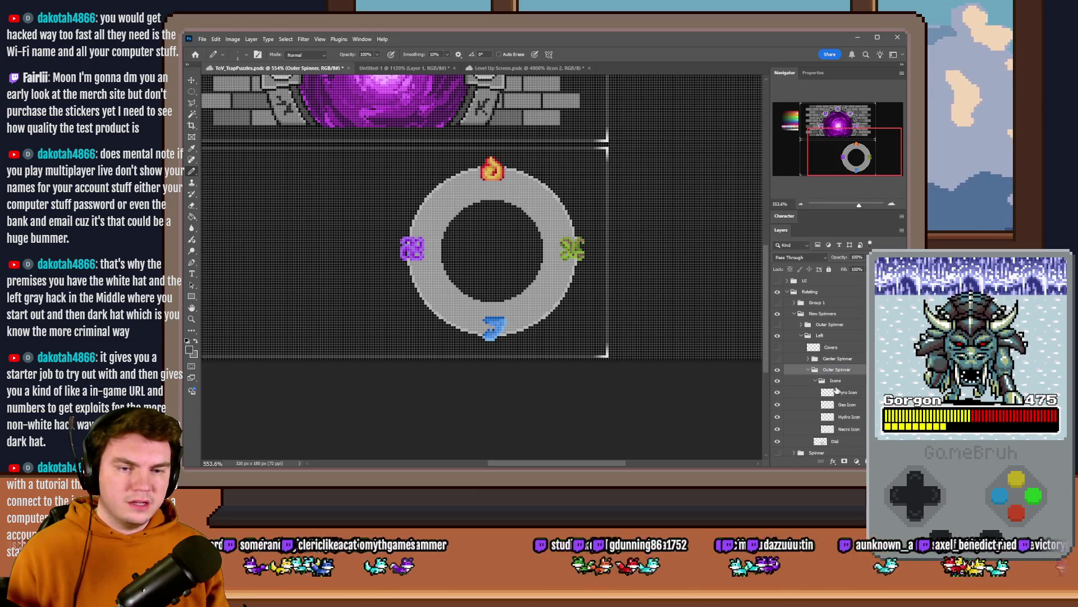
click(847, 392)
scroll(512, 211, up, 3)
drag(487, 137, 487, 176)
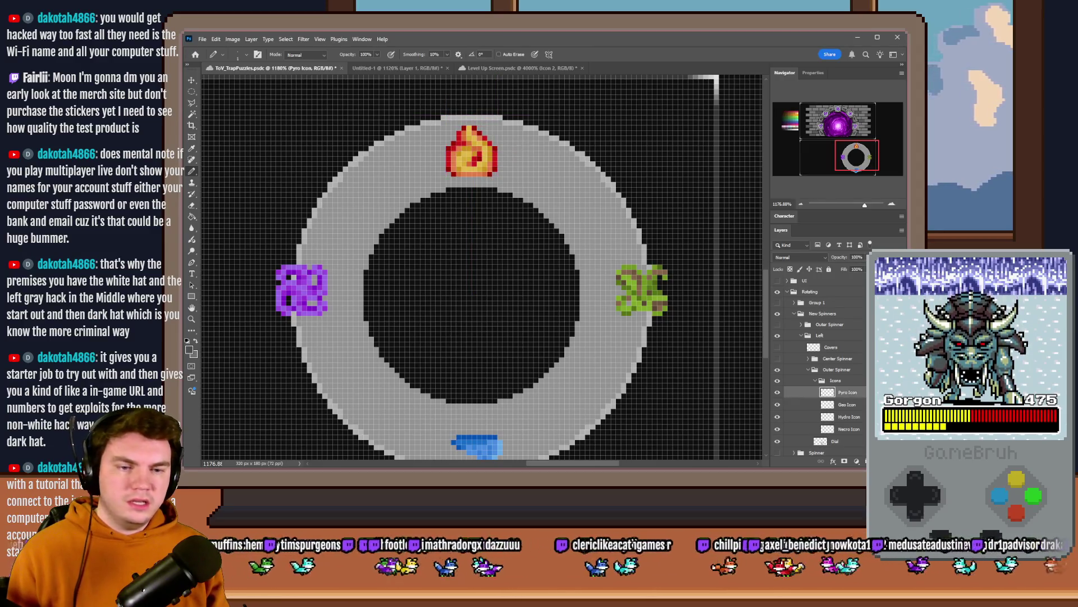
click(844, 408)
drag(678, 310, 648, 305)
Step: Nudge the Hydro icon and move the Necro icon 6 px right onto the band
click(849, 416)
scroll(534, 337, down, 3)
mouse_move(535, 373)
mouse_down()
mouse_move(536, 355)
mouse_move(542, 378)
mouse_up()
scroll(539, 365, up, 3)
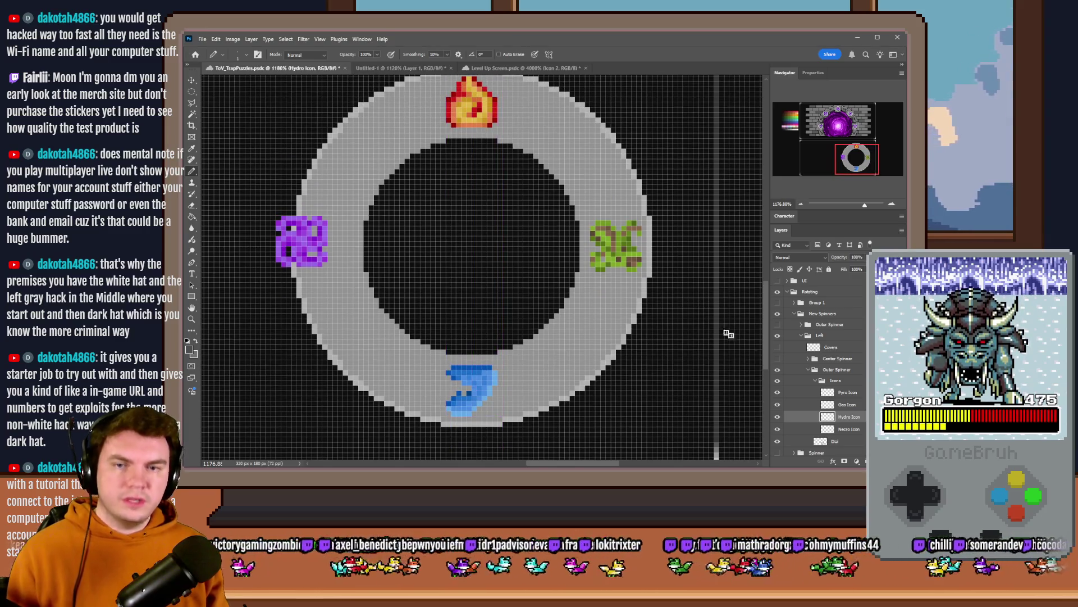
click(848, 429)
drag(435, 289, 459, 287)
scroll(459, 287, down, 3)
scroll(438, 253, up, 1)
scroll(419, 219, up, 1)
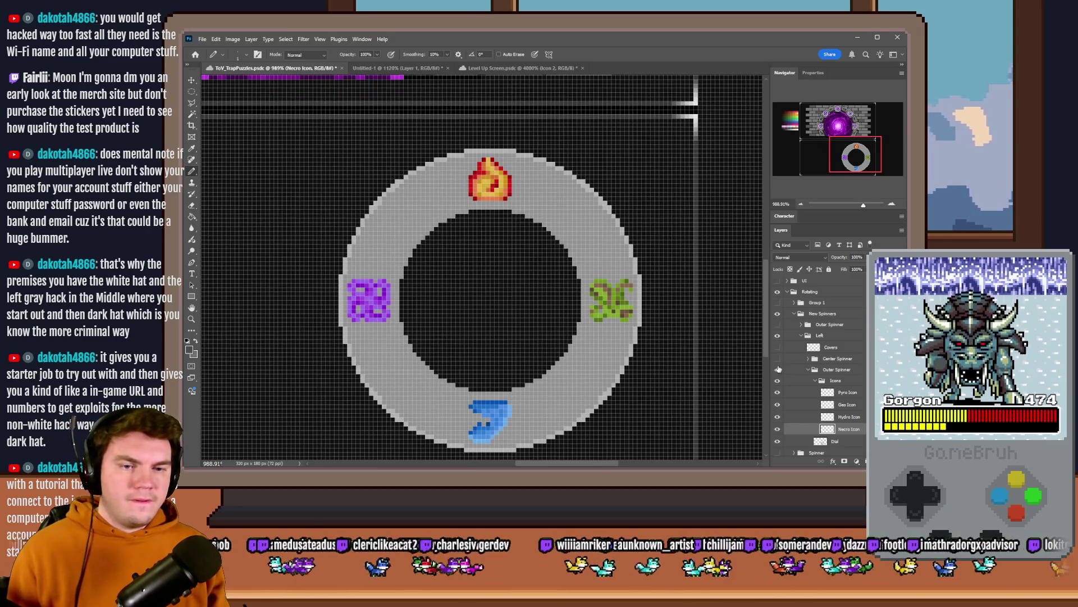
Step: Show the left outer spinner ring, collapse the icons, and select the Dial layer
click(778, 359)
click(778, 359)
click(779, 325)
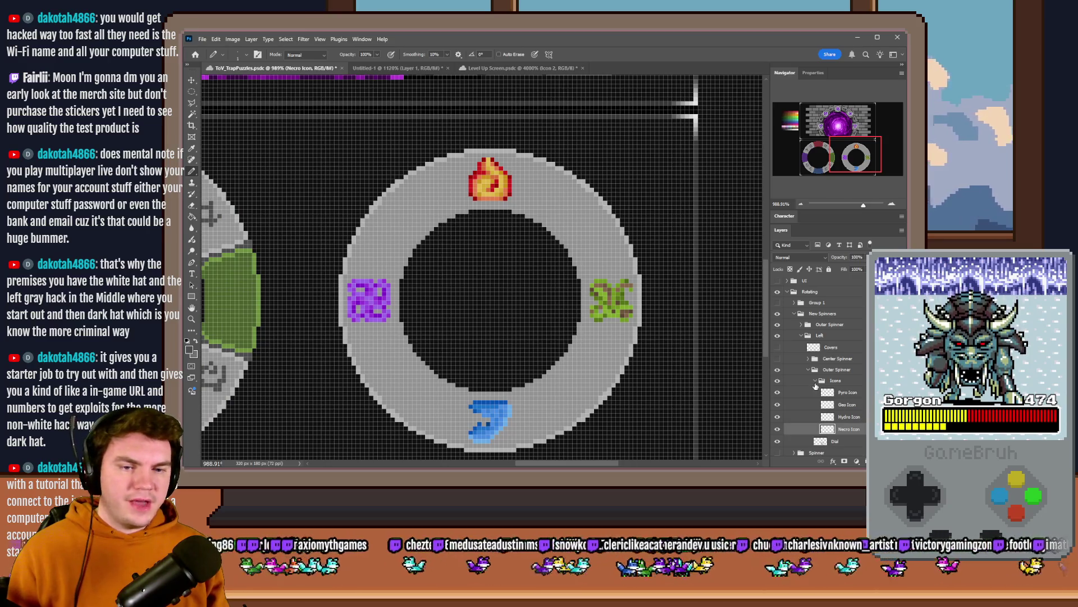
click(816, 382)
click(837, 393)
click(778, 392)
click(778, 392)
scroll(567, 321, down, 1)
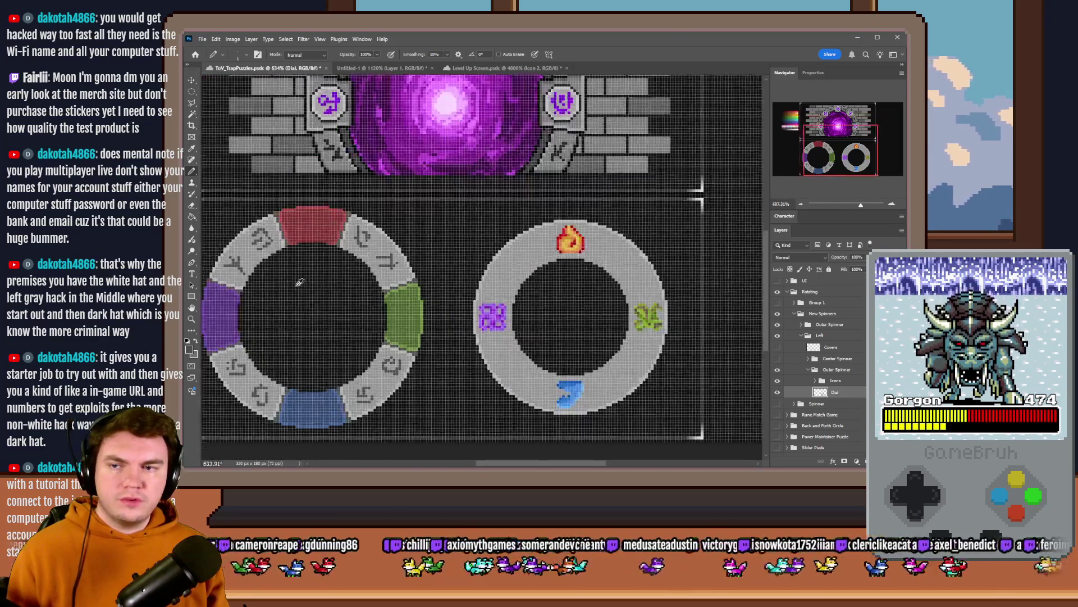
scroll(300, 203, up, 1)
scroll(427, 236, right, 3)
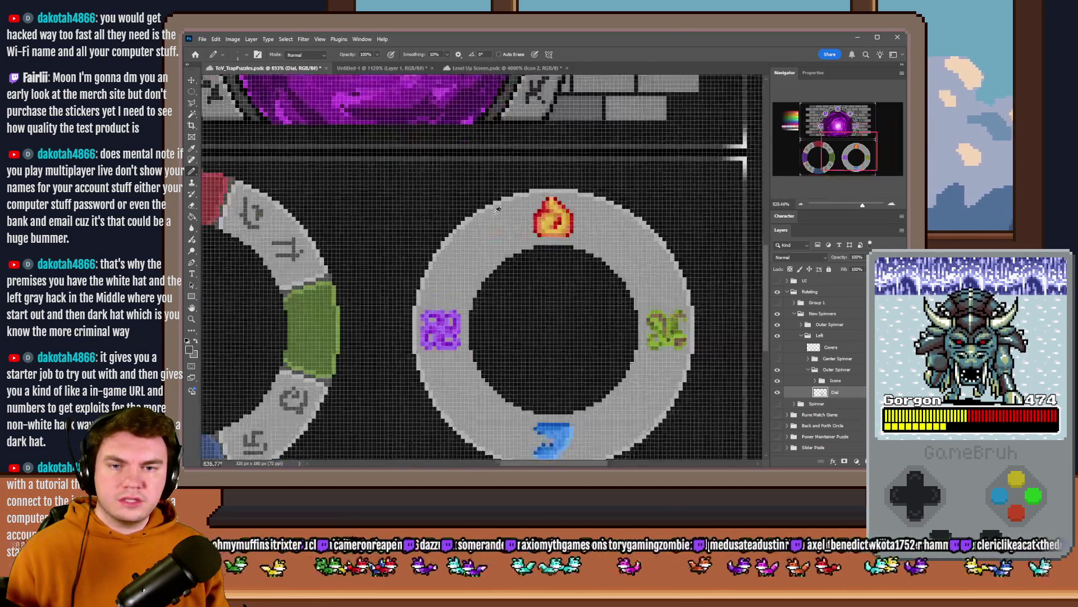
Step: Draw a dark gray line across the ring band, then undo it
scroll(598, 270, up, 1)
scroll(598, 270, down, 1)
scroll(599, 270, down, 3)
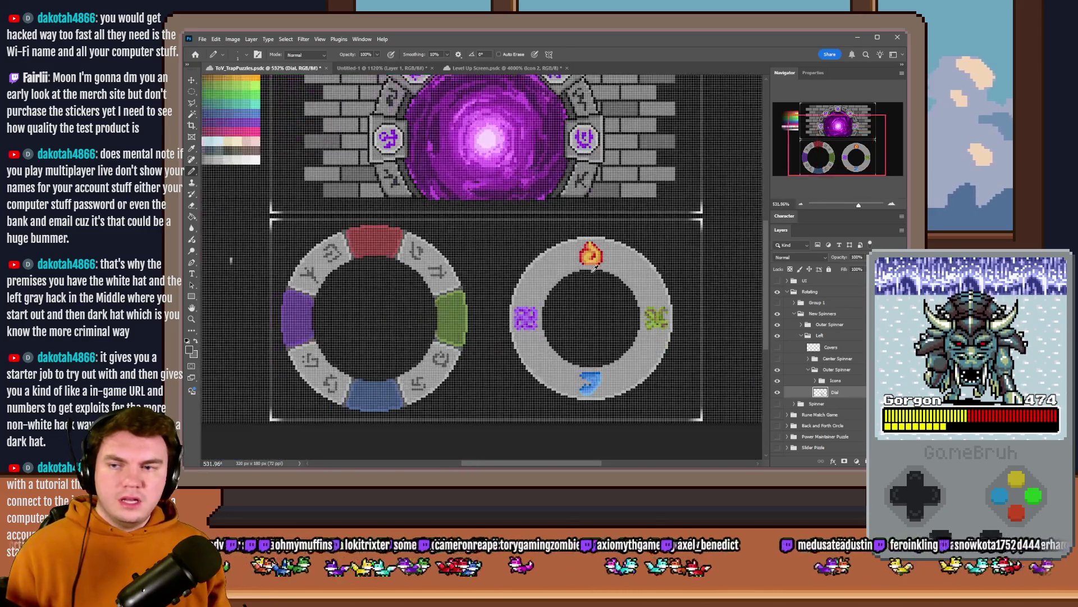
scroll(594, 268, up, 7)
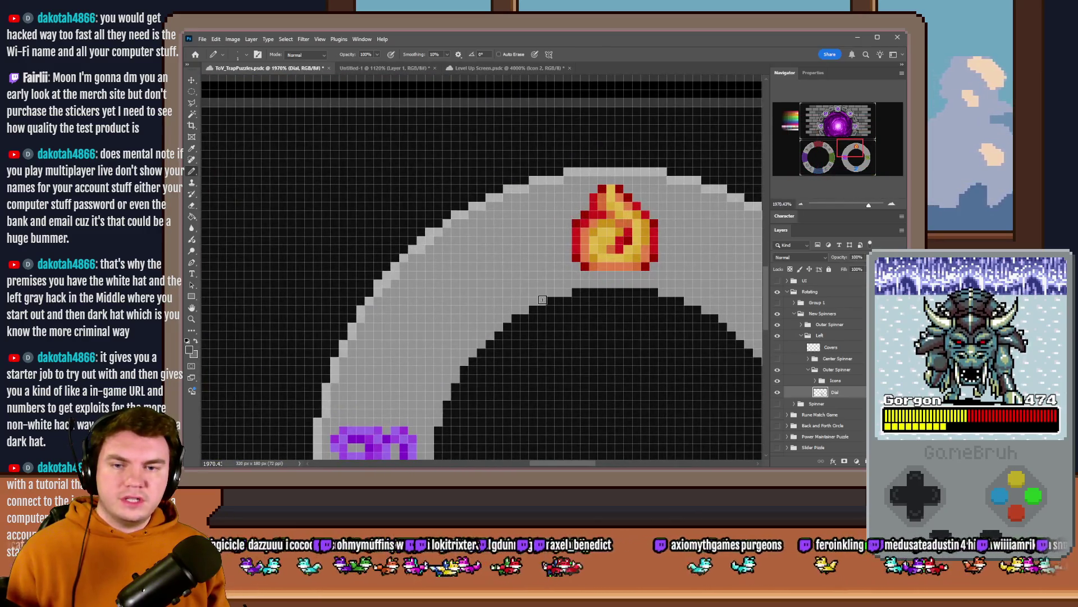
drag(542, 299, 504, 199)
scroll(520, 225, down, 5)
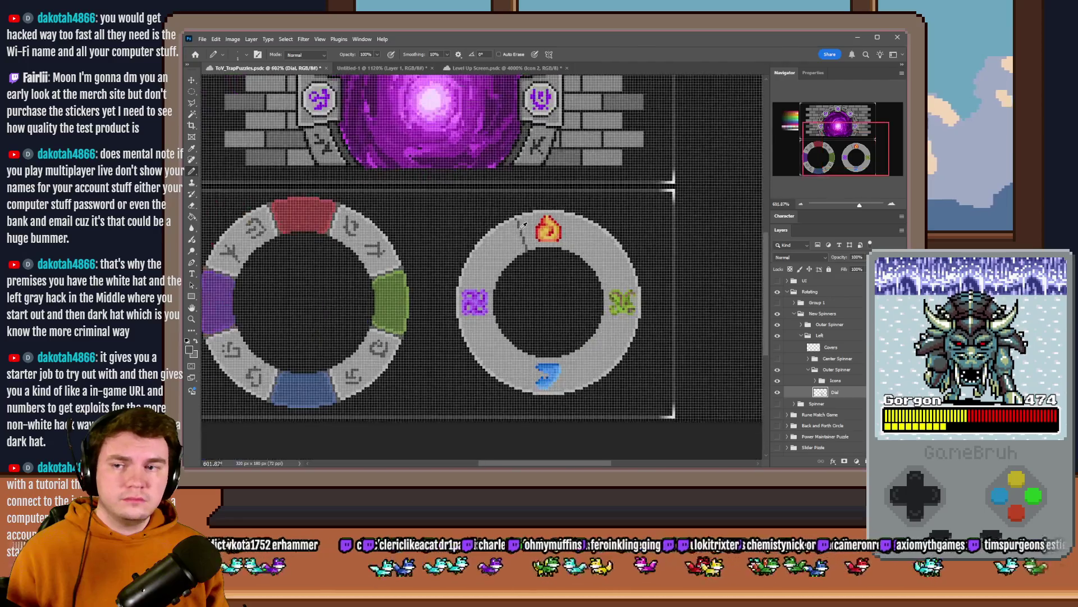
scroll(513, 221, up, 5)
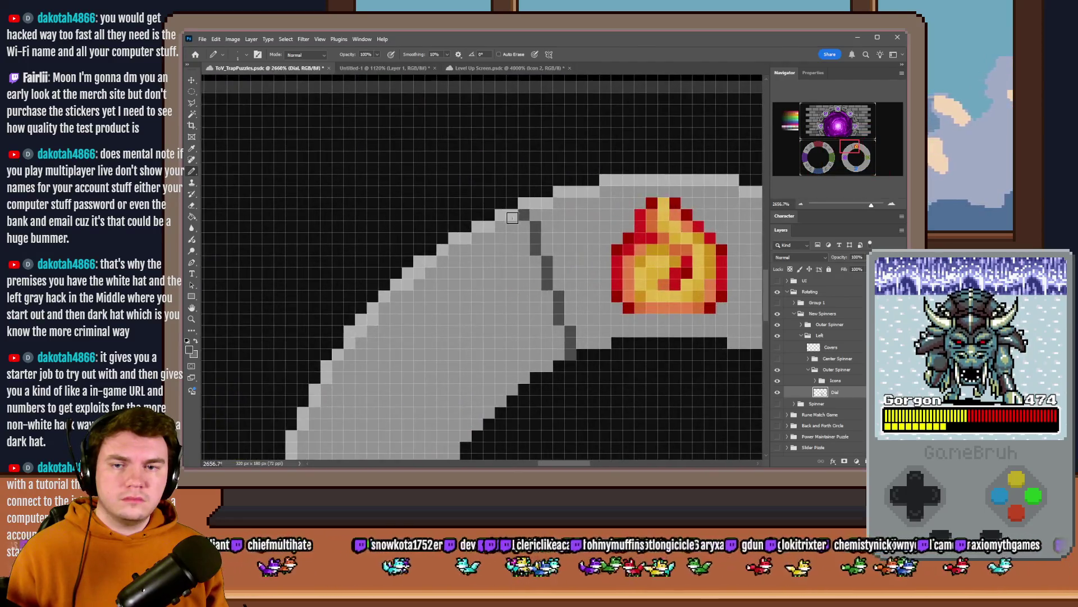
key(ctrl+z)
key(ctrl+z)
key(ctrl+z)
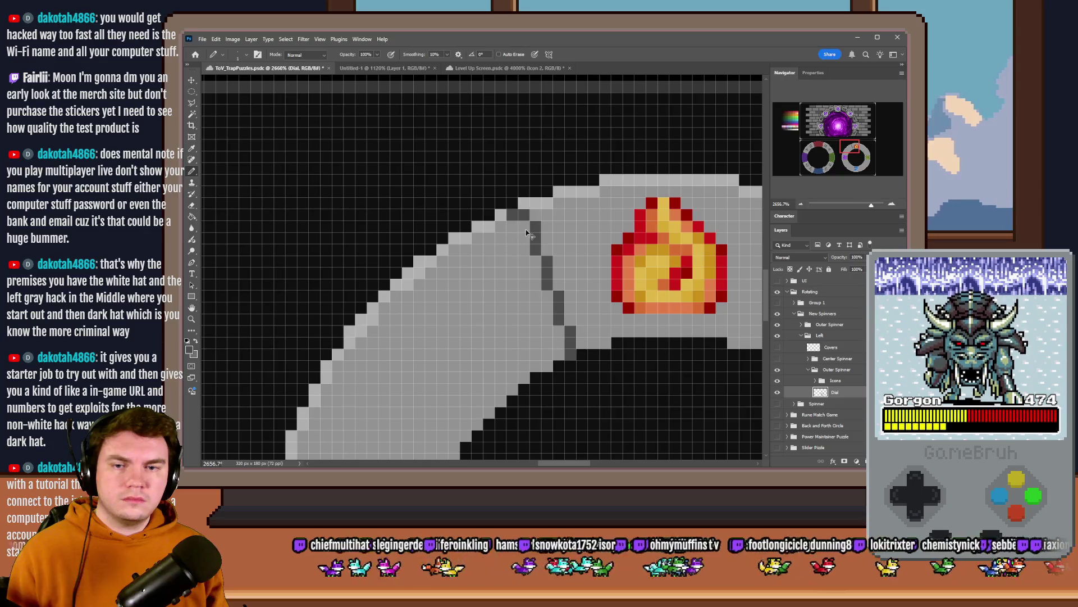
scroll(652, 304, down, 3)
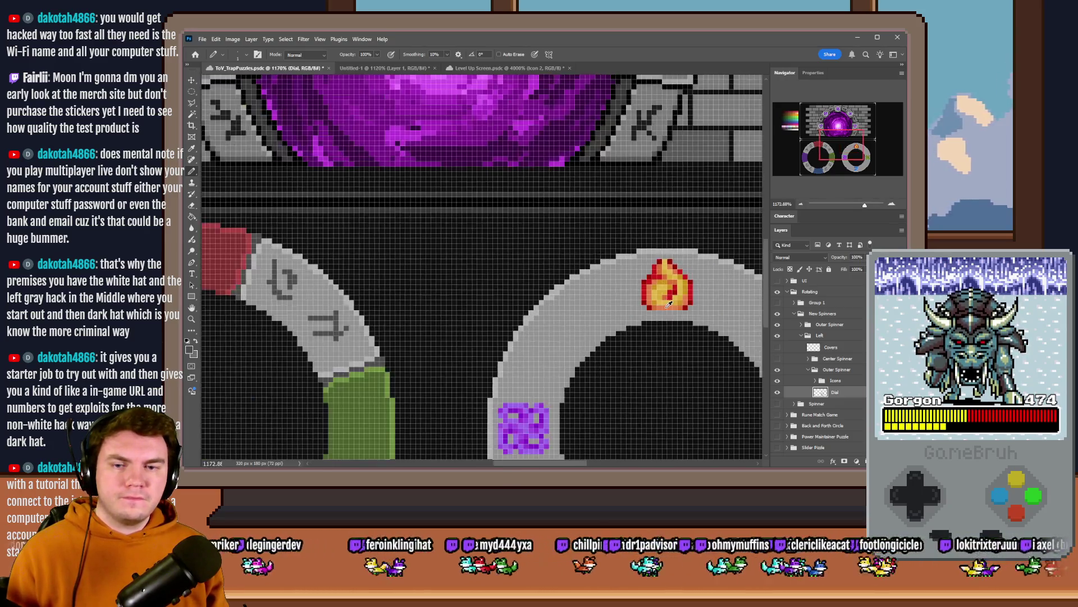
scroll(318, 316, up, 3)
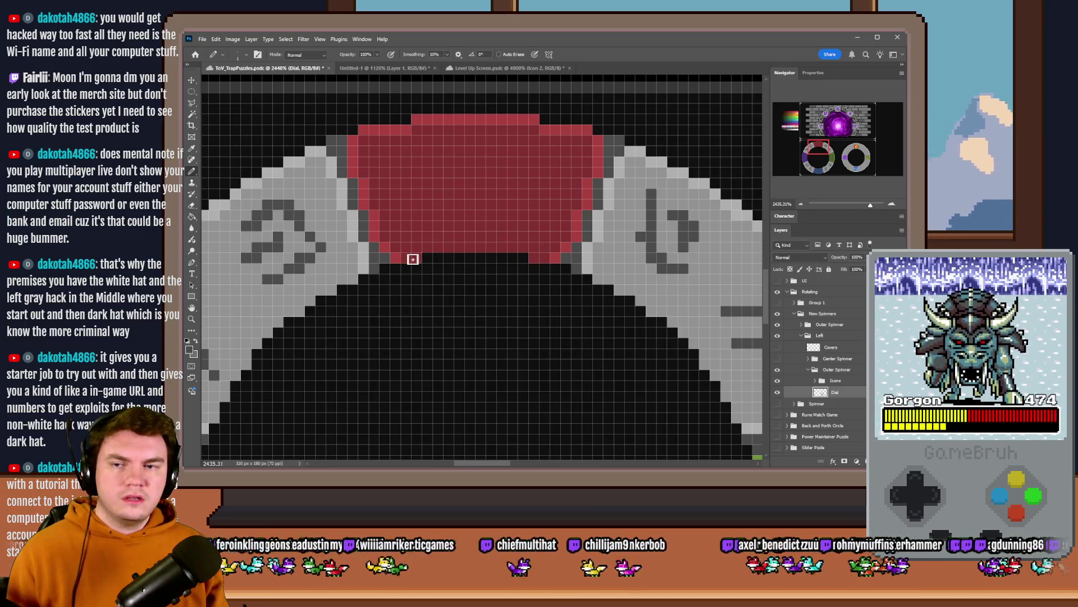
Step: Redraw the dark gray divider just left of the fire icon
click(852, 155)
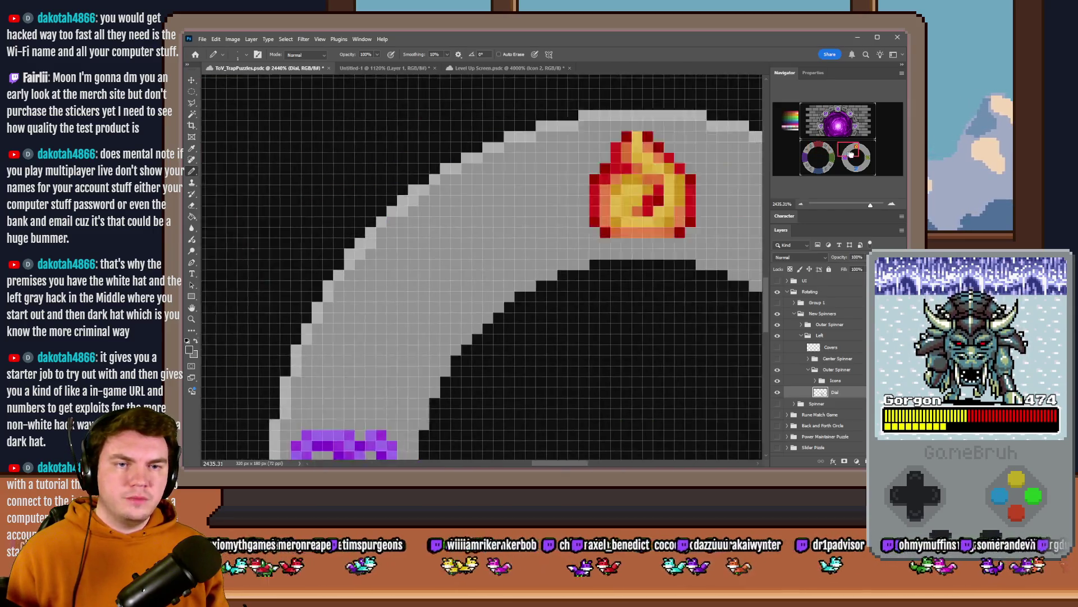
drag(851, 155, 854, 155)
drag(425, 275, 393, 156)
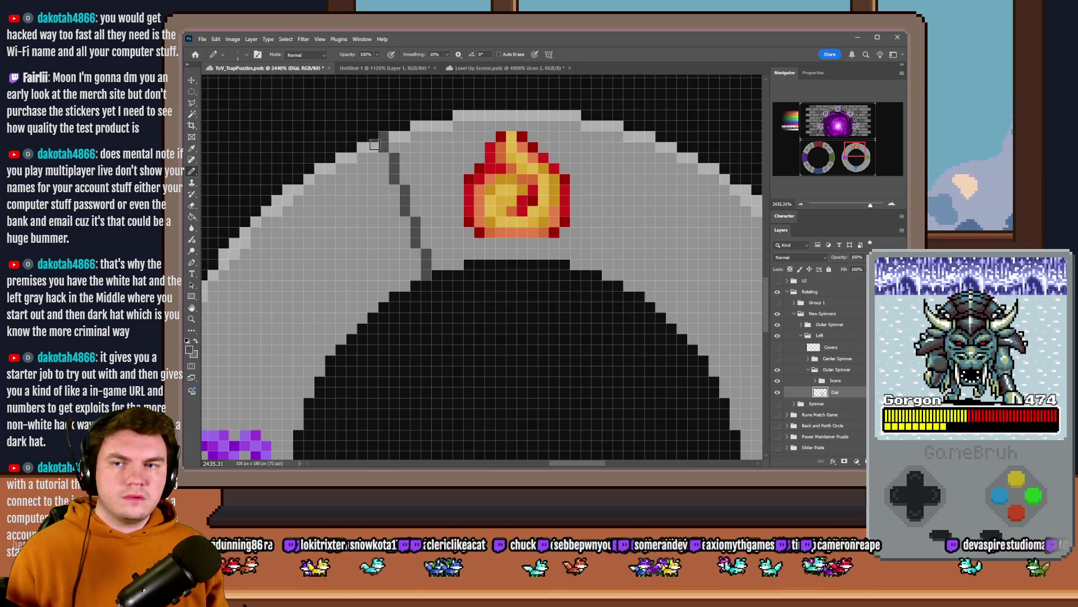
scroll(502, 242, down, 10)
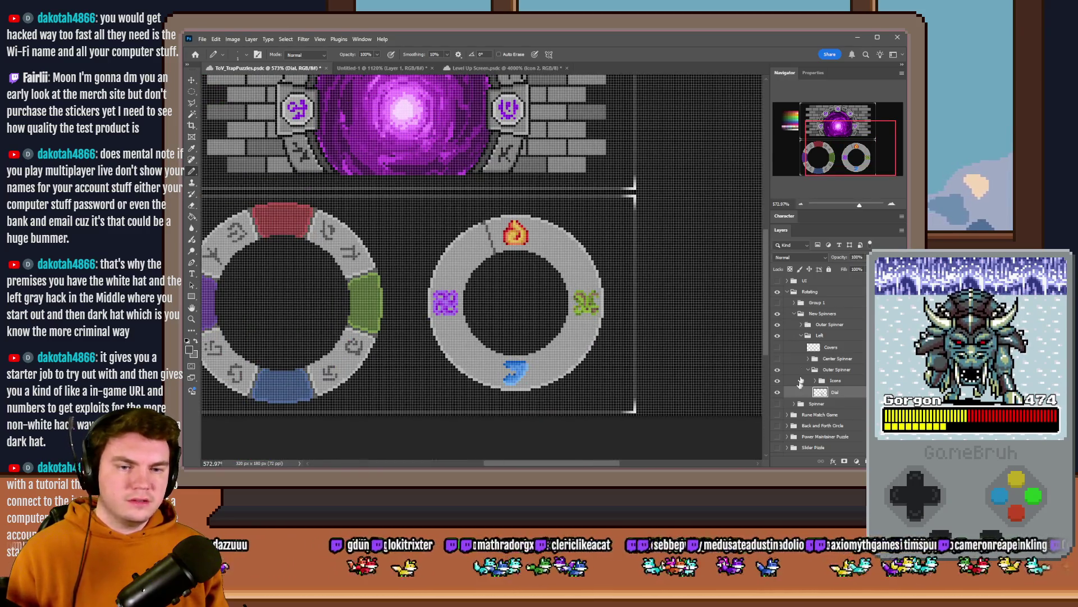
Step: Show the centre cover circle and paint light gray pixels beside the divider
click(778, 348)
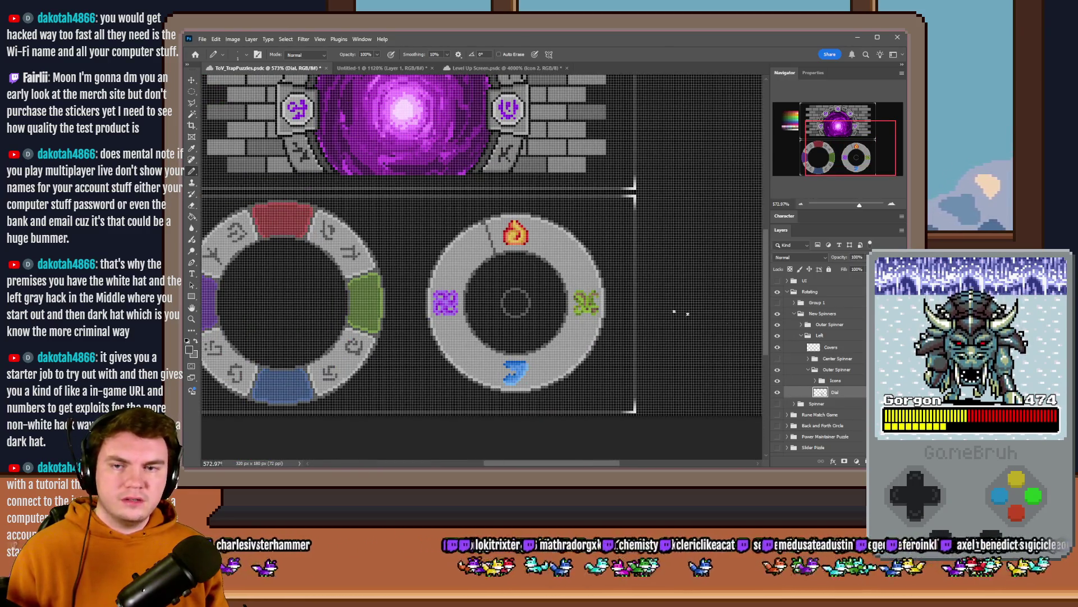
scroll(501, 207, up, 5)
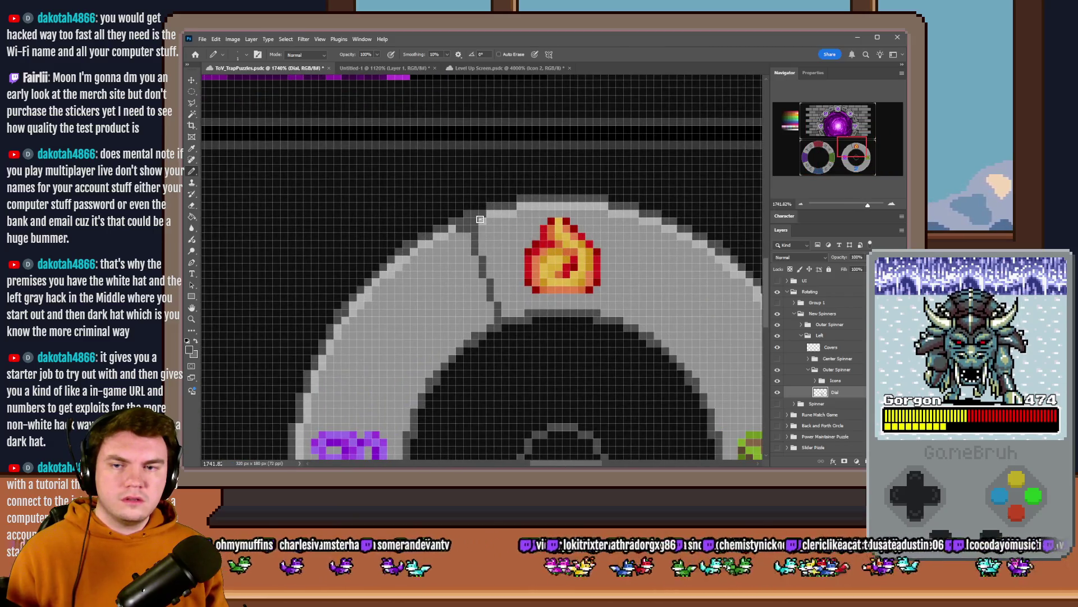
key(ctrl+0)
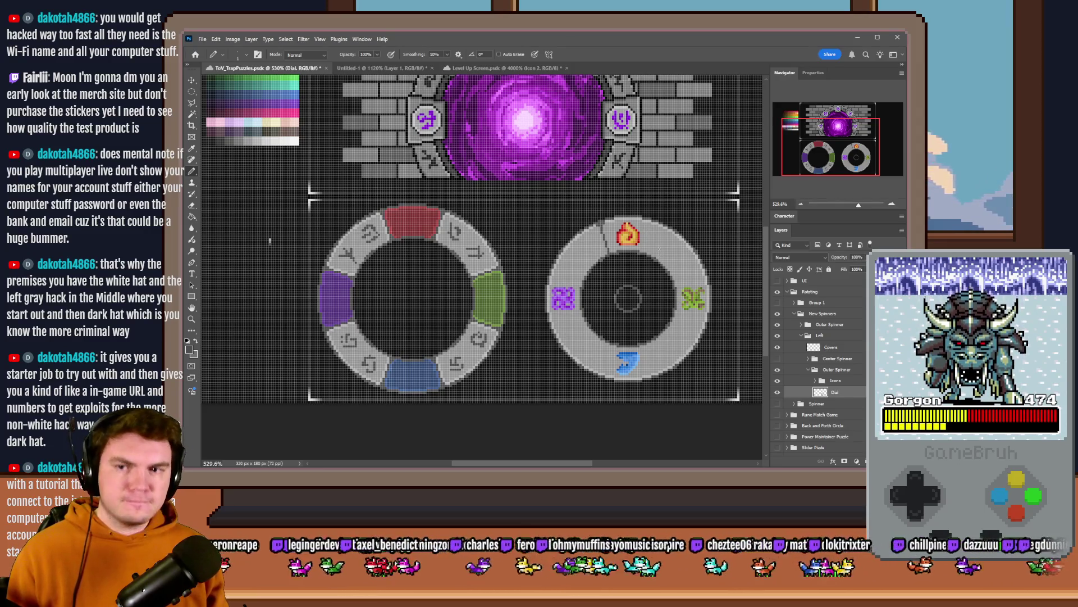
scroll(662, 242, up, 2)
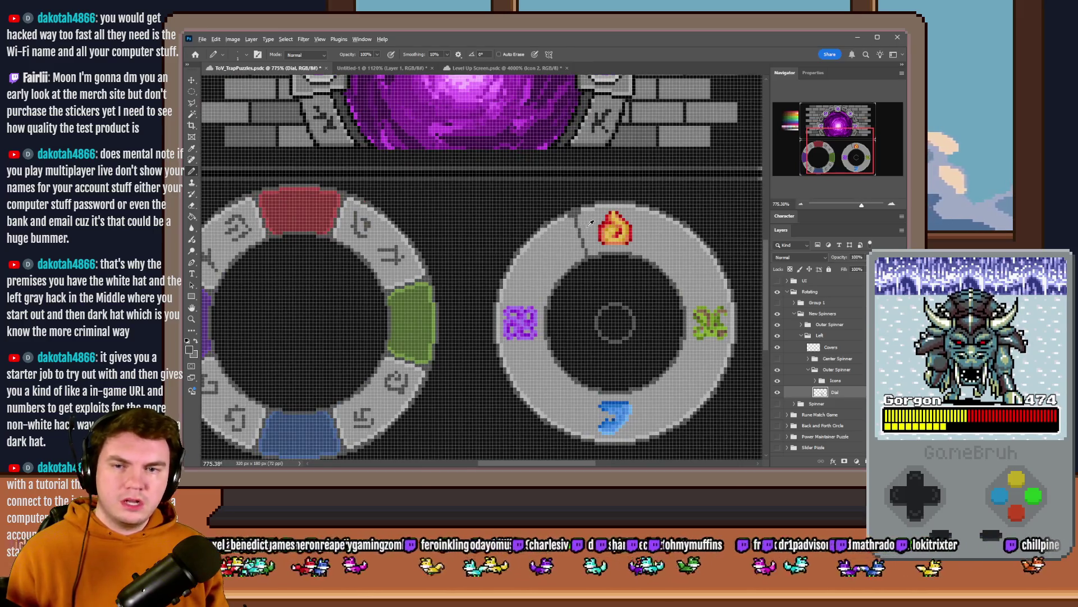
scroll(591, 223, up, 5)
alt+click(534, 205)
drag(541, 206, 582, 322)
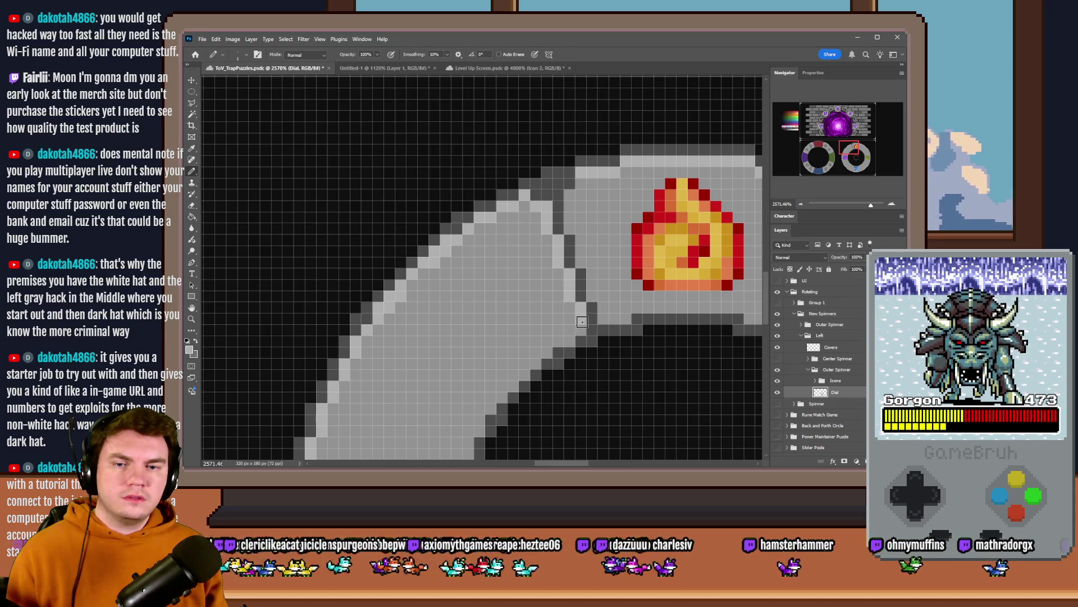
Step: Draw red lines up the fire icon's left side and along the top
scroll(581, 331, down, 5)
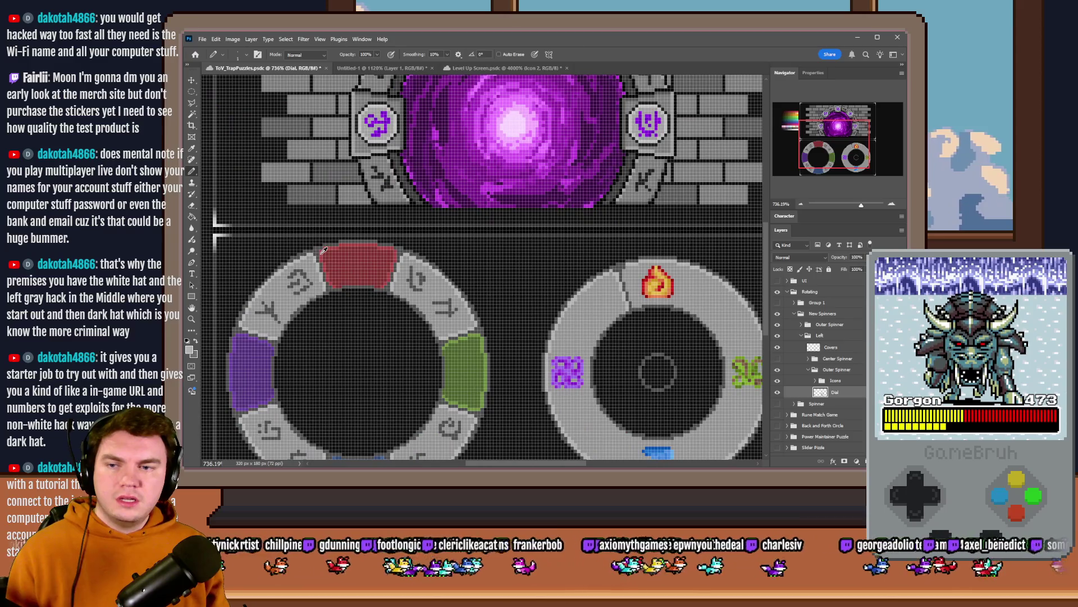
alt+click(324, 249)
scroll(640, 284, up, 4)
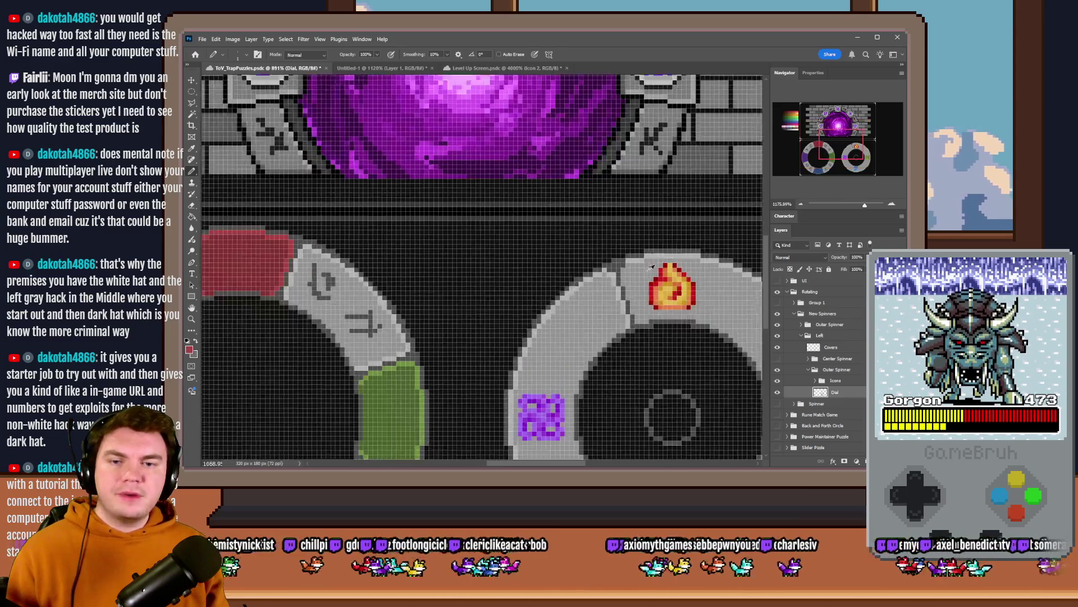
drag(606, 351, 579, 256)
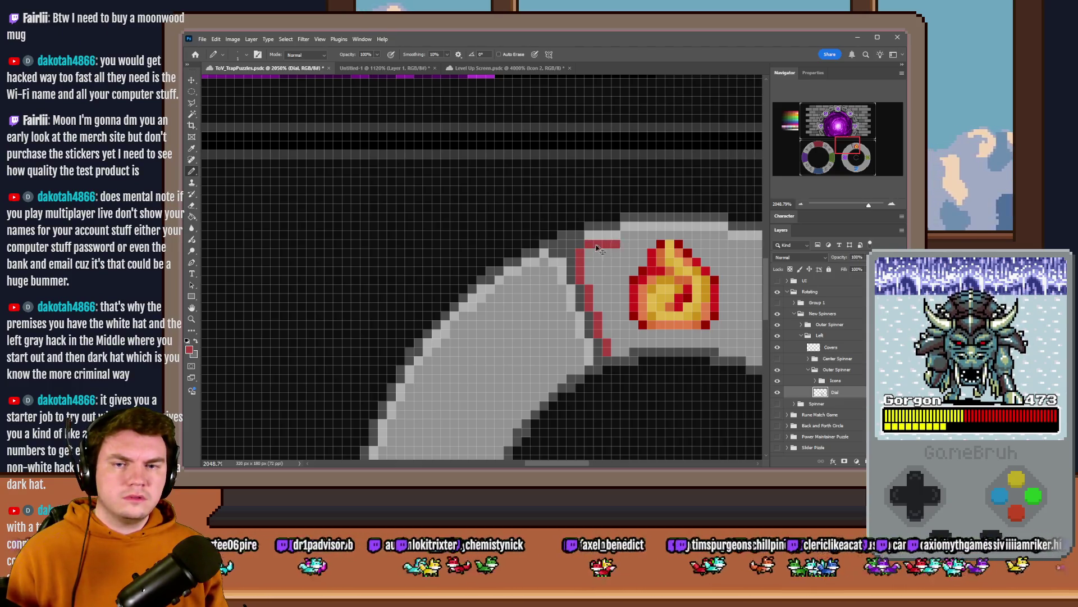
drag(586, 238, 729, 226)
scroll(684, 268, right, 3)
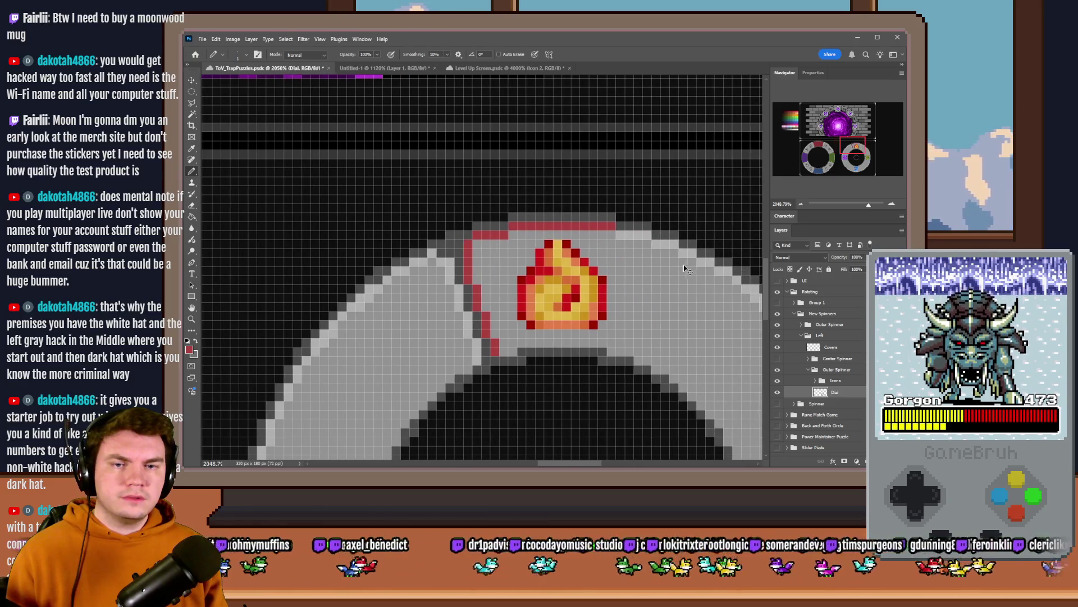
scroll(684, 269, right, 1)
drag(574, 235, 610, 235)
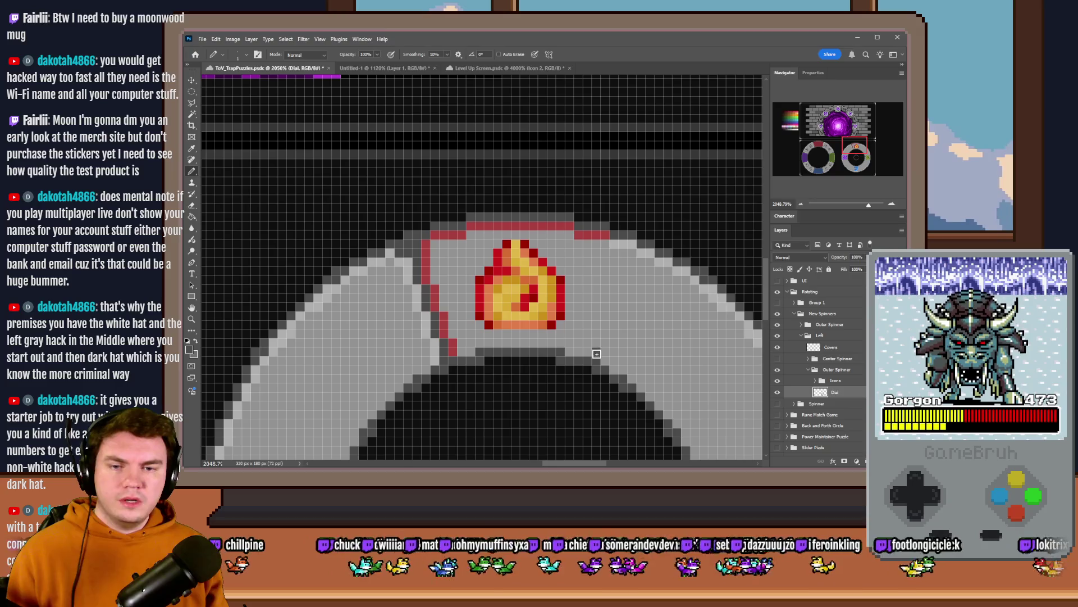
Step: Add a dark gray divider and red line on the fire icon's right, then set the bucket to contiguous
drag(597, 344, 623, 267)
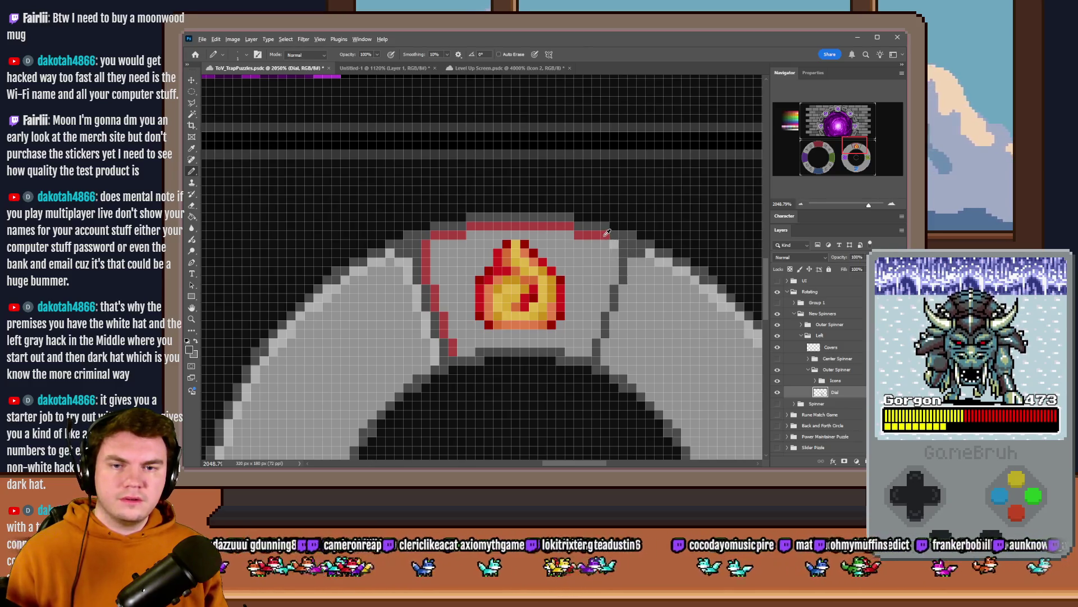
mouse_move(612, 246)
mouse_down()
mouse_move(617, 273)
mouse_move(593, 331)
mouse_up()
scroll(618, 326, down, 5)
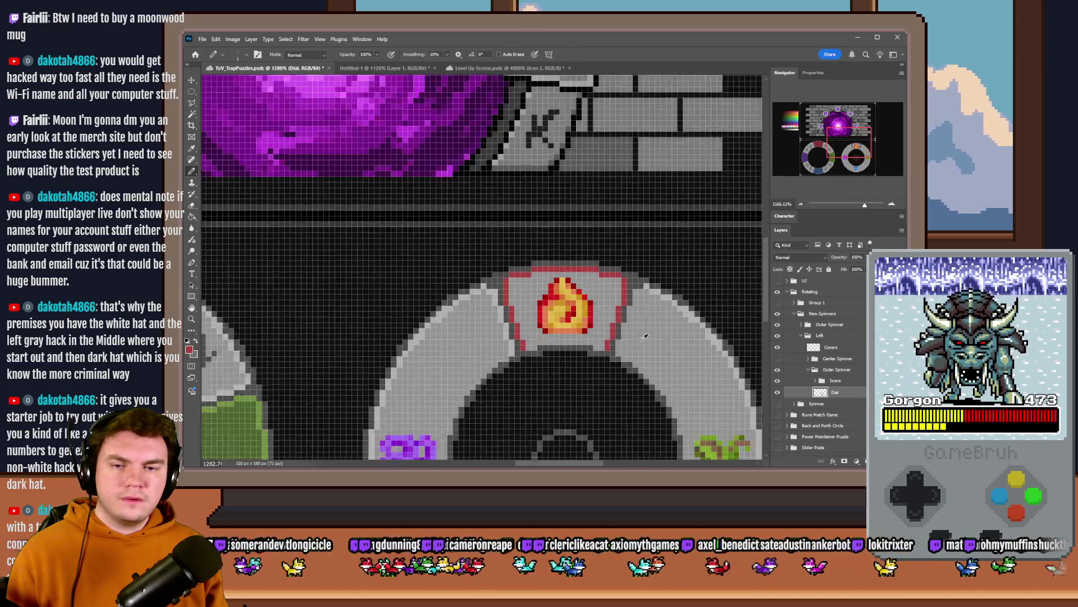
scroll(637, 325, up, 5)
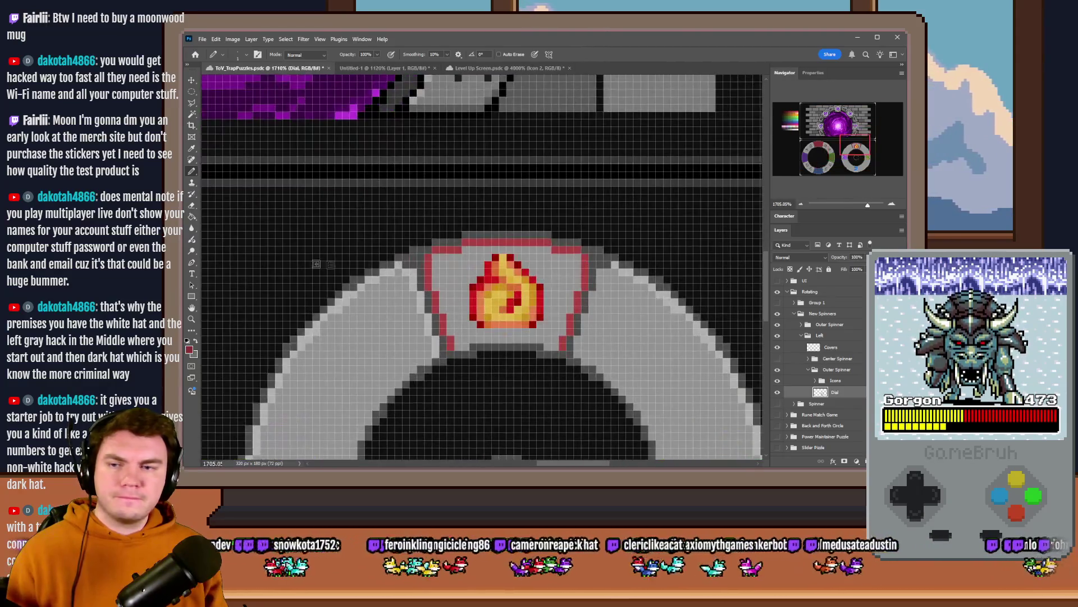
key(g)
click(463, 54)
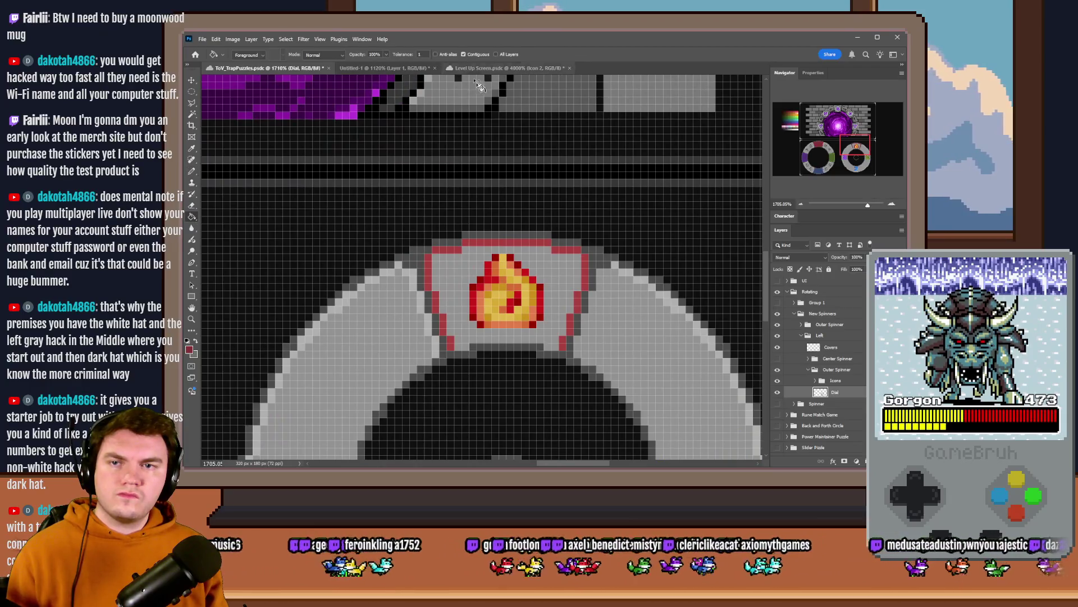
Step: Bucket-fill the fire segment red, then return to the Pencil
click(562, 268)
scroll(536, 231, down, 5)
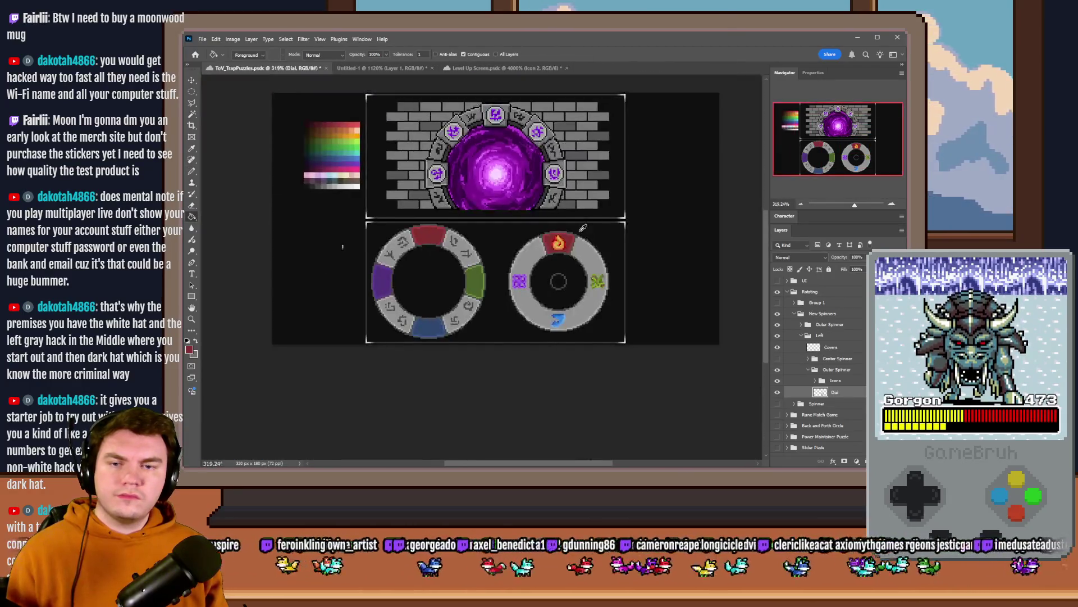
click(192, 172)
scroll(562, 241, up, 5)
scroll(582, 261, down, 2)
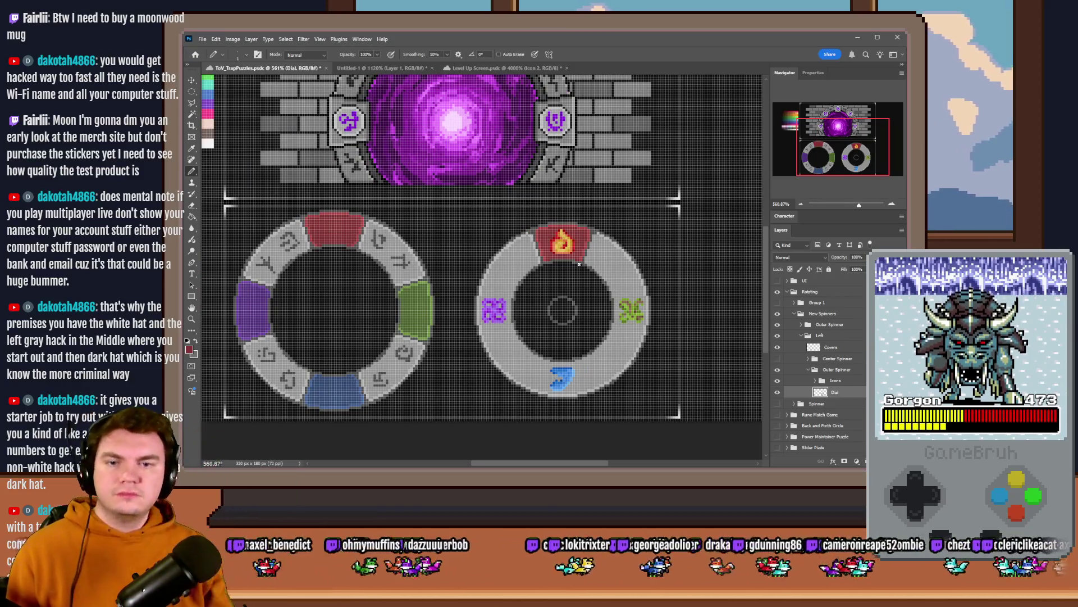
scroll(579, 265, up, 5)
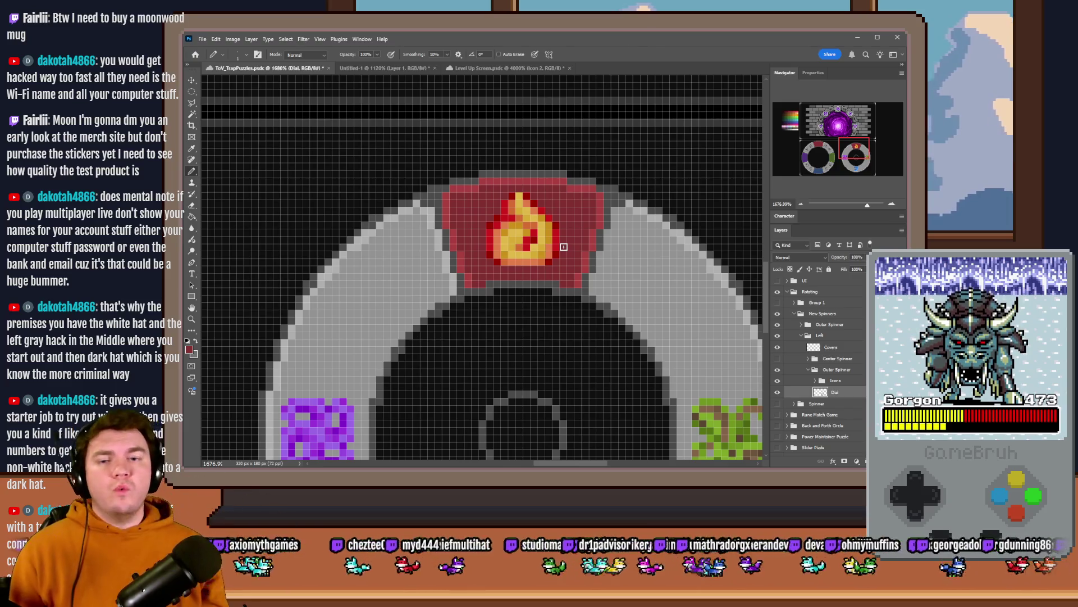
Step: Undo the red fill and outlines, show Covers, and sample the light grey
key(ctrl+z)
key(ctrl+z)
key(ctrl+z)
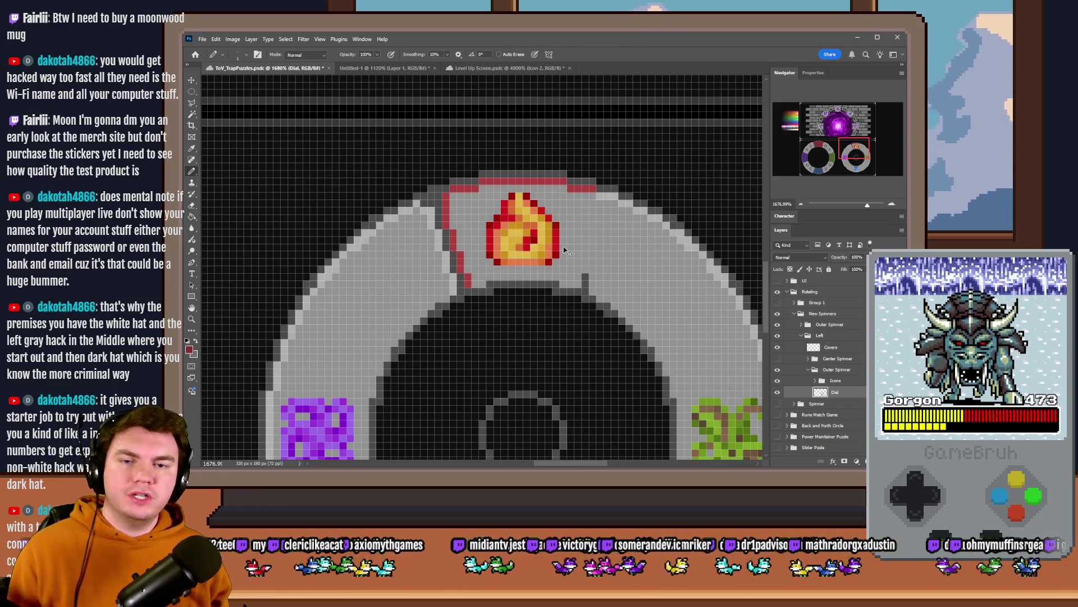
key(ctrl+z)
key(ctrl+z)
key(ctrl+z)
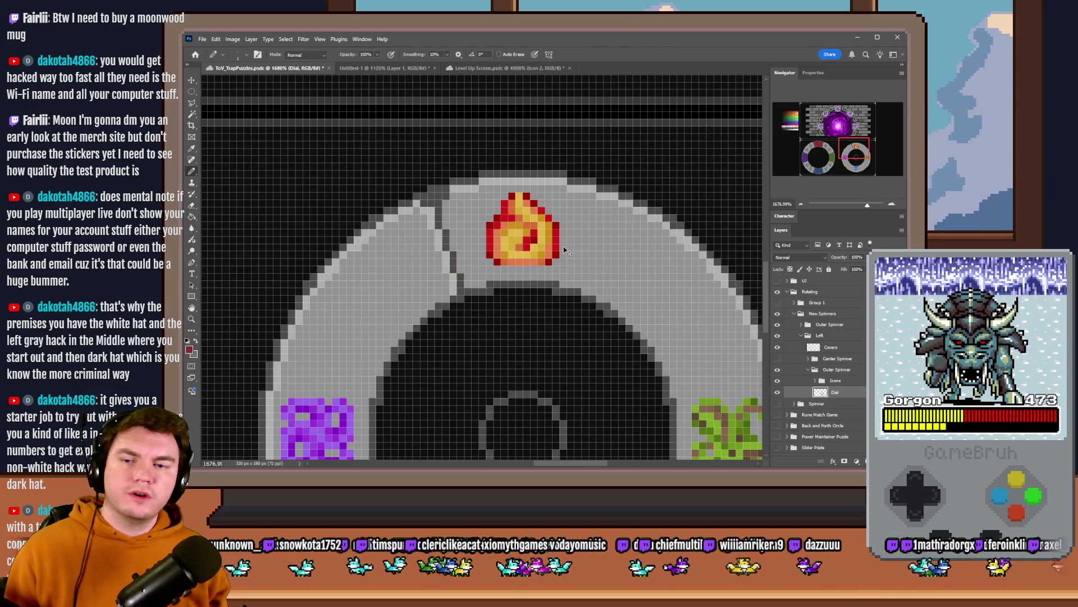
key(ctrl+z)
key(ctrl+z)
key(ctrl+z)
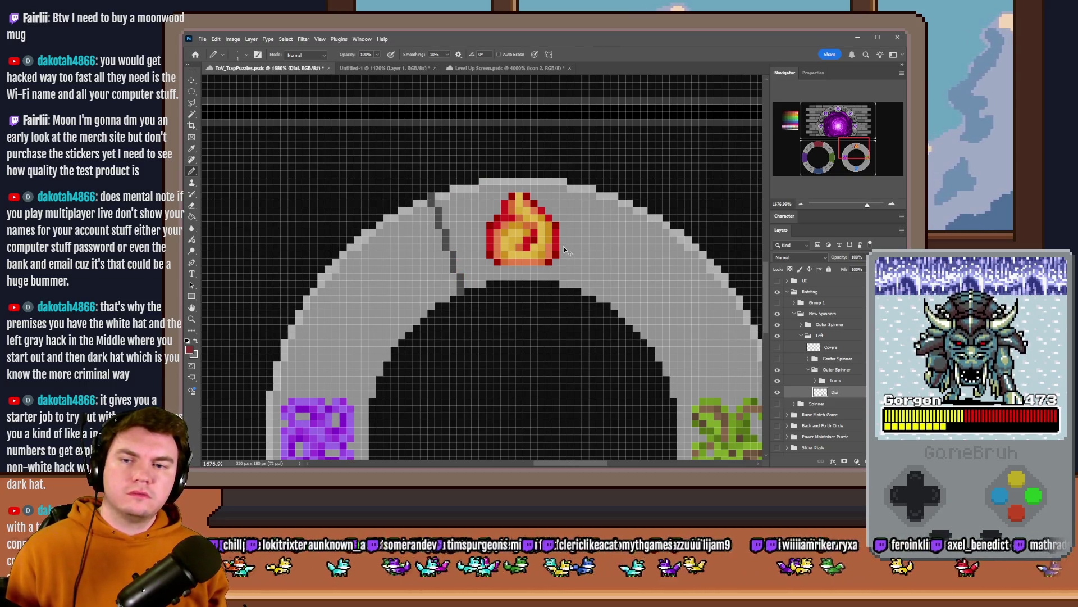
key(ctrl+z)
key(ctrl+z)
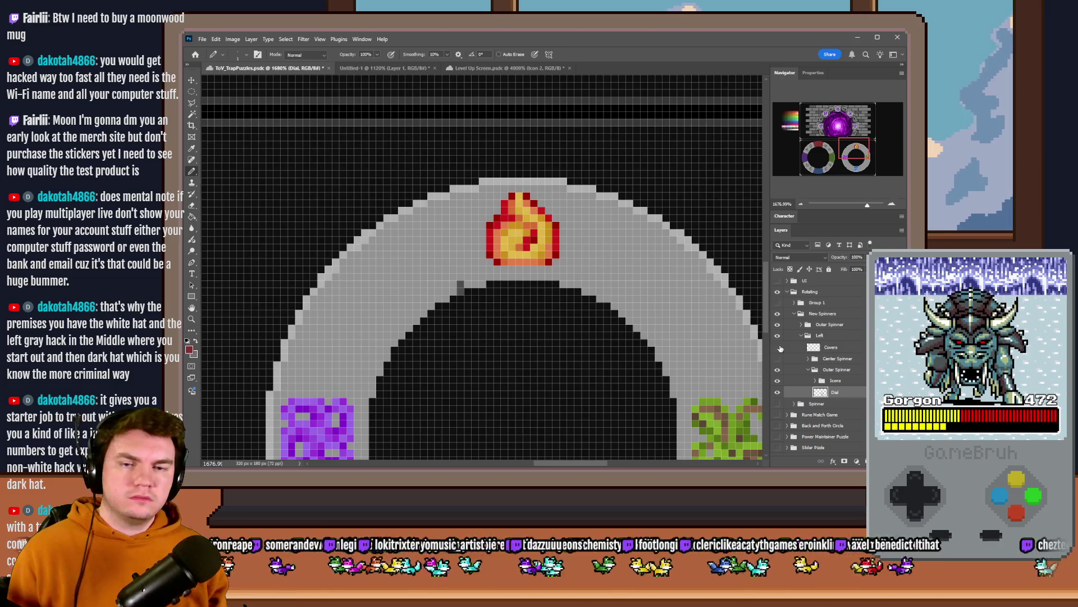
click(778, 347)
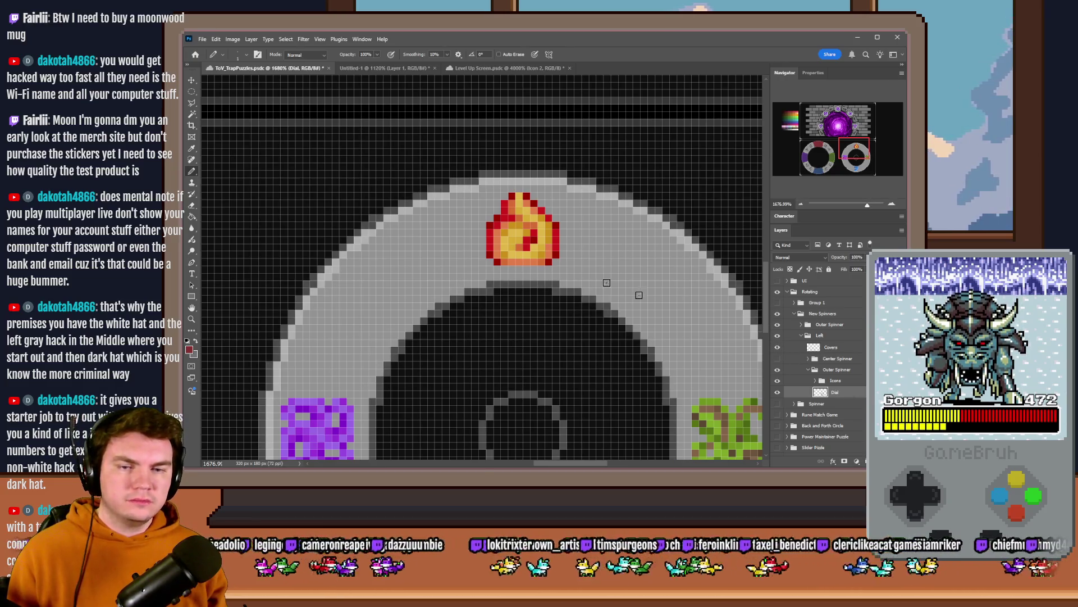
alt+click(438, 187)
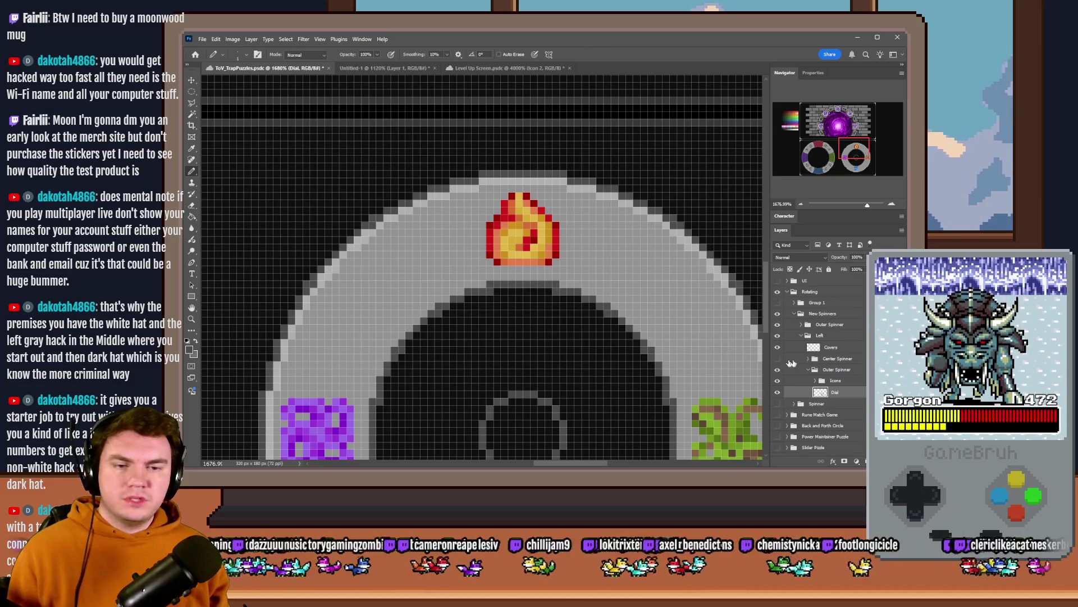
scroll(555, 263, up, 2)
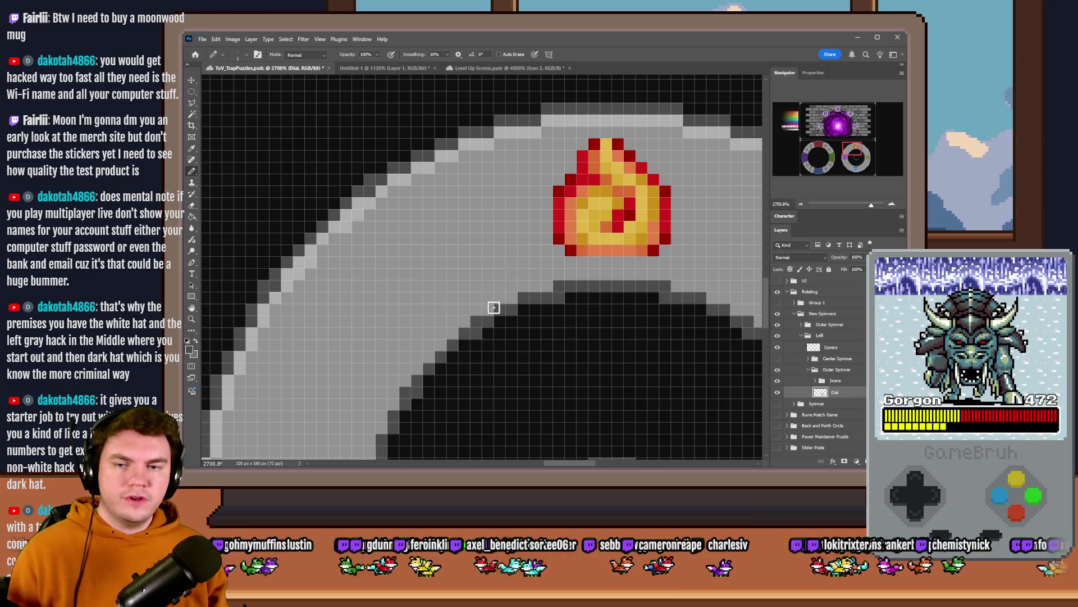
Step: Draw dark grey dividers on both sides of the fire icon
mouse_move(488, 310)
mouse_down()
mouse_move(441, 158)
mouse_move(446, 171)
mouse_up()
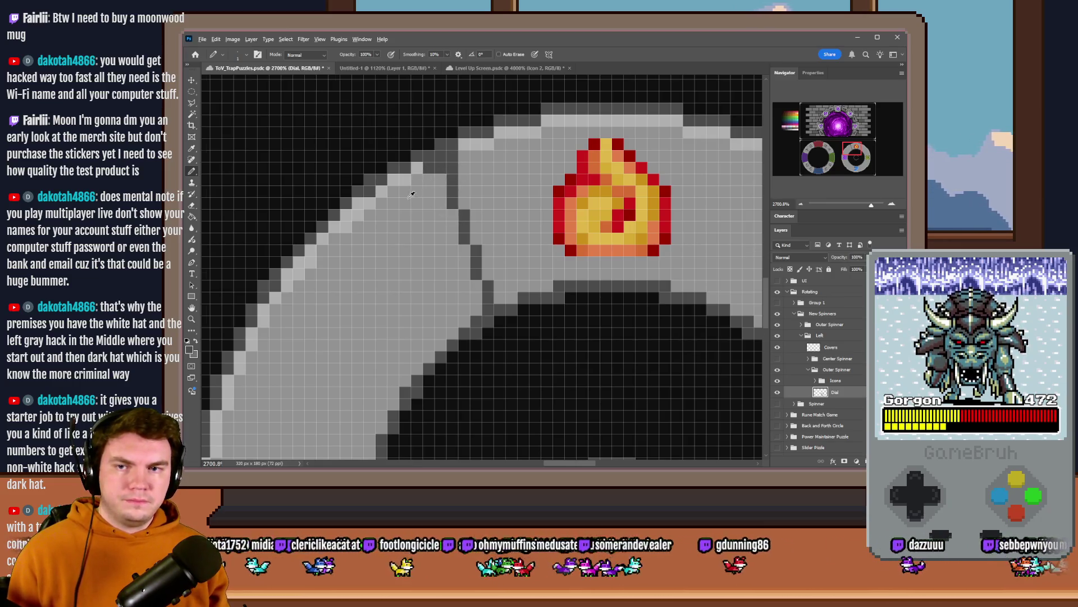
scroll(408, 194, down, 3)
scroll(471, 199, up, 2)
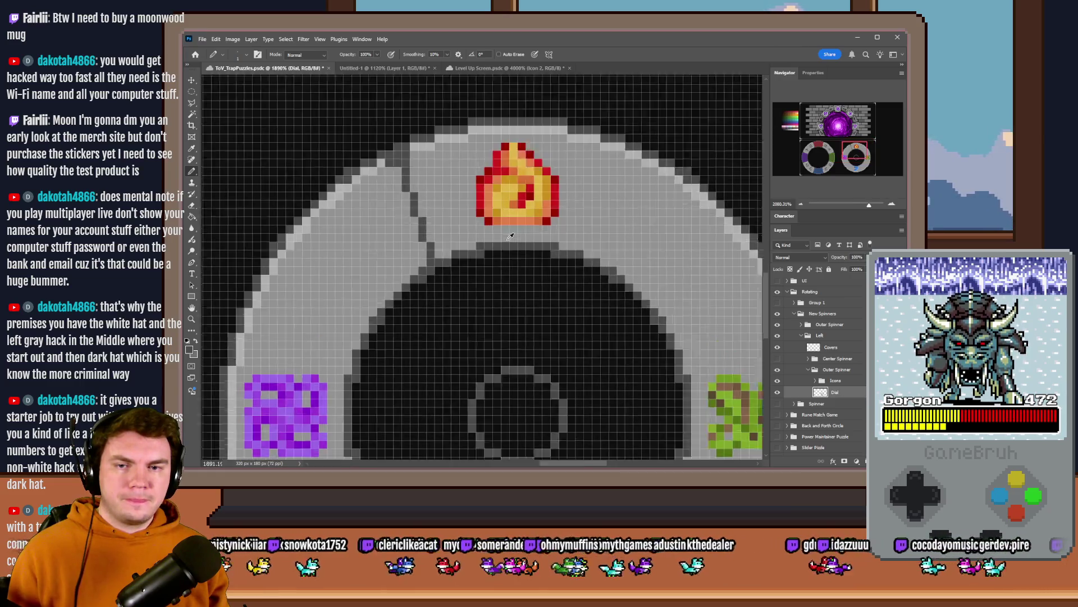
drag(625, 268, 666, 137)
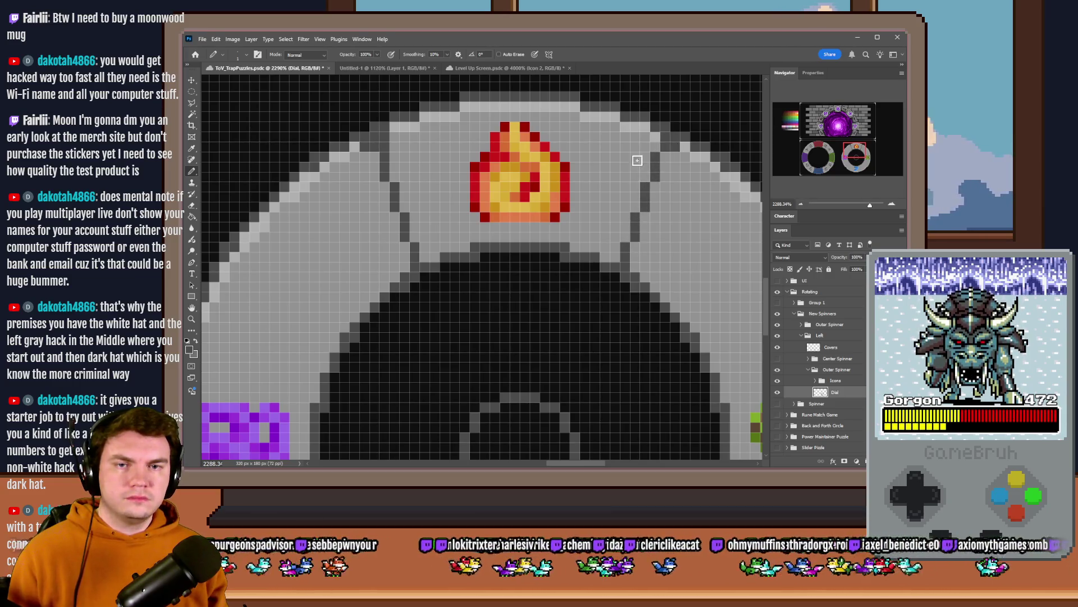
scroll(649, 218, down, 5)
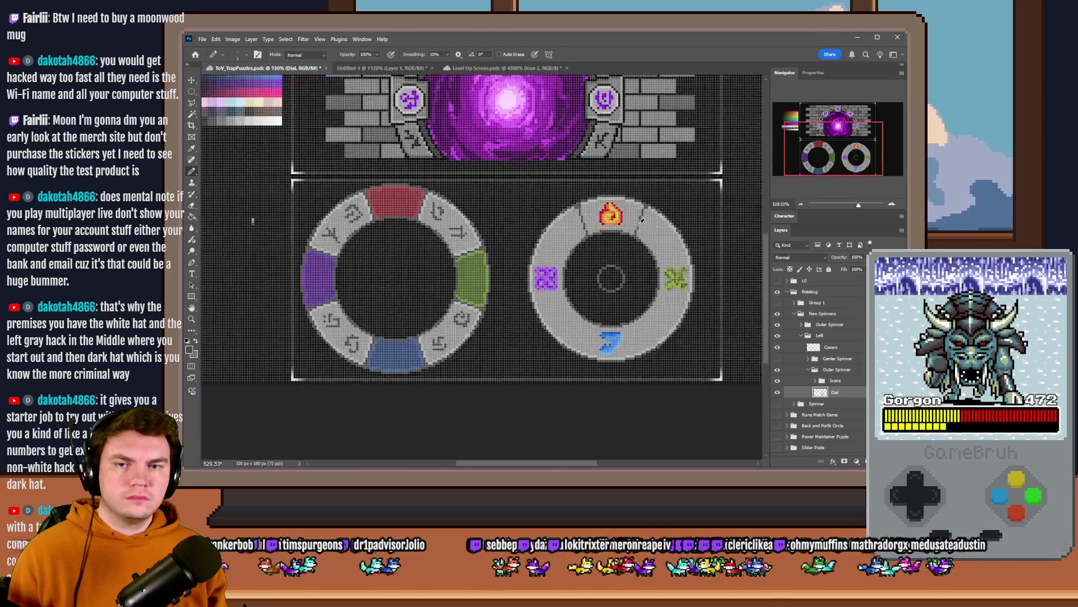
scroll(649, 212, up, 3)
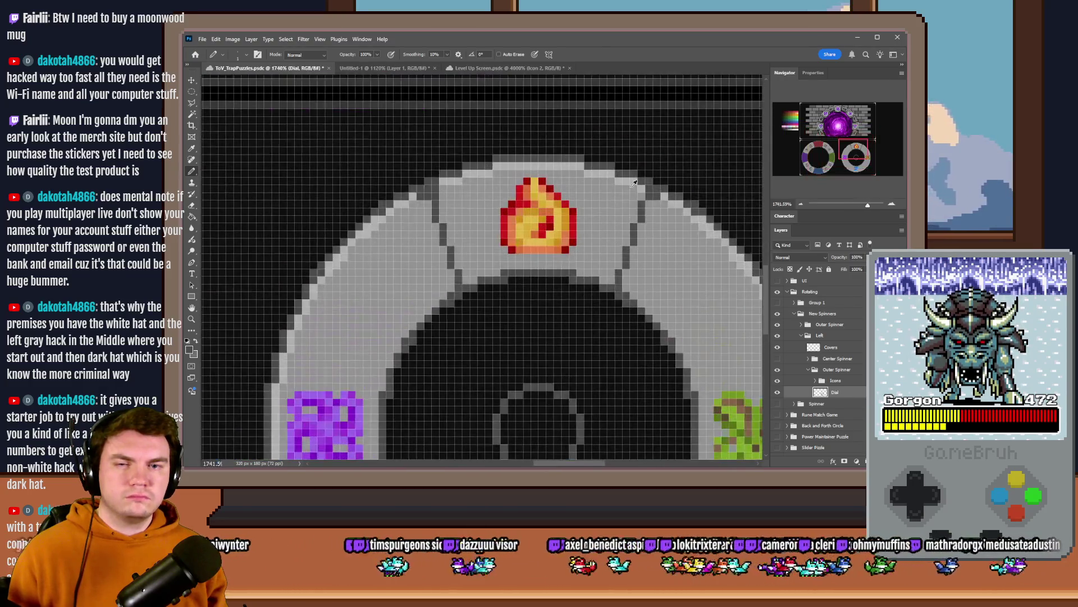
scroll(534, 233, down, 2)
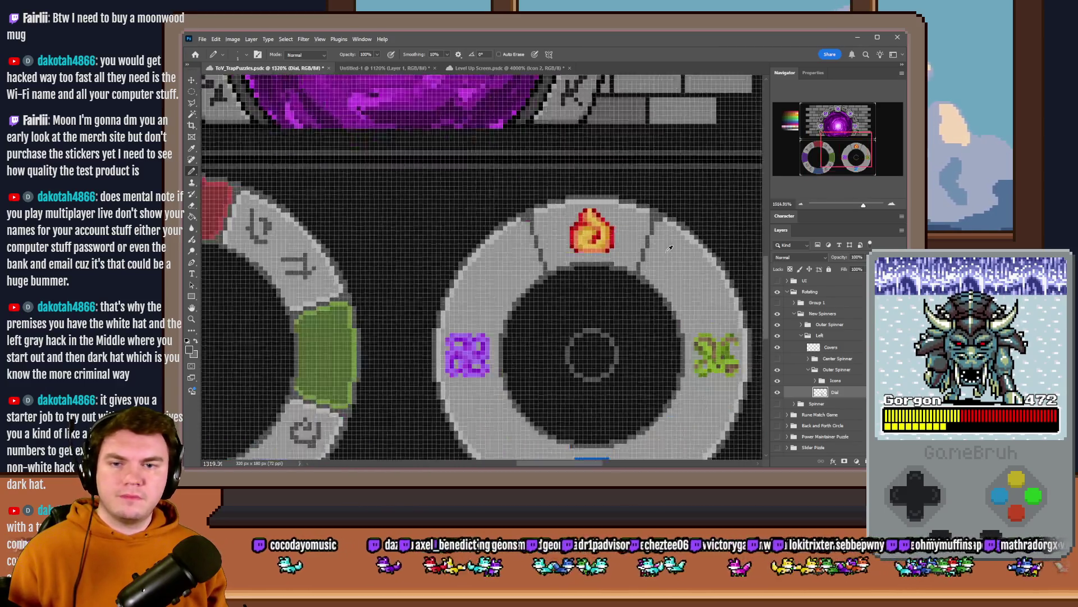
Step: Pencil red edge lines on both sides of the fire icon, fixing a stray pixel grey
alt+click(290, 193)
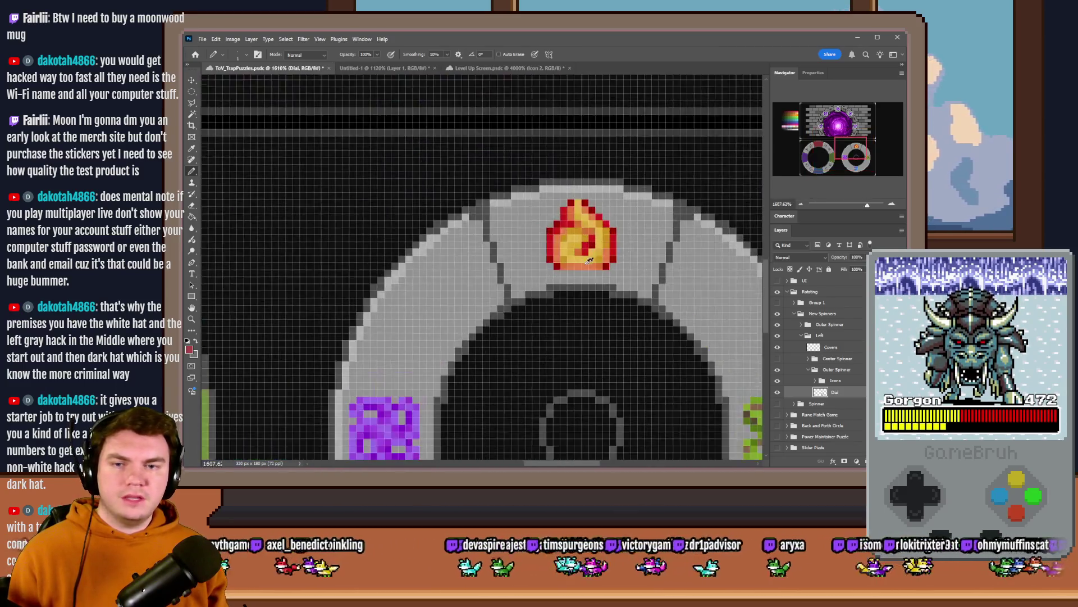
scroll(615, 243, up, 3)
mouse_move(485, 308)
mouse_down()
mouse_move(455, 251)
mouse_move(443, 179)
mouse_move(491, 153)
mouse_move(640, 142)
mouse_up()
alt+click(429, 170)
click(442, 164)
alt+click(639, 138)
mouse_move(654, 153)
mouse_down()
mouse_move(719, 170)
mouse_move(724, 221)
mouse_move(688, 312)
mouse_up()
alt+scroll(564, 271, down, 5)
alt+scroll(559, 259, up, 4)
Step: Flood-fill the right dial's fire-icon segment solid red with the Paint Bucket
key(g)
click(583, 251)
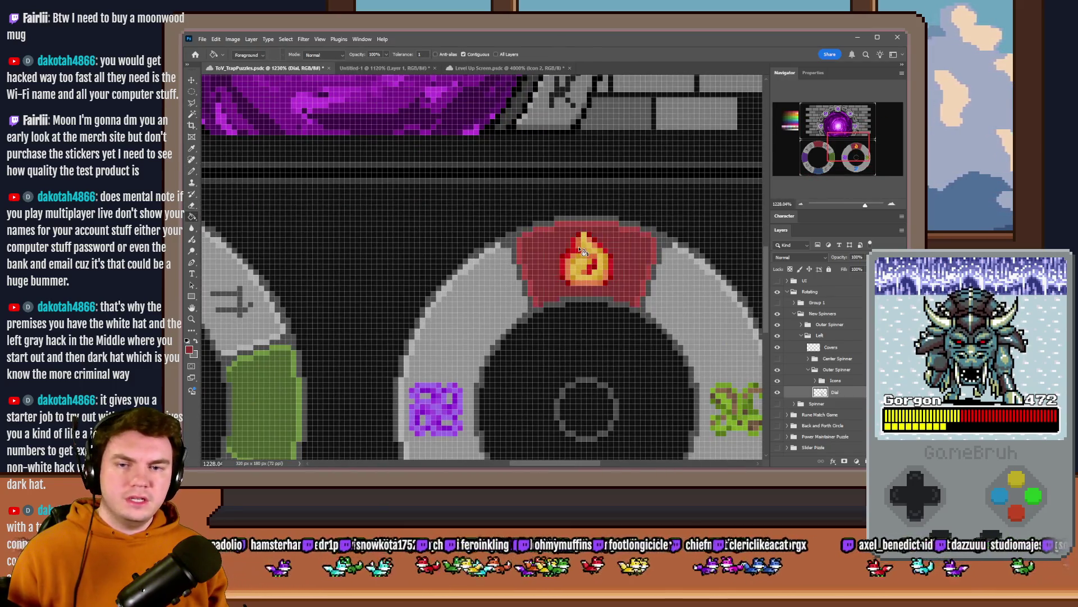
alt+scroll(597, 230, down, 3)
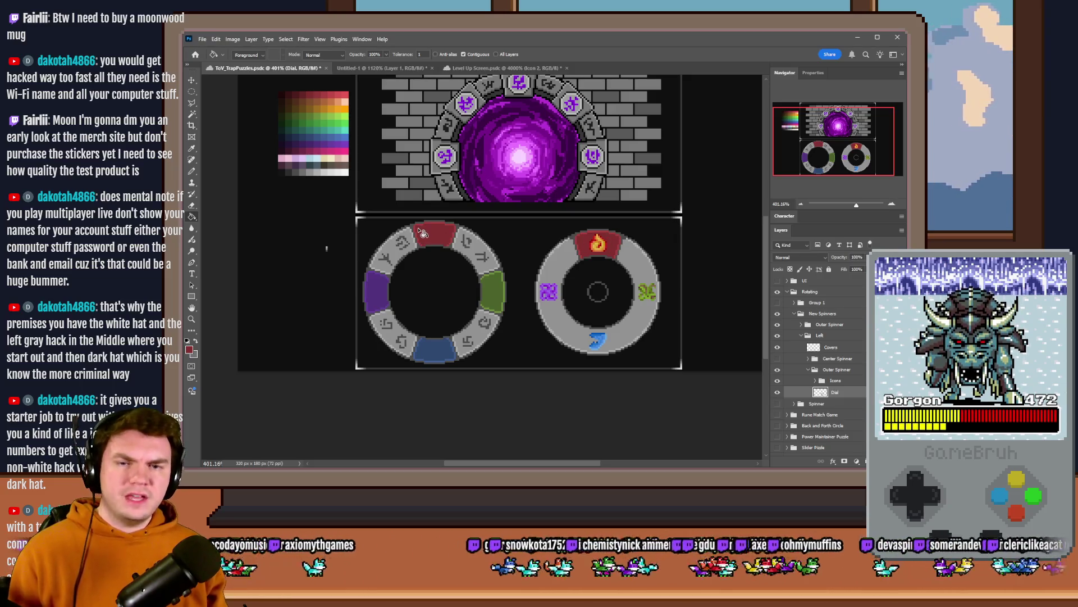
click(192, 171)
alt+scroll(661, 278, up, 2)
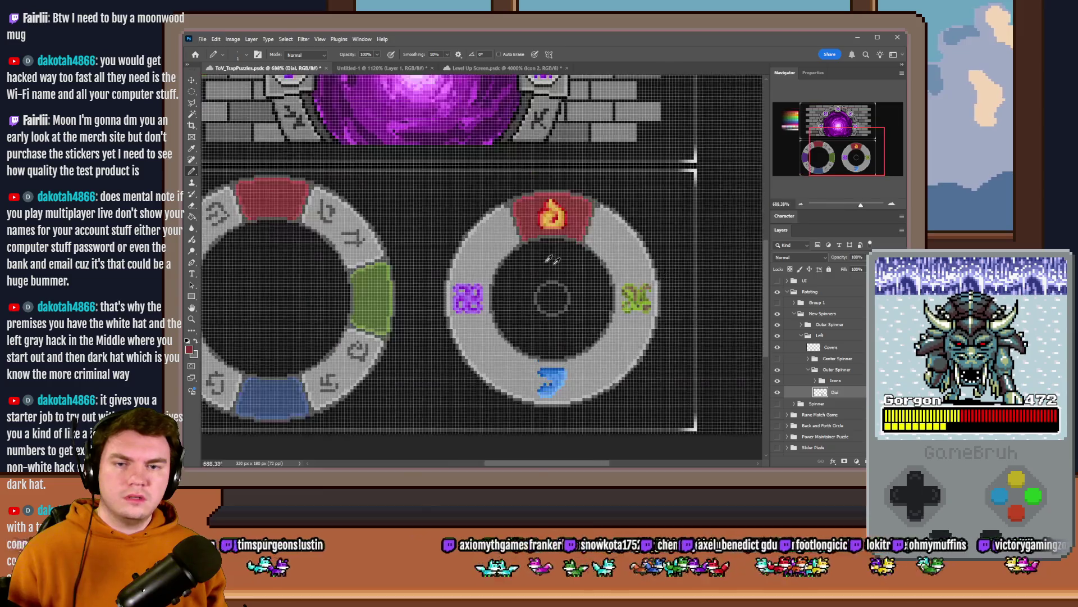
alt+scroll(510, 222, up, 3)
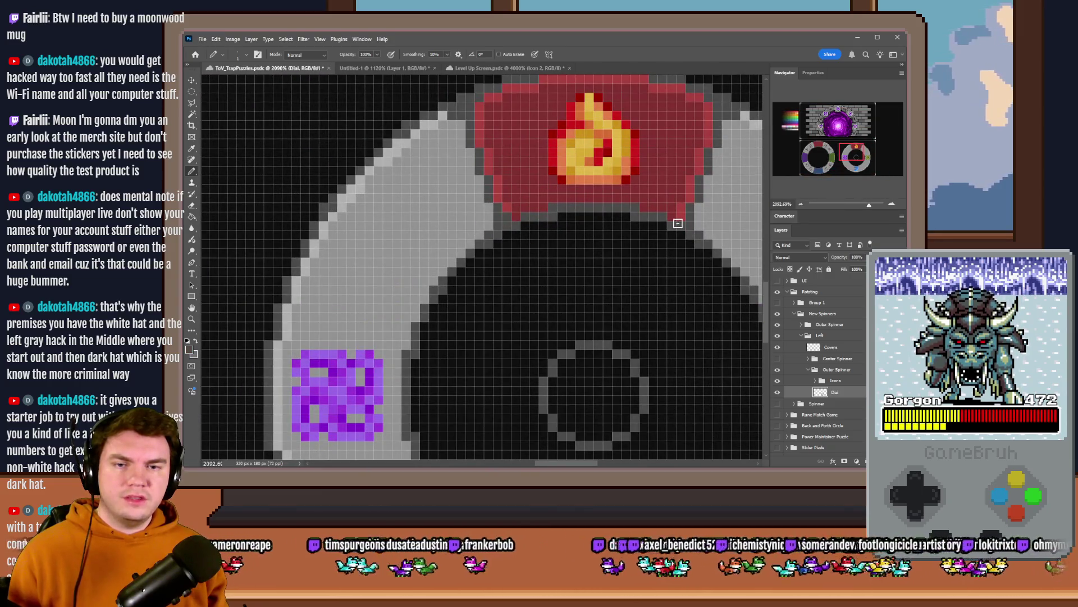
alt+scroll(654, 284, down, 5)
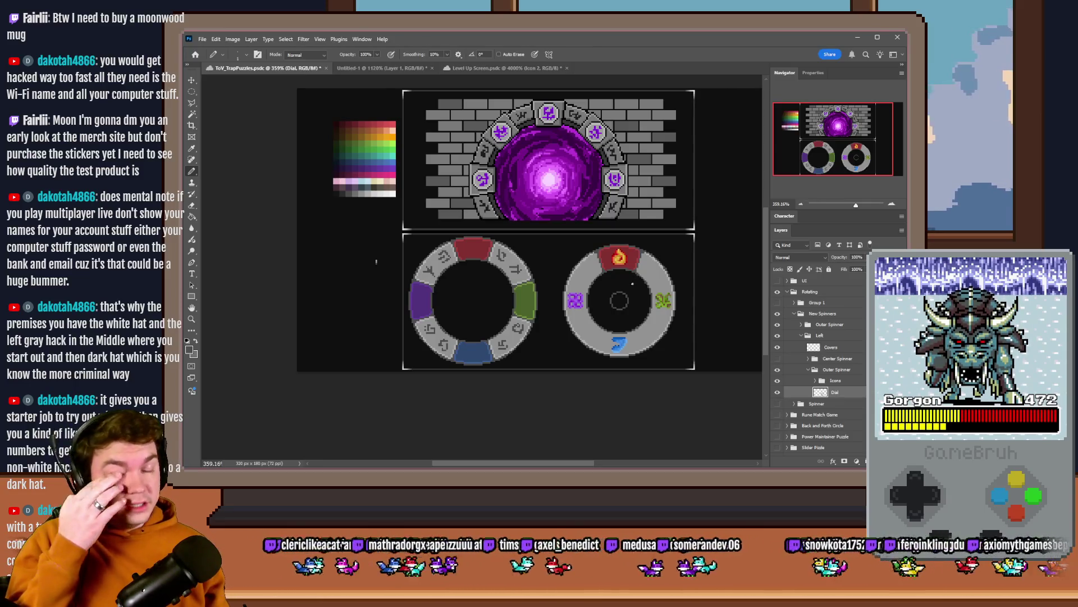
alt+scroll(633, 278, up, 2)
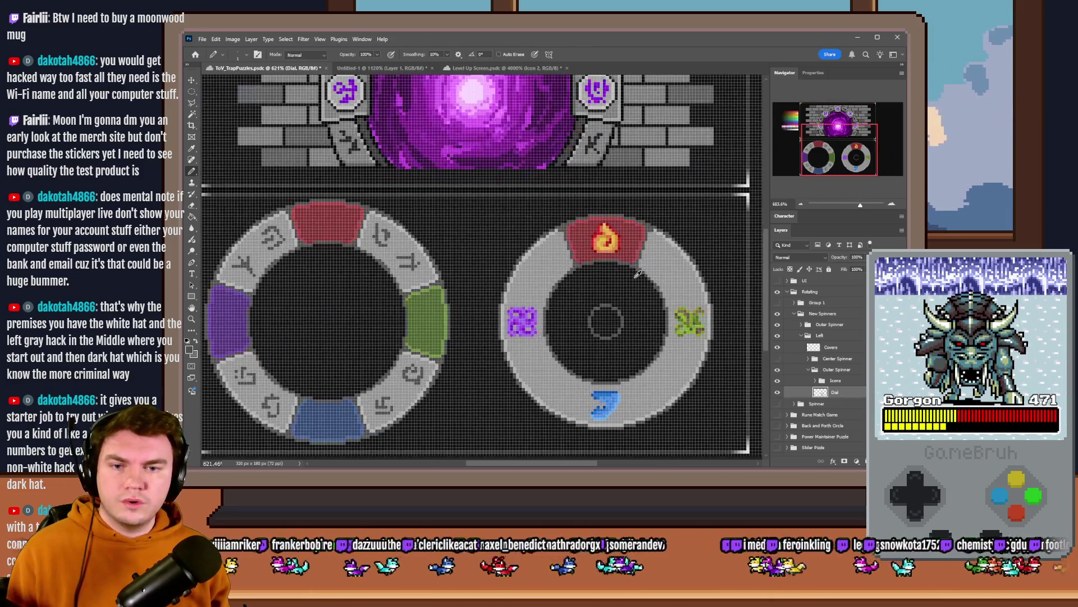
alt+scroll(637, 274, up, 3)
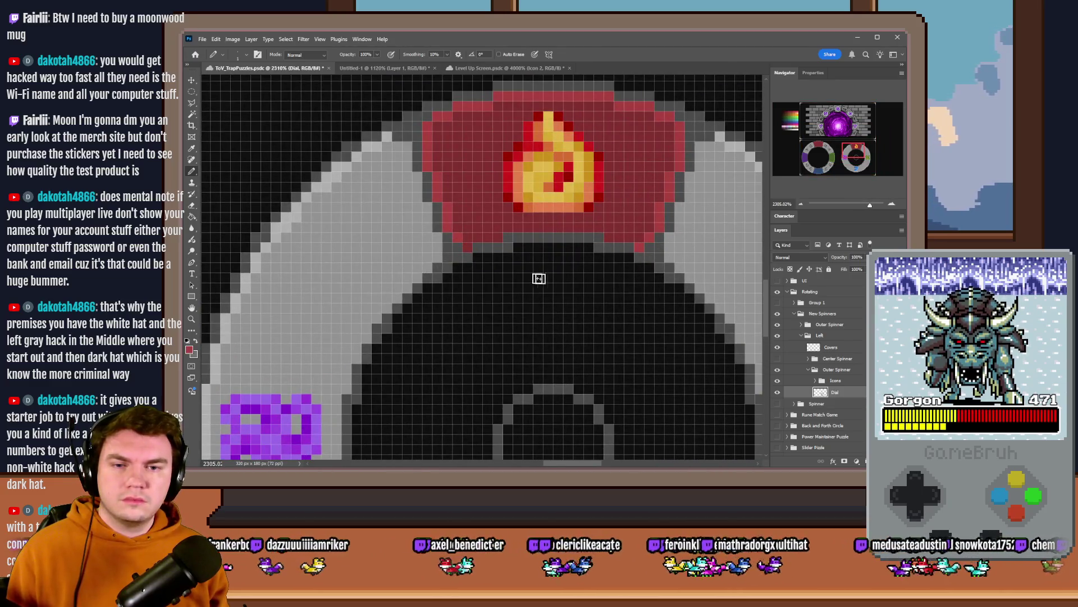
alt+scroll(552, 291, down, 3)
alt+scroll(552, 291, down, 3)
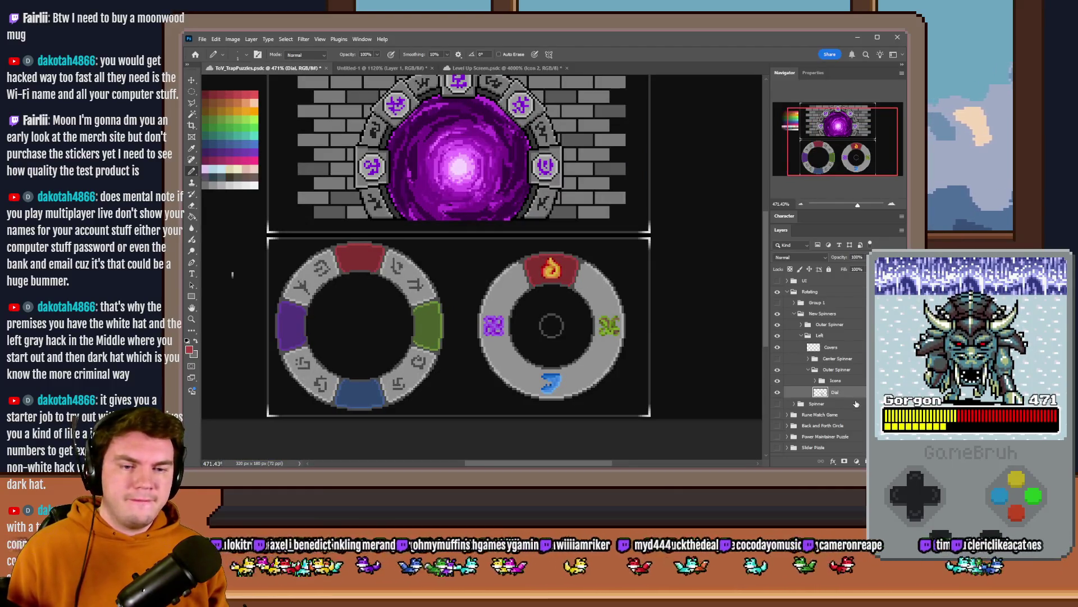
click(192, 91)
alt+scroll(575, 296, up, 2)
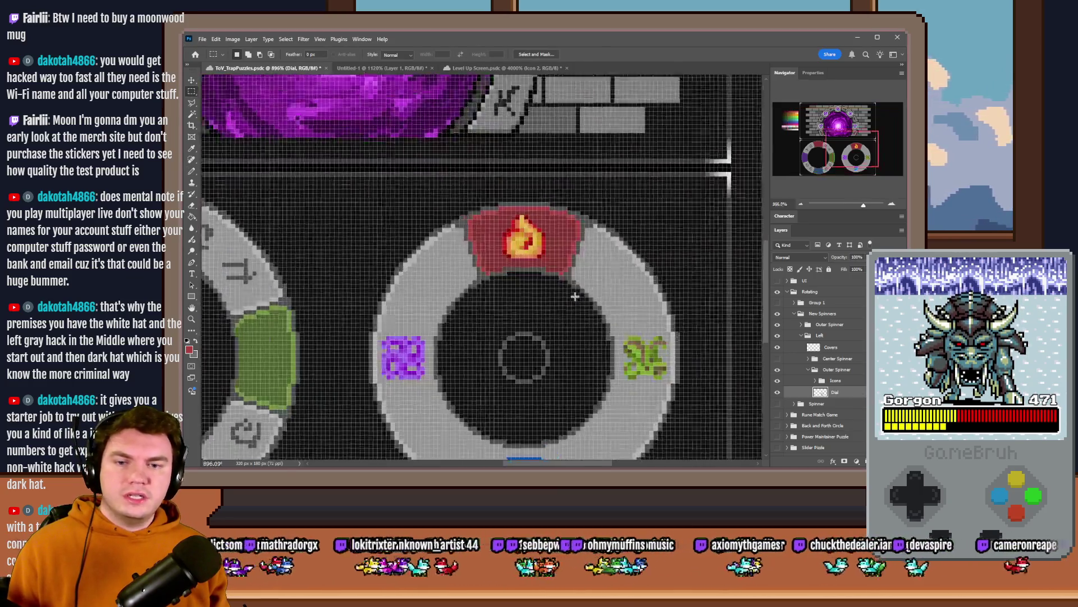
Step: Copy the red fire-segment cover to a new layer and flip it vertically
alt+scroll(575, 296, up, 1)
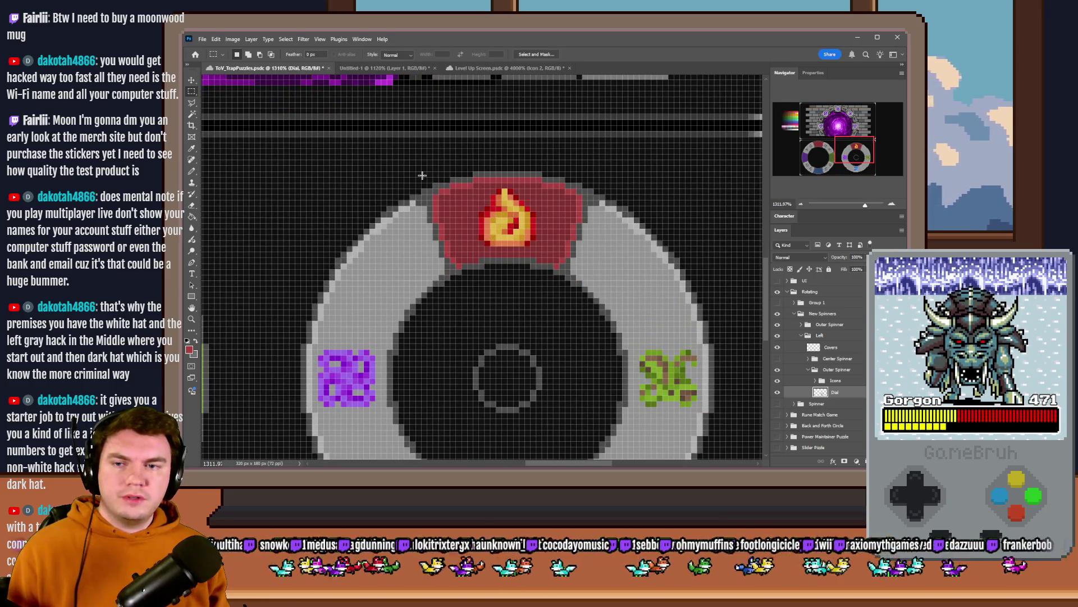
mouse_move(418, 174)
mouse_down()
mouse_move(517, 249)
mouse_move(585, 264)
mouse_move(598, 285)
mouse_up()
alt+scroll(599, 285, down, 2)
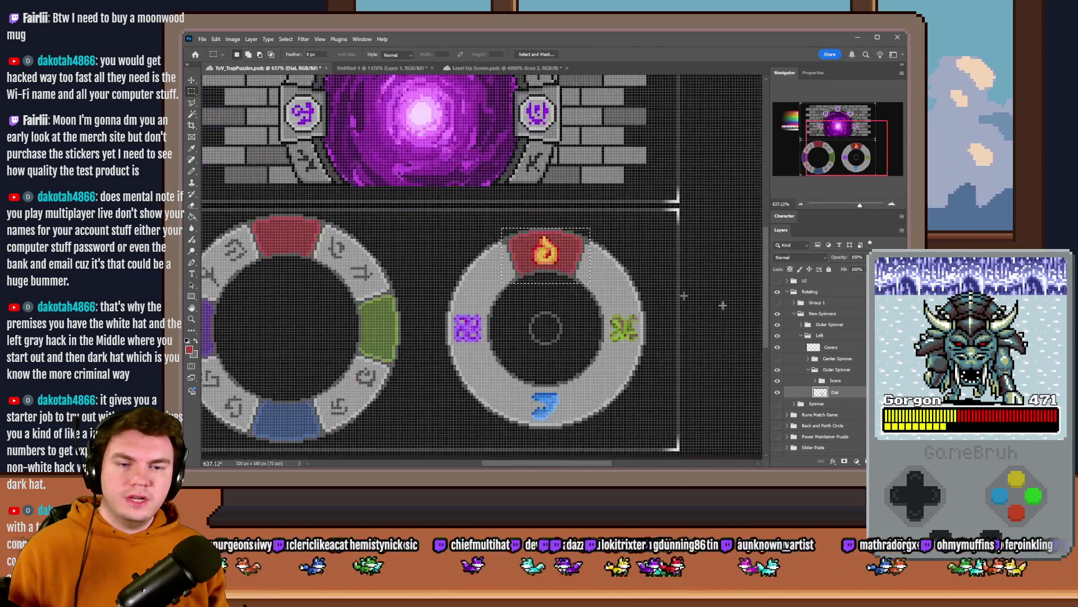
key(ctrl+j)
right_click(544, 247)
click(567, 334)
right_click(544, 251)
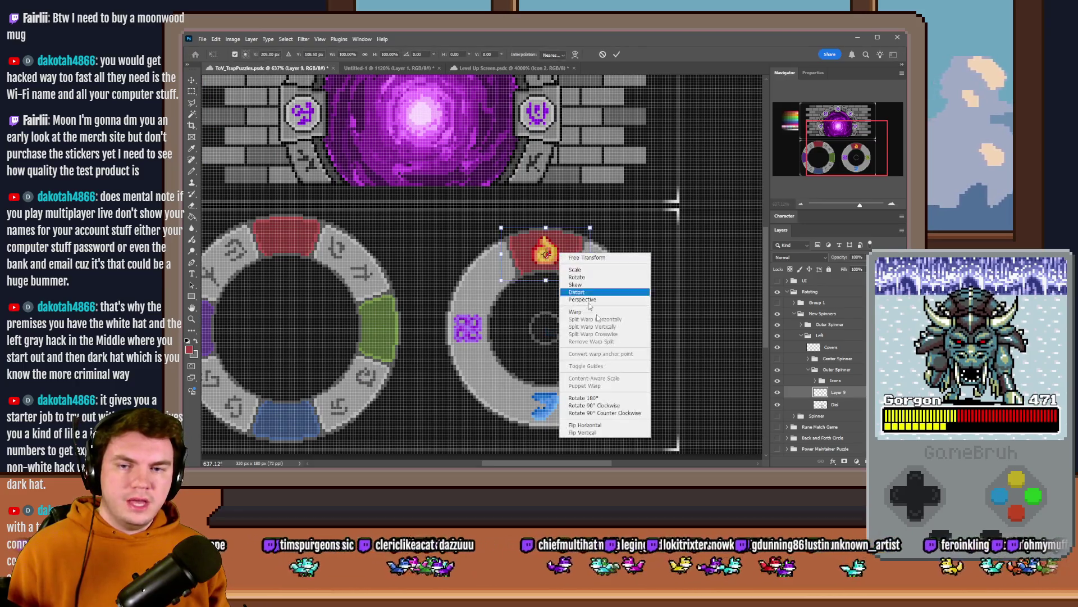
click(584, 432)
key(Return)
Step: Position the flipped copy as the bottom red cover and merge it into the Dial layer
scroll(576, 253, down, 1)
drag(575, 219, 572, 352)
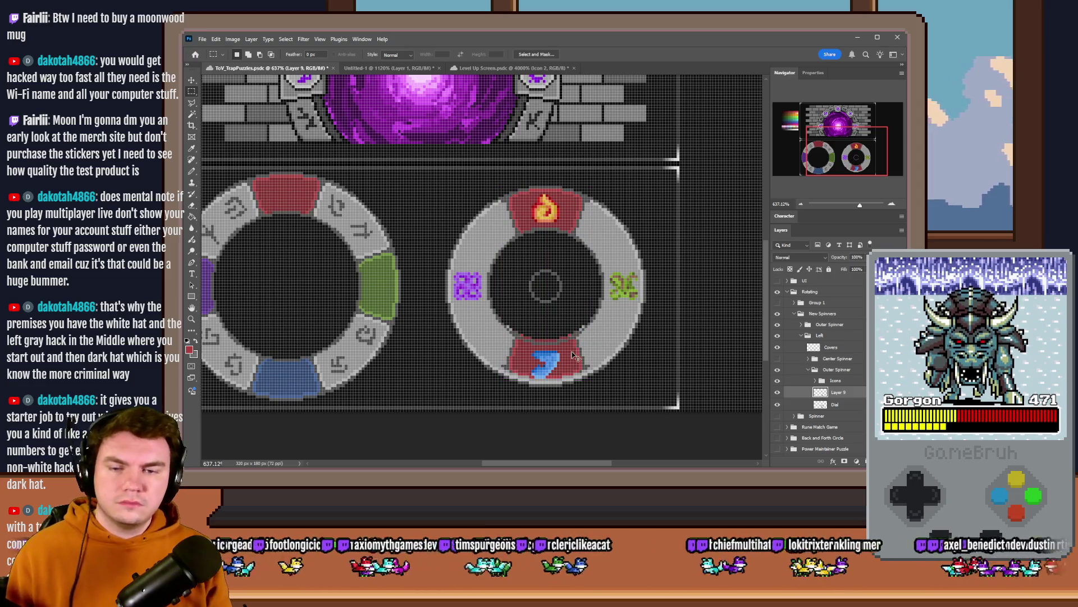
key(Down)
key(Down)
key(Down)
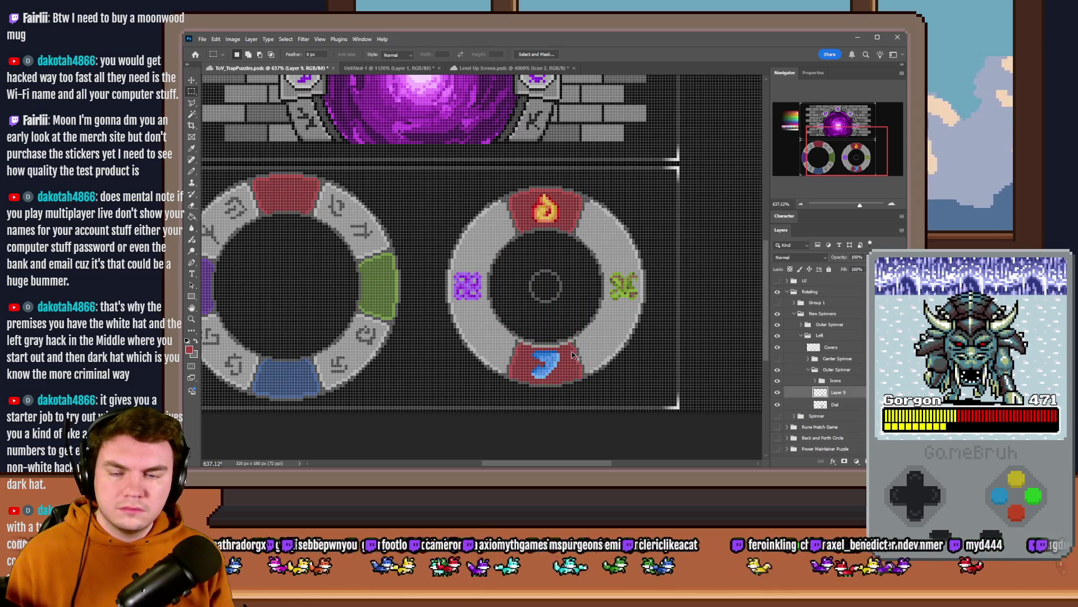
key(Up)
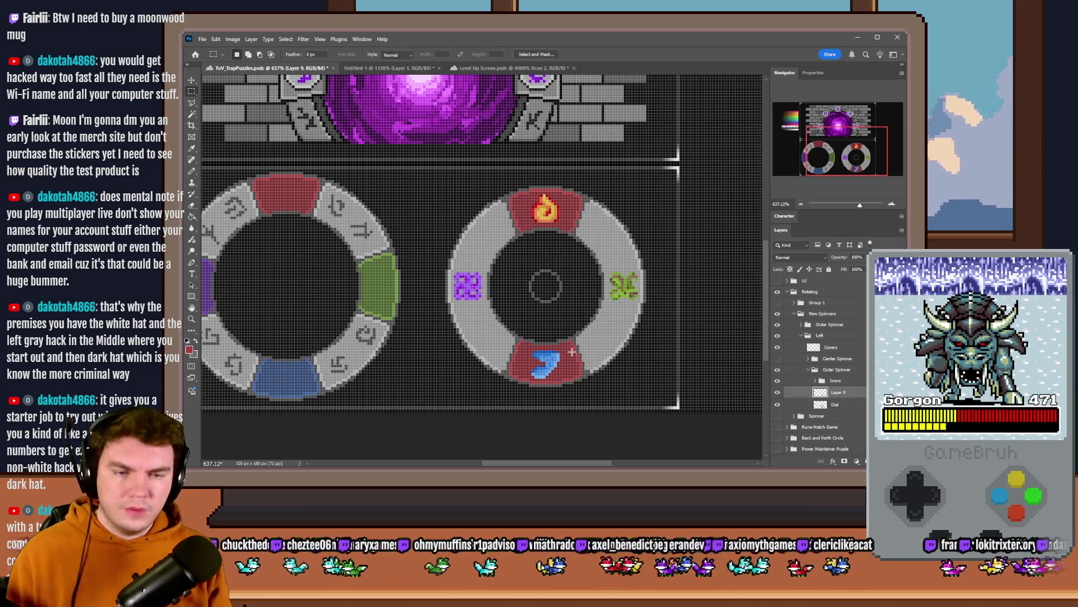
click(777, 392)
key(ctrl+e)
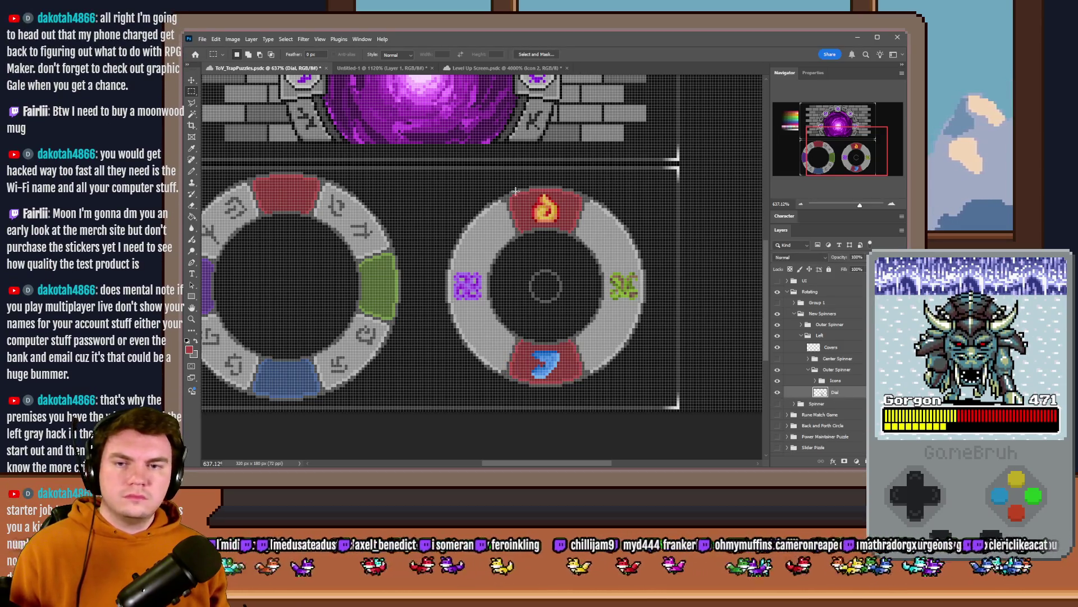
Step: Copy the ring strip holding the top and bottom covers onto its own aligned layer
drag(502, 174, 589, 391)
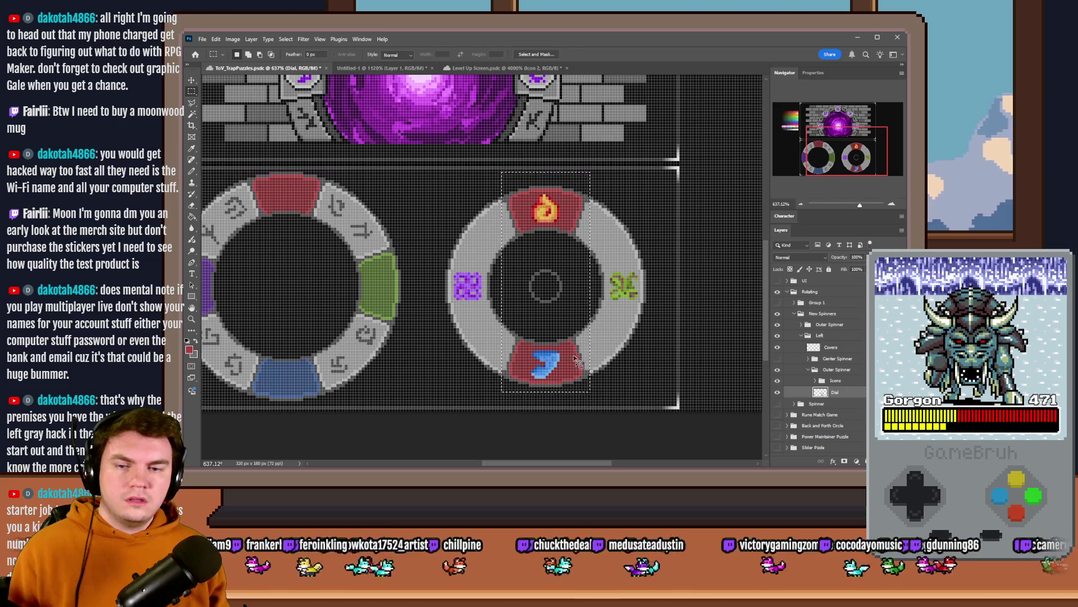
key(ctrl+j)
drag(552, 242, 553, 252)
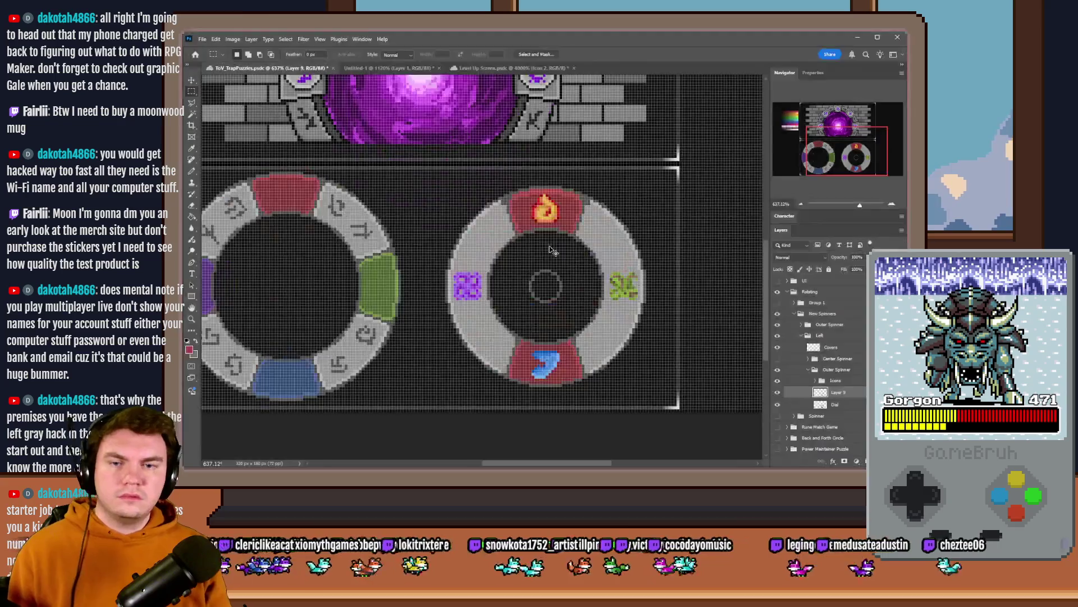
key(Up)
key(Down)
key(Up)
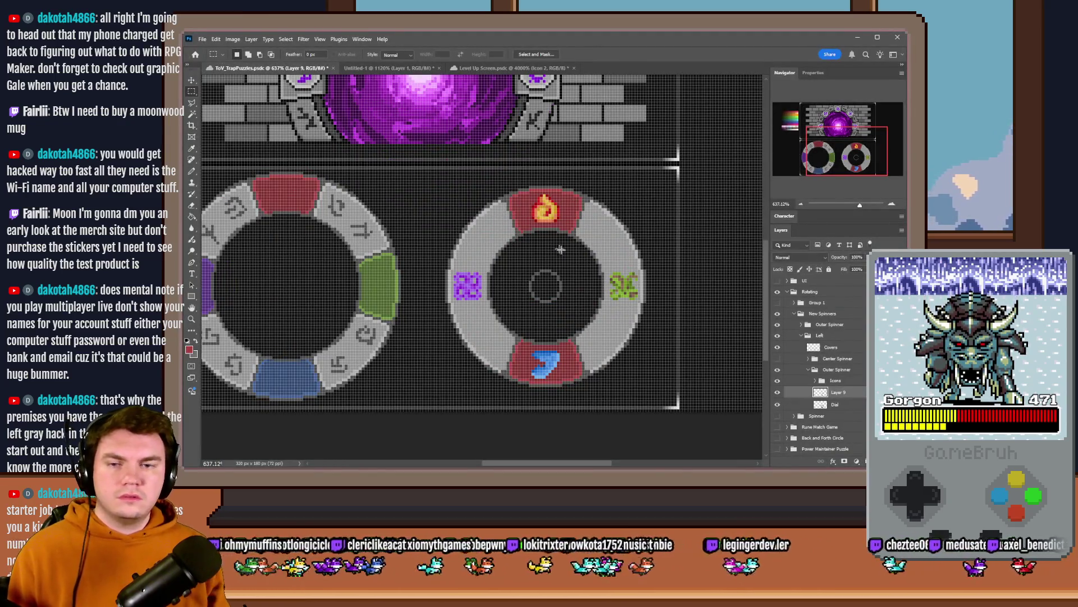
Step: Rotate the copied covers 90° counter-clockwise into left and right slots and merge into Dial
right_click(560, 249)
key(ctrl+t)
right_click(553, 287)
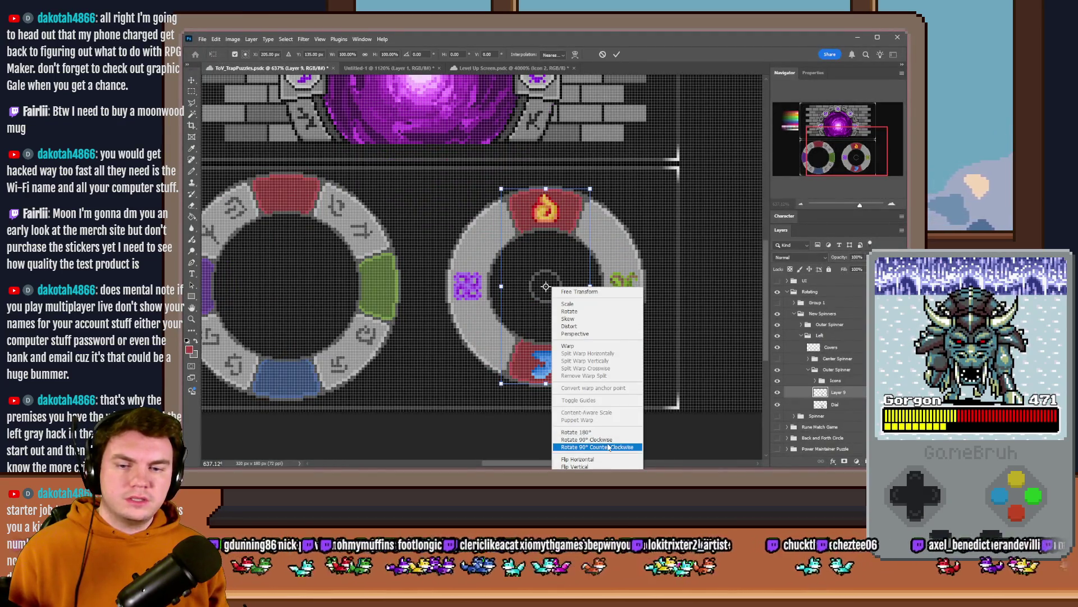
click(608, 446)
key(Return)
key(m)
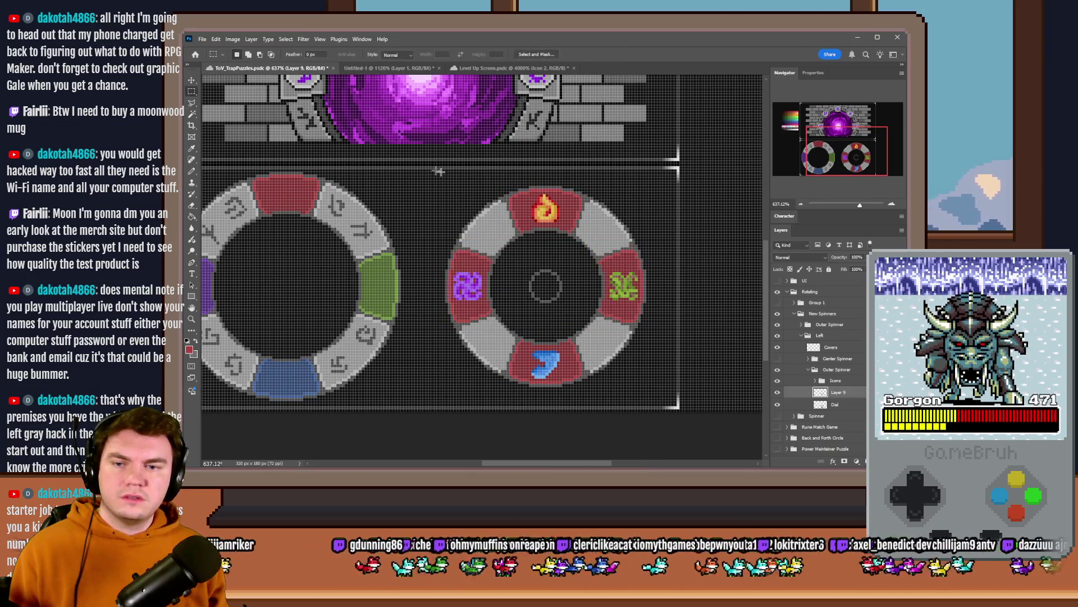
click(778, 393)
click(778, 393)
click(778, 393)
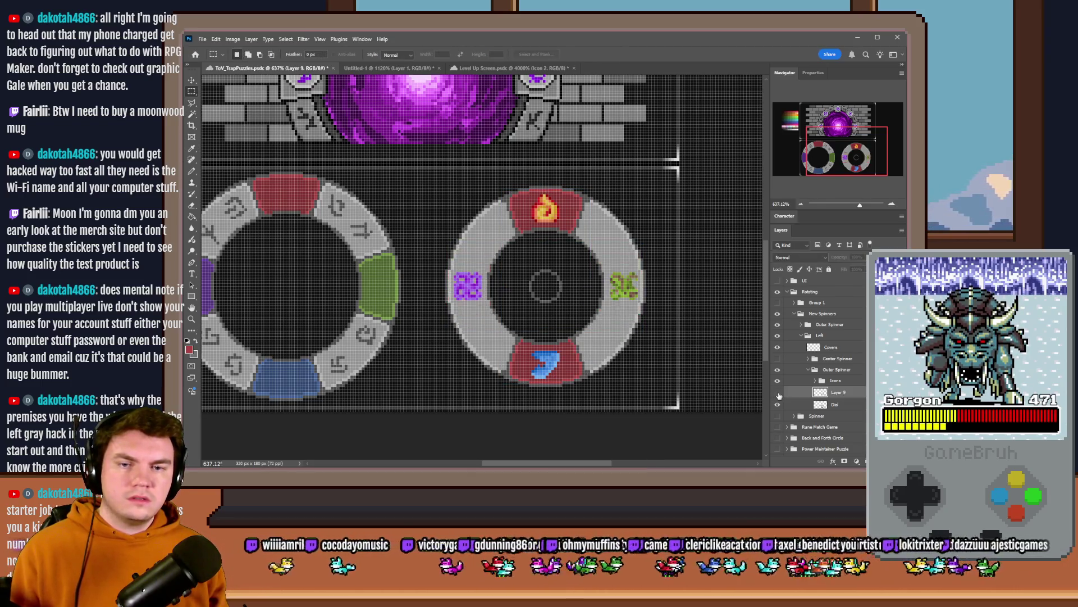
click(778, 393)
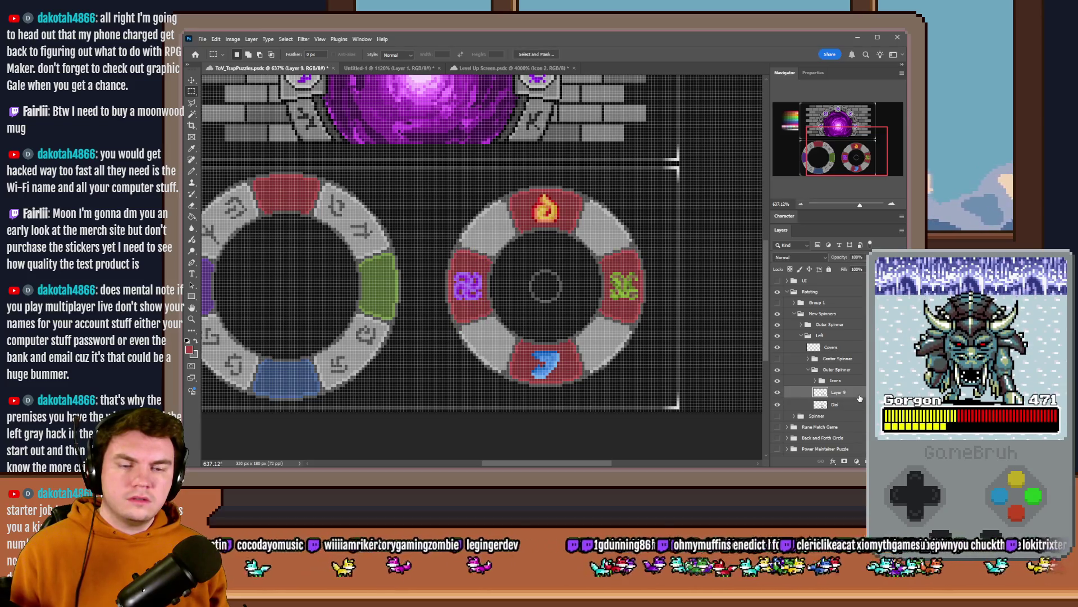
drag(859, 398, 857, 461)
Step: Fill the right ring's right cover green behind the leaf icon
key(g)
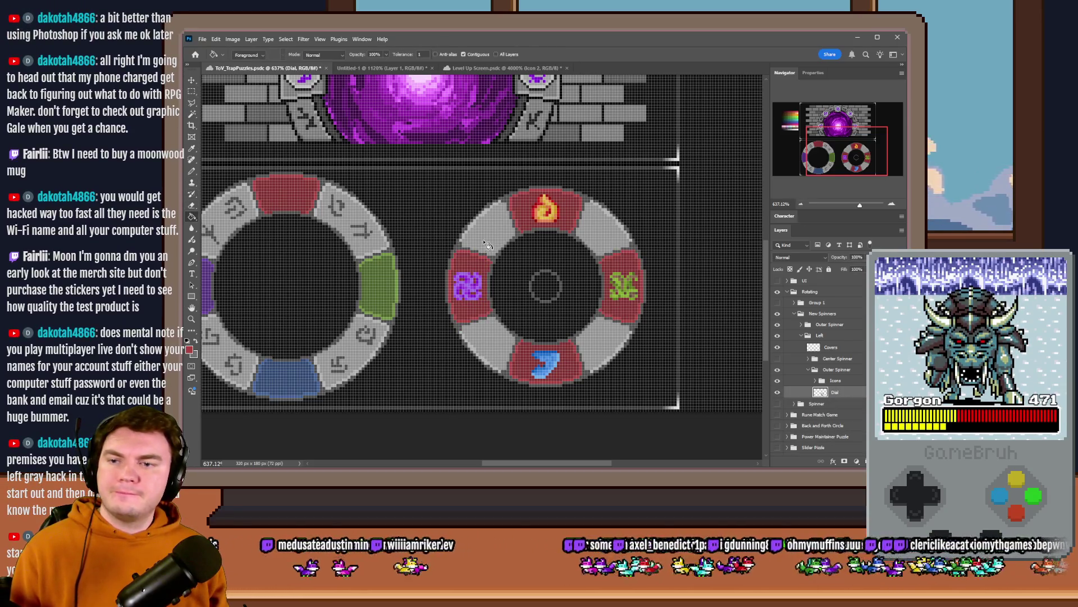
scroll(567, 286, up, 3)
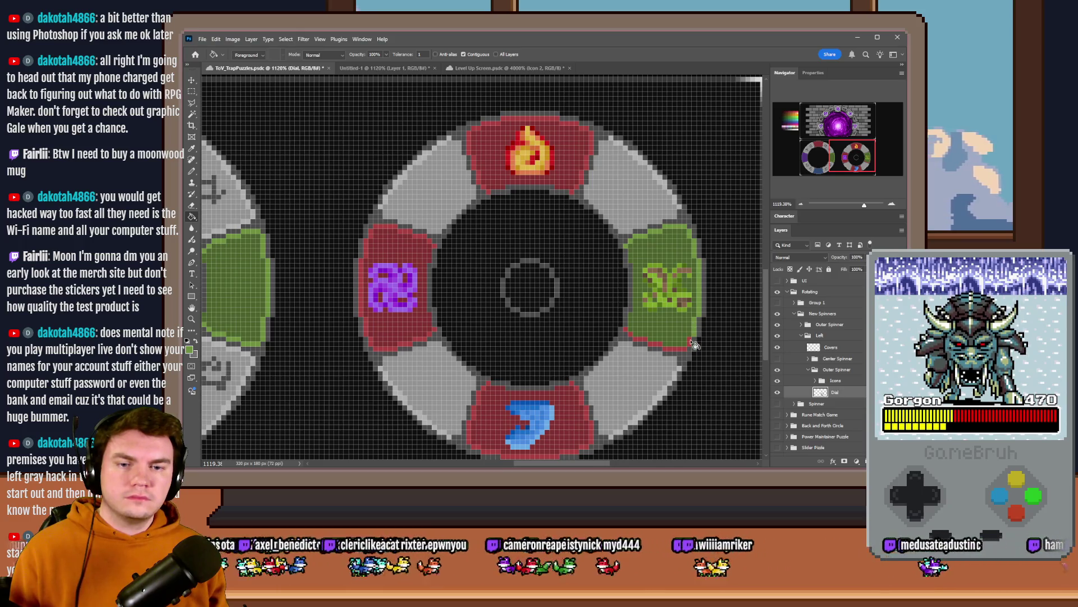
click(674, 347)
key(ctrl+z)
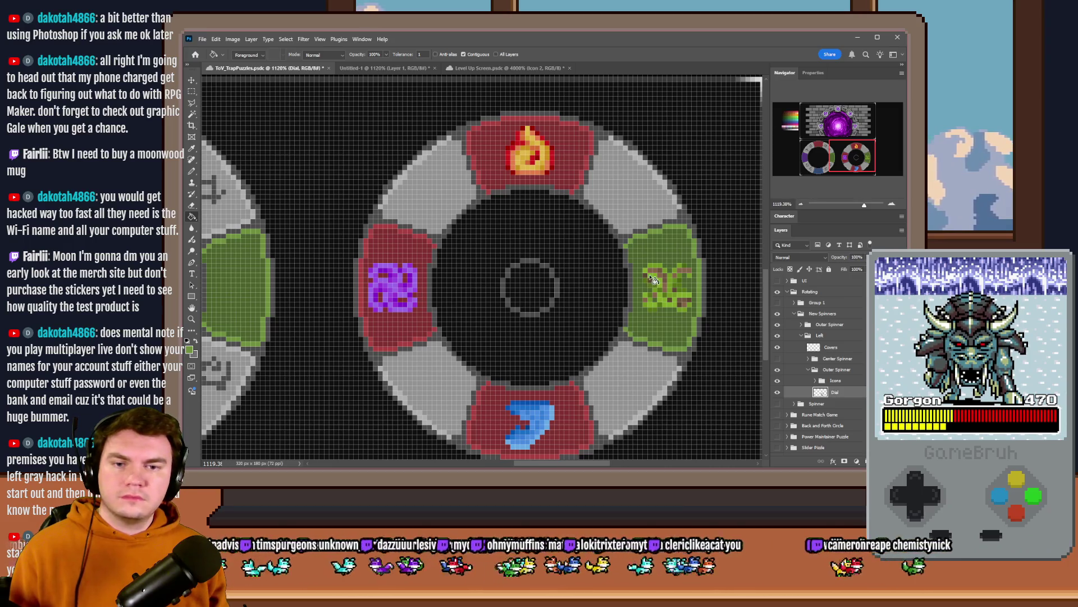
scroll(707, 260, down, 3)
scroll(404, 355, up, 3)
Step: Sample blue from the left ring and fill the bottom cover and its red edge pixels blue
alt+click(725, 341)
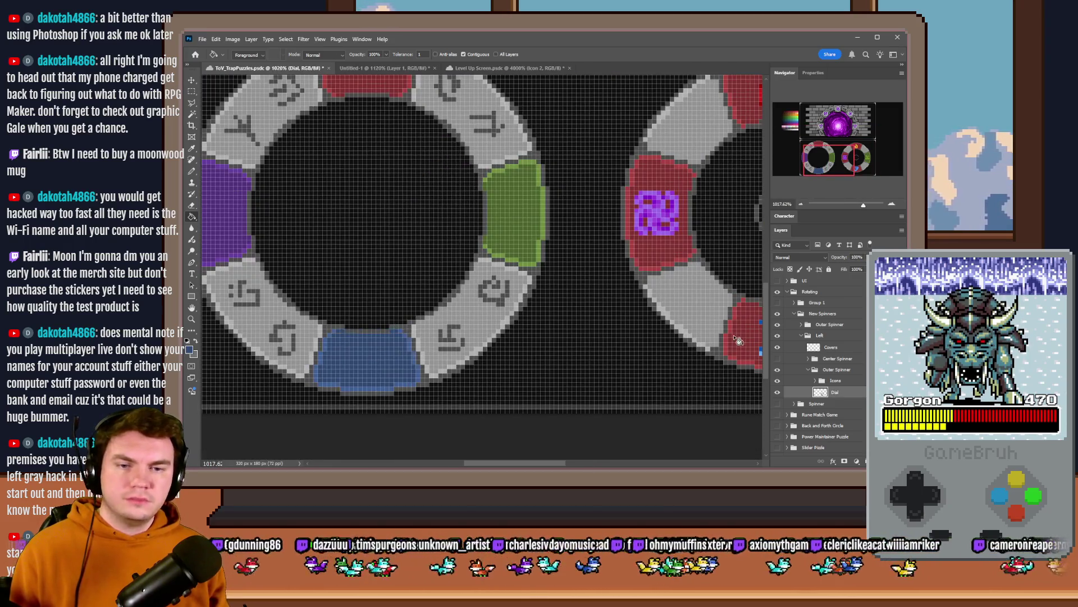
alt+click(334, 333)
scroll(348, 342, down, 3)
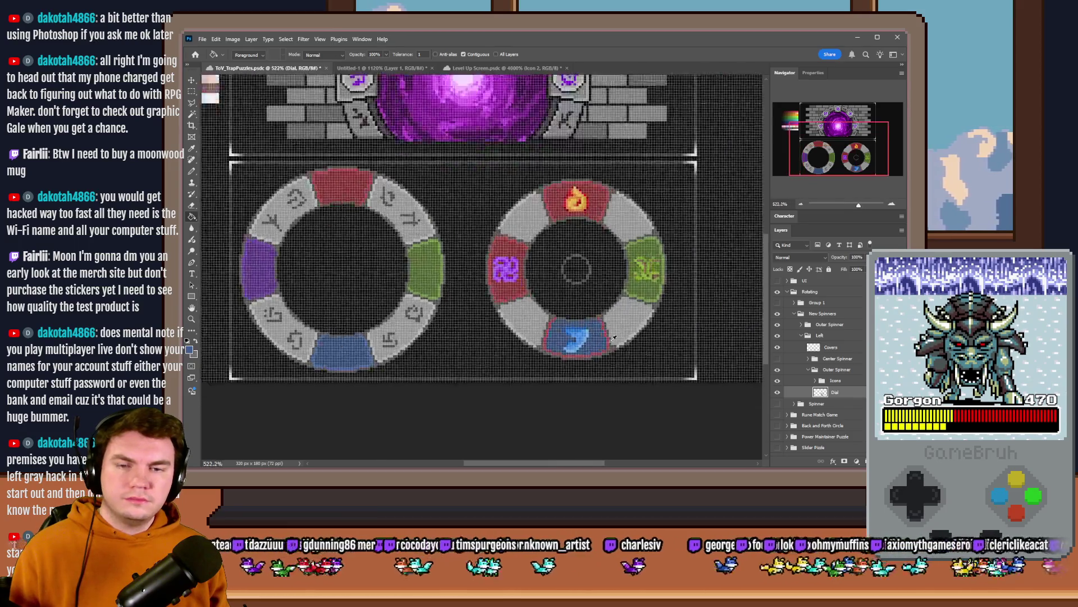
scroll(573, 359, up, 4)
click(461, 294)
click(452, 326)
click(449, 343)
click(462, 369)
click(504, 380)
click(526, 386)
click(588, 379)
click(616, 363)
key(ctrl+z)
click(613, 363)
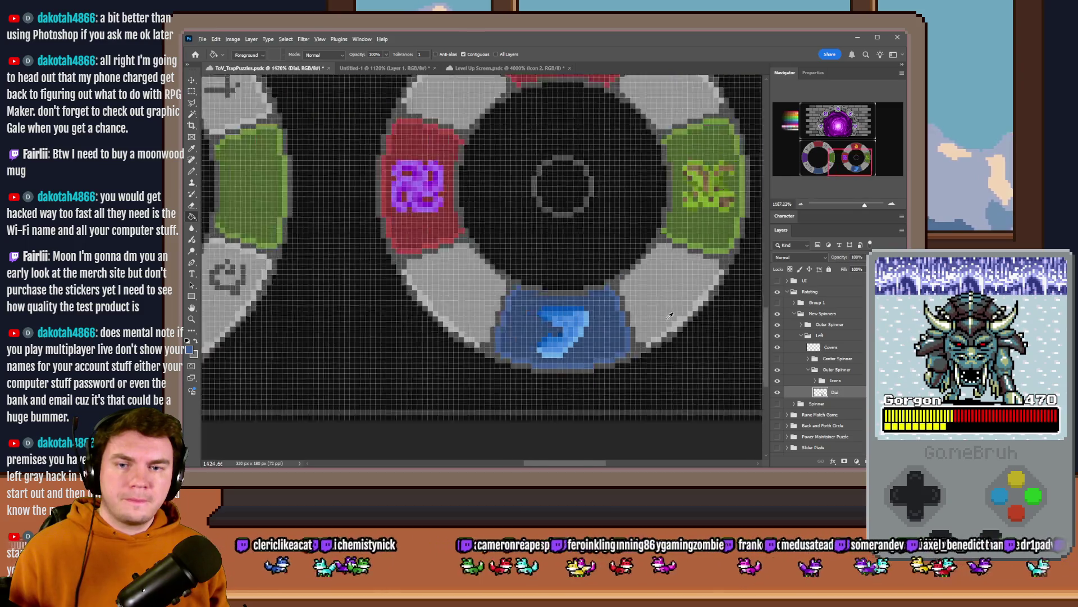
scroll(284, 236, down, 5)
scroll(284, 236, up, 2)
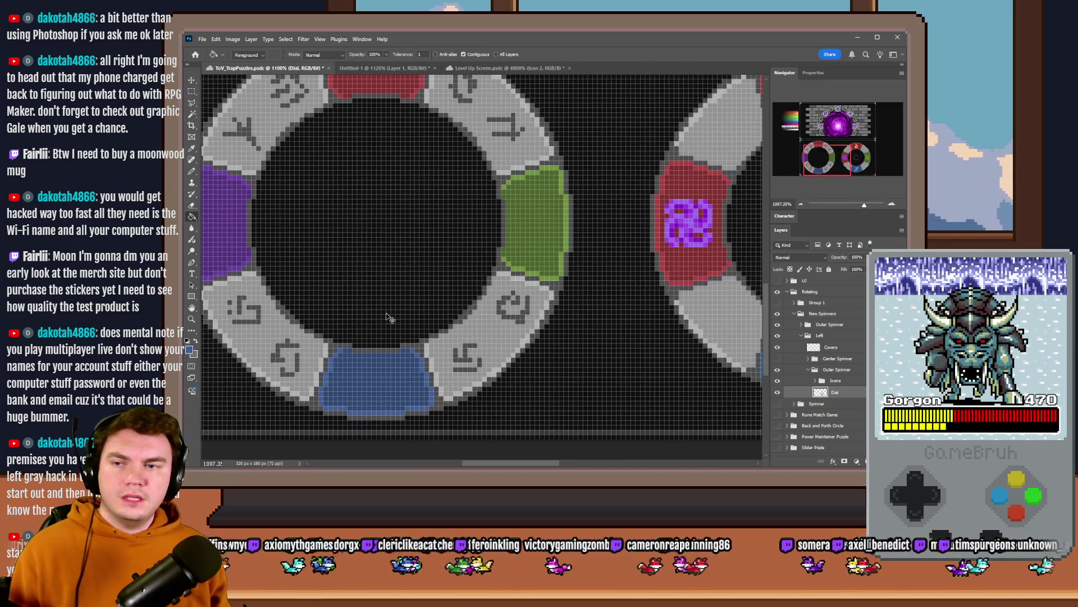
Step: Sample purple from the left ring and fill the left cover and its red border pixels purple
alt+click(272, 248)
click(620, 219)
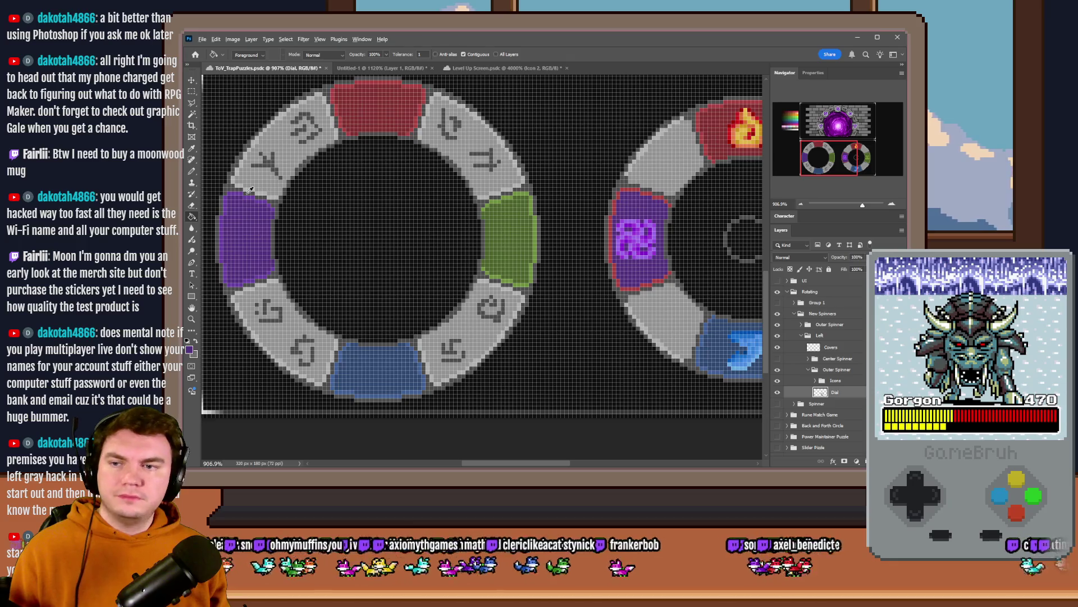
scroll(677, 198, up, 5)
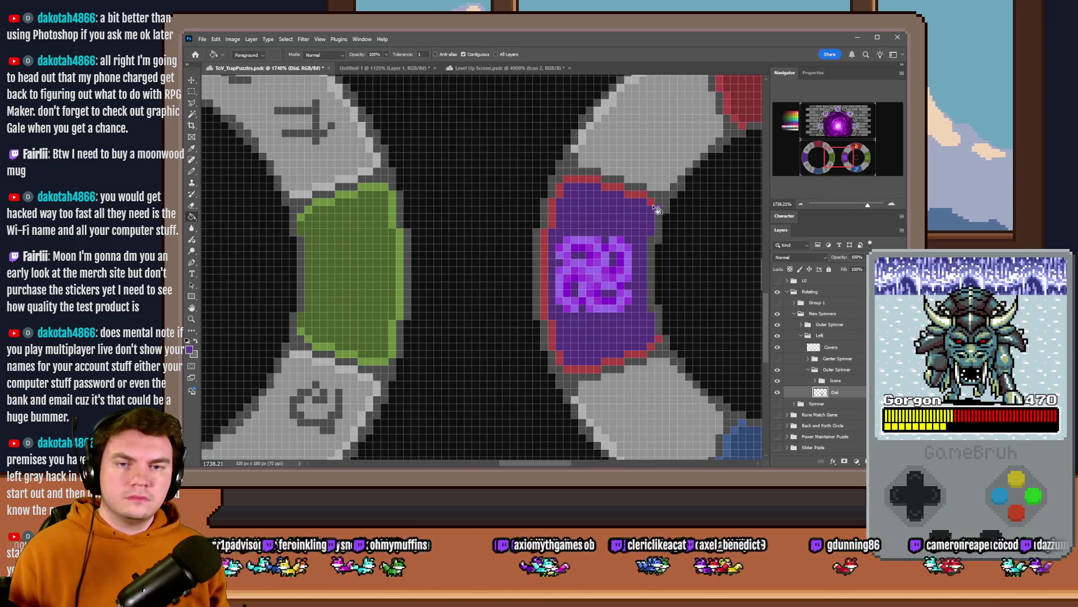
click(584, 181)
click(615, 188)
click(562, 191)
click(551, 214)
click(544, 270)
click(554, 337)
click(567, 363)
click(585, 370)
click(639, 355)
click(658, 342)
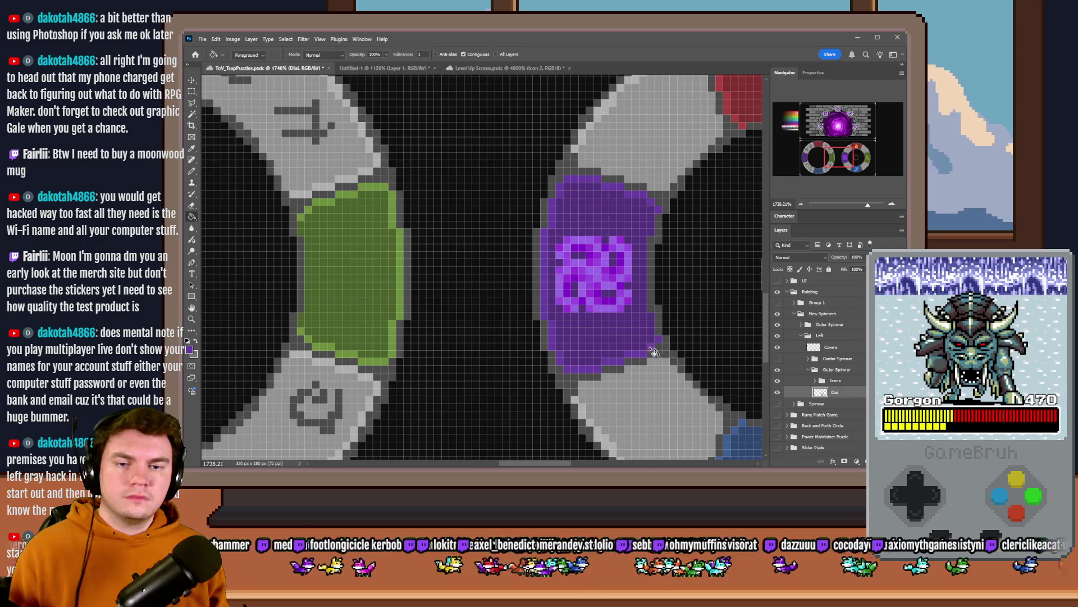
scroll(489, 308, down, 5)
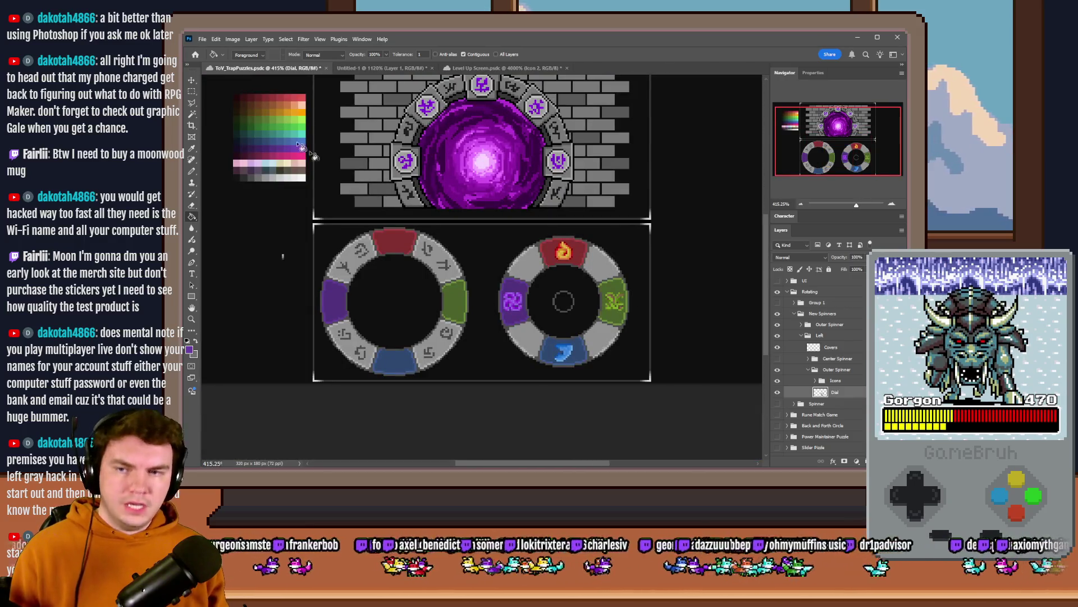
Step: Try dark rune strokes on the upper-left grey segment with the Pencil, undoing both
click(192, 171)
scroll(402, 245, up, 3)
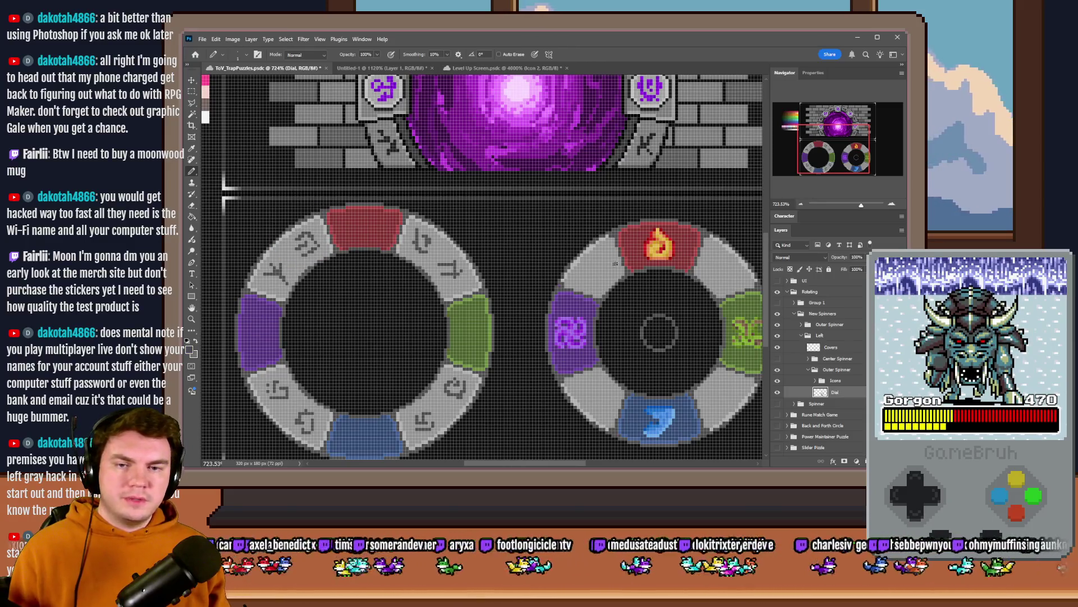
scroll(598, 272, up, 3)
drag(575, 270, 605, 270)
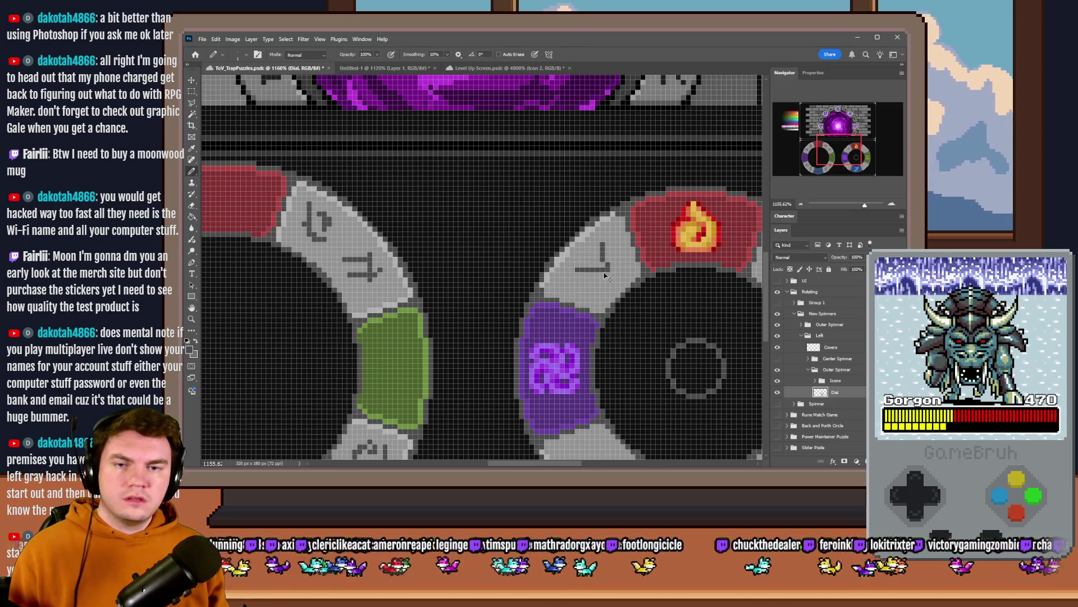
key(ctrl+z)
mouse_move(602, 245)
mouse_down()
mouse_move(575, 267)
mouse_move(607, 239)
mouse_move(616, 272)
mouse_move(597, 264)
mouse_move(618, 281)
mouse_up()
key(ctrl+z)
key(ctrl+z)
key(ctrl+z)
scroll(587, 279, down, 5)
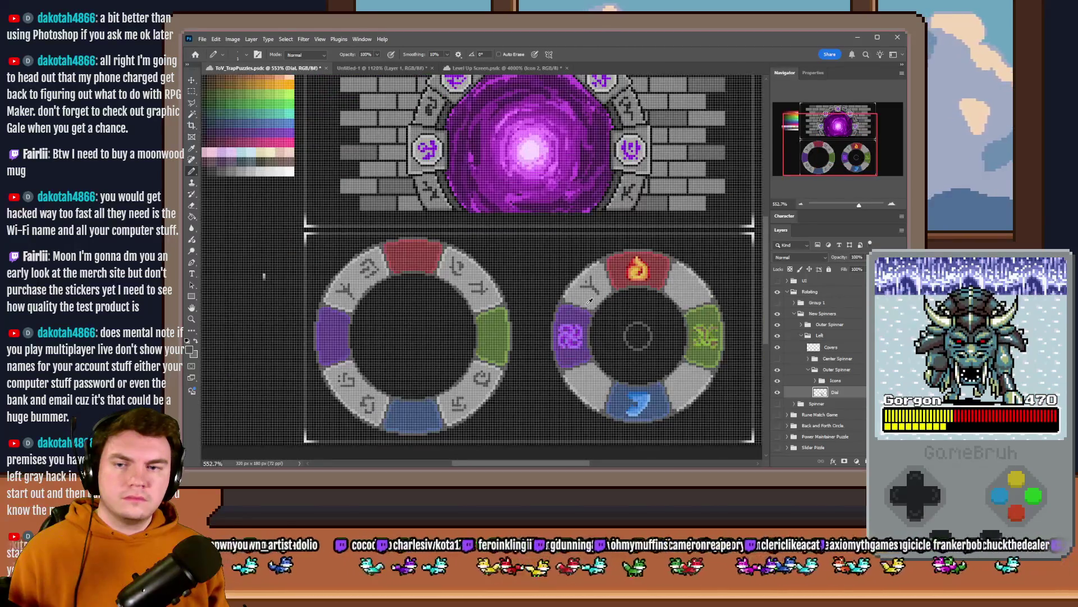
scroll(740, 308, up, 5)
Step: Draw a hook-shaped rune on the top-right segment and a curved rune on the lower-right
mouse_move(652, 262)
mouse_down()
mouse_move(621, 225)
mouse_move(607, 257)
mouse_move(630, 287)
mouse_move(645, 273)
mouse_move(653, 284)
mouse_up()
scroll(693, 230, down, 5)
scroll(693, 230, down, 2)
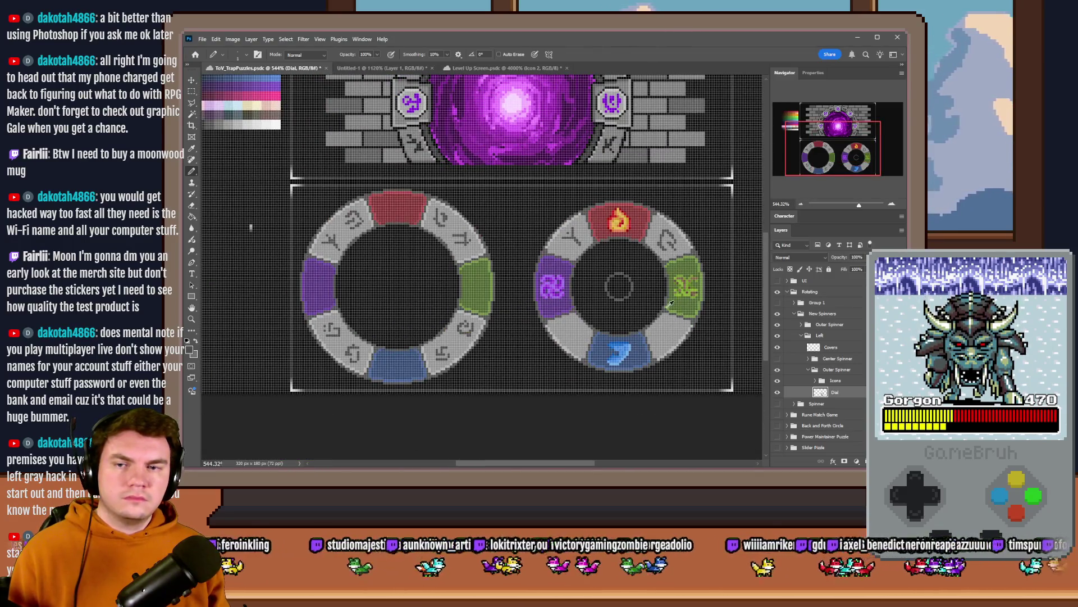
scroll(670, 304, up, 5)
drag(661, 289, 672, 316)
mouse_move(649, 271)
mouse_down()
mouse_move(635, 301)
mouse_move(657, 334)
mouse_up()
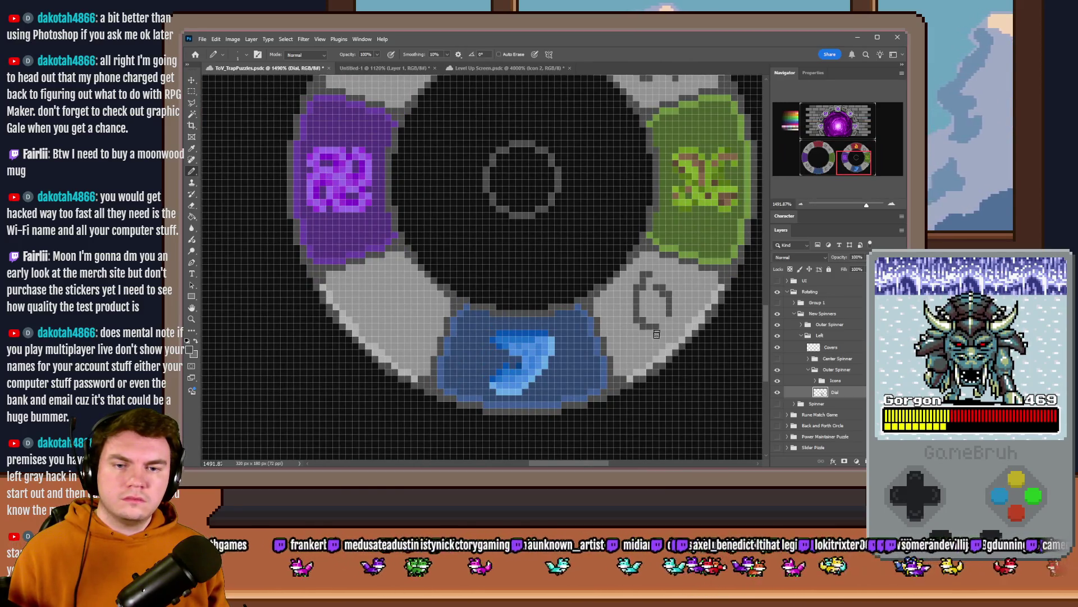
scroll(656, 334, down, 4)
scroll(698, 340, up, 5)
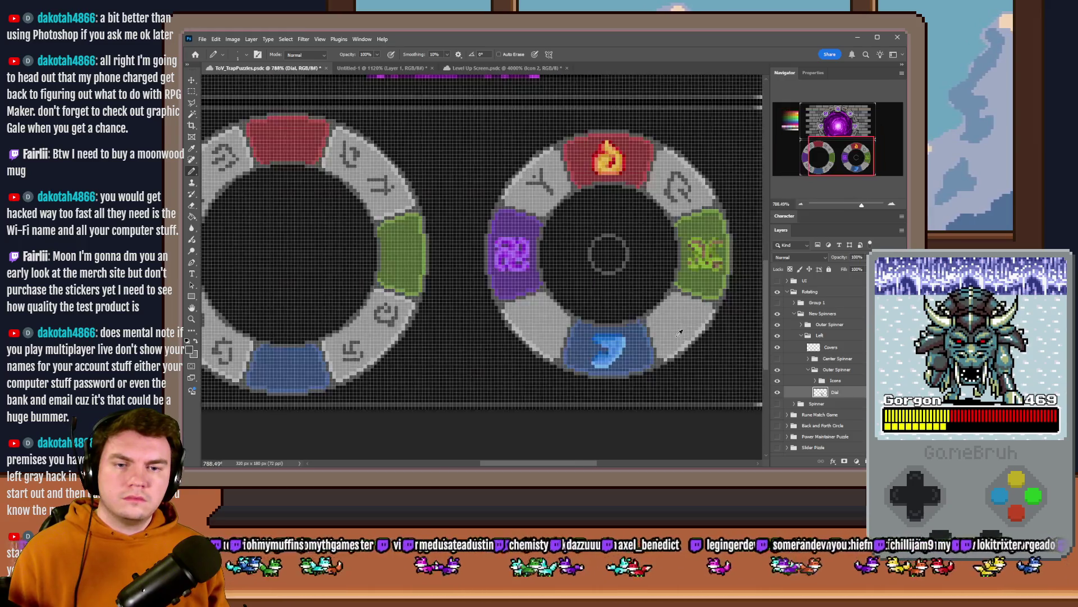
Step: Extend the lower-right rune with an arc and add a spiral rune on a blank segment
drag(661, 294, 695, 321)
scroll(698, 317, down, 2)
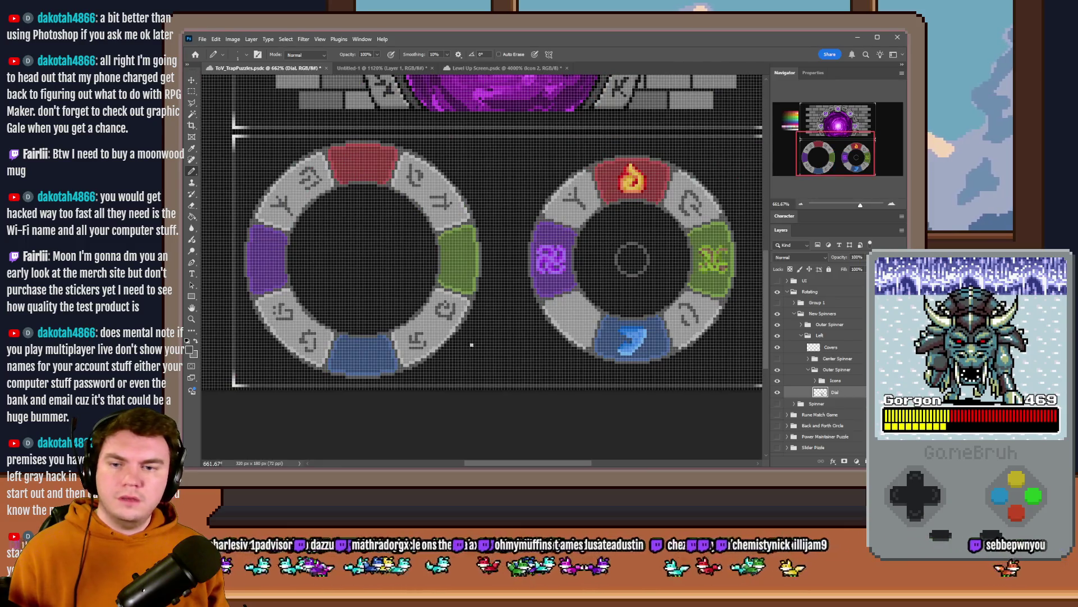
scroll(557, 330, up, 3)
mouse_move(600, 284)
mouse_down()
mouse_move(620, 264)
mouse_move(589, 256)
mouse_move(601, 278)
mouse_move(617, 247)
mouse_move(579, 314)
mouse_move(618, 320)
mouse_up()
scroll(515, 309, down, 1)
scroll(515, 309, down, 5)
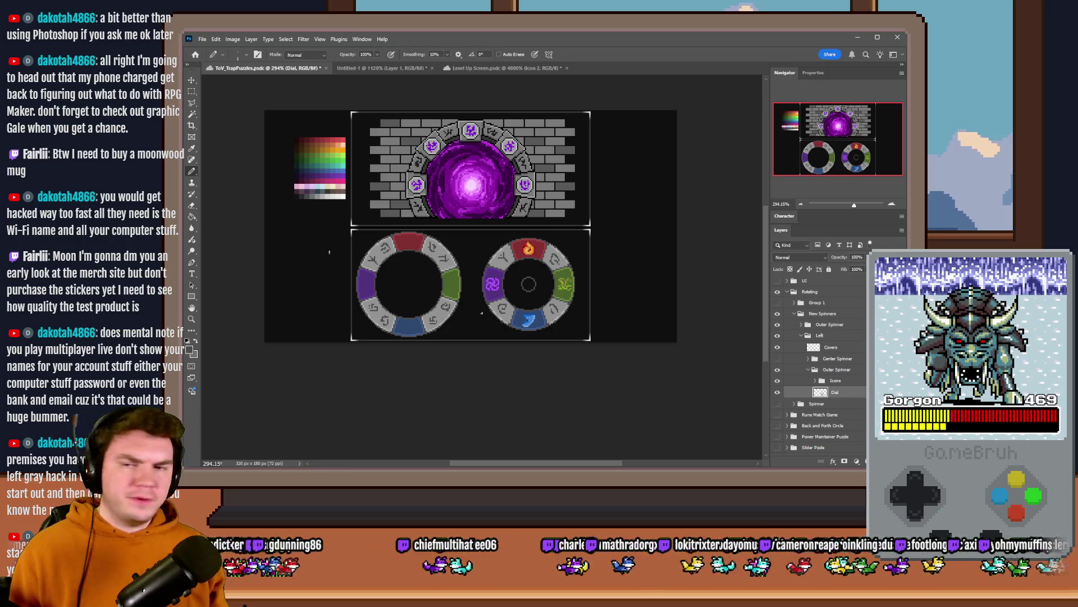
Step: Paint light grey pixels along the lower, right and top edges of the grey rune segments
scroll(522, 291, up, 3)
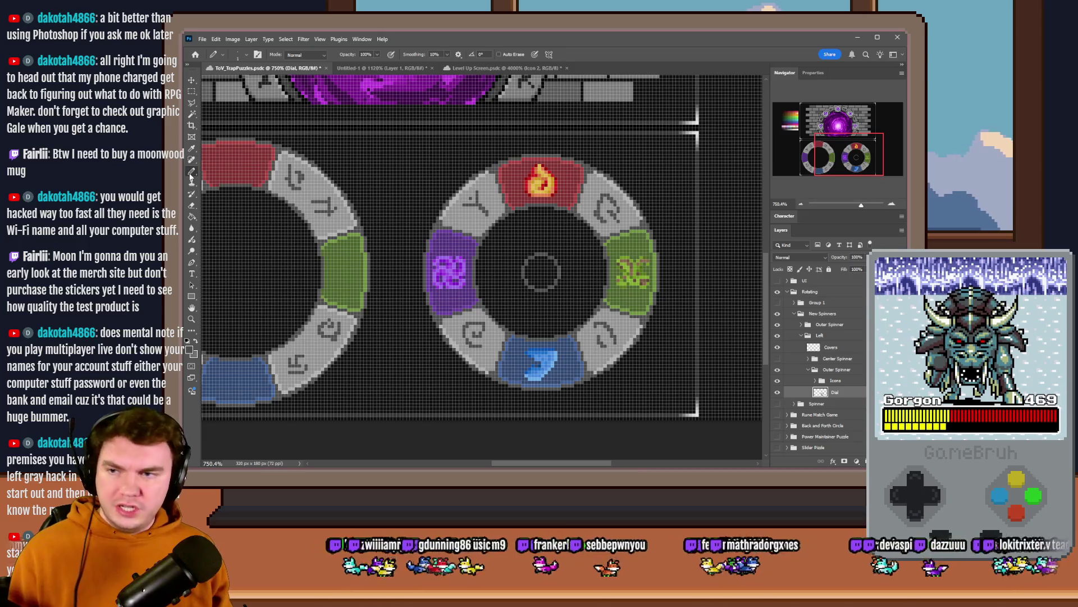
scroll(387, 202, up, 5)
drag(398, 241, 483, 278)
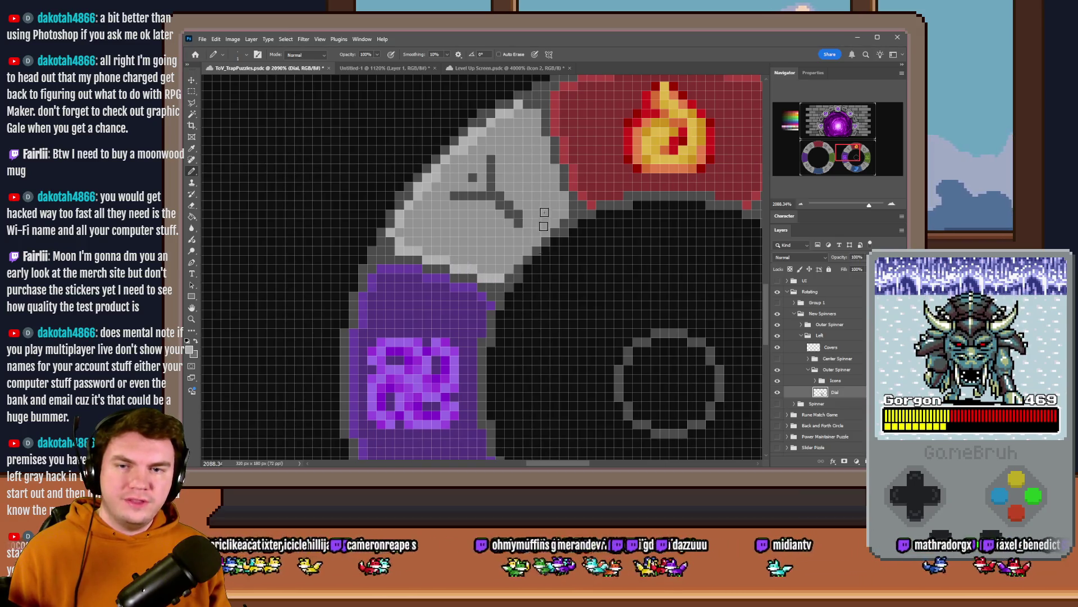
drag(542, 138, 563, 212)
scroll(564, 213, down, 5)
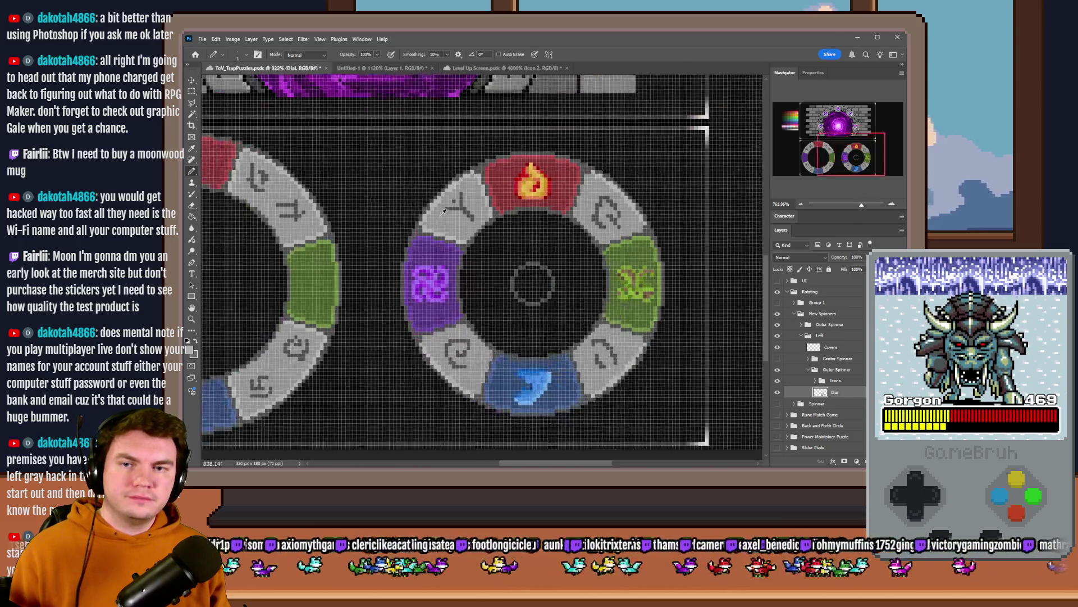
scroll(513, 206, up, 5)
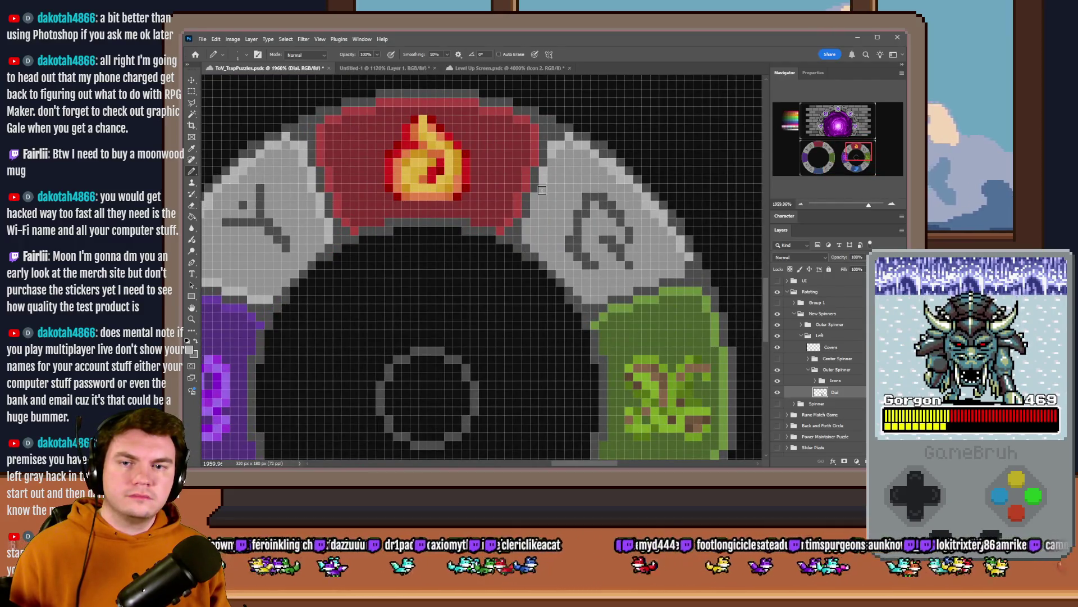
scroll(528, 236, down, 5)
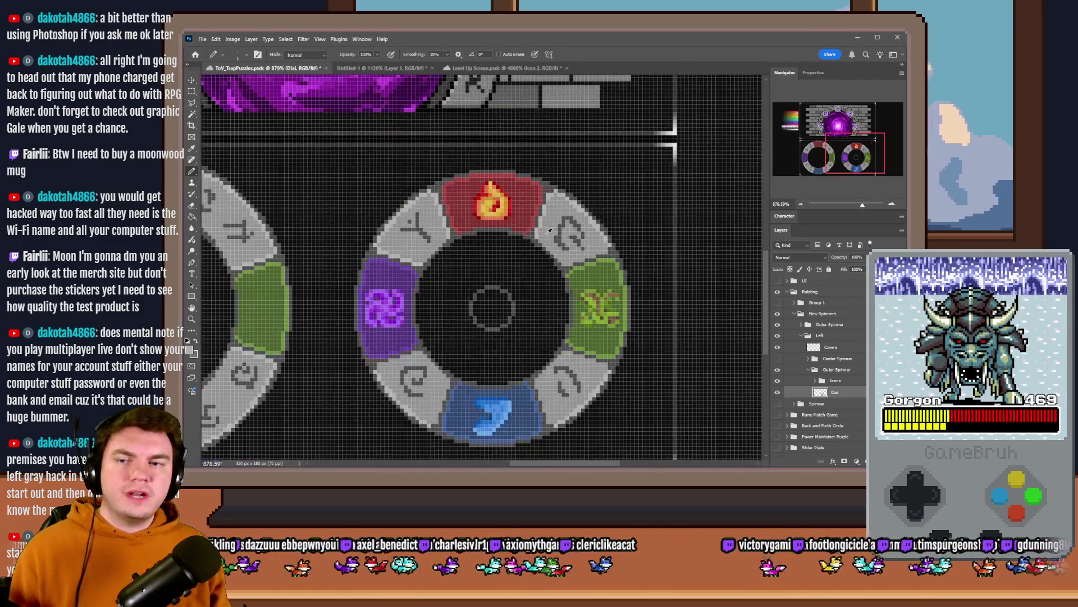
scroll(578, 256, up, 4)
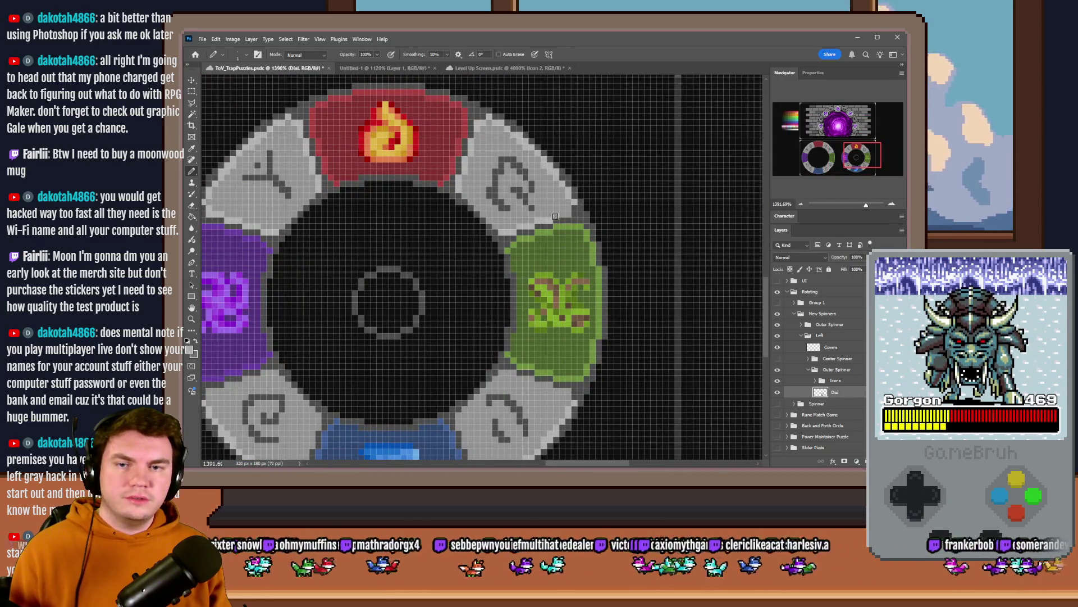
scroll(569, 227, down, 5)
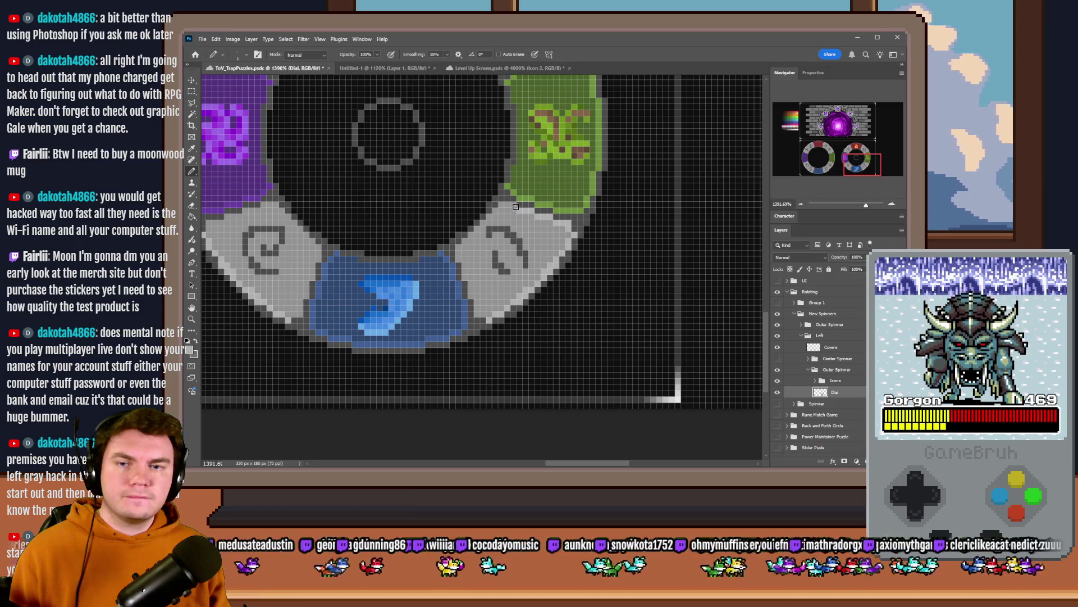
scroll(502, 205, down, 2)
scroll(528, 261, up, 3)
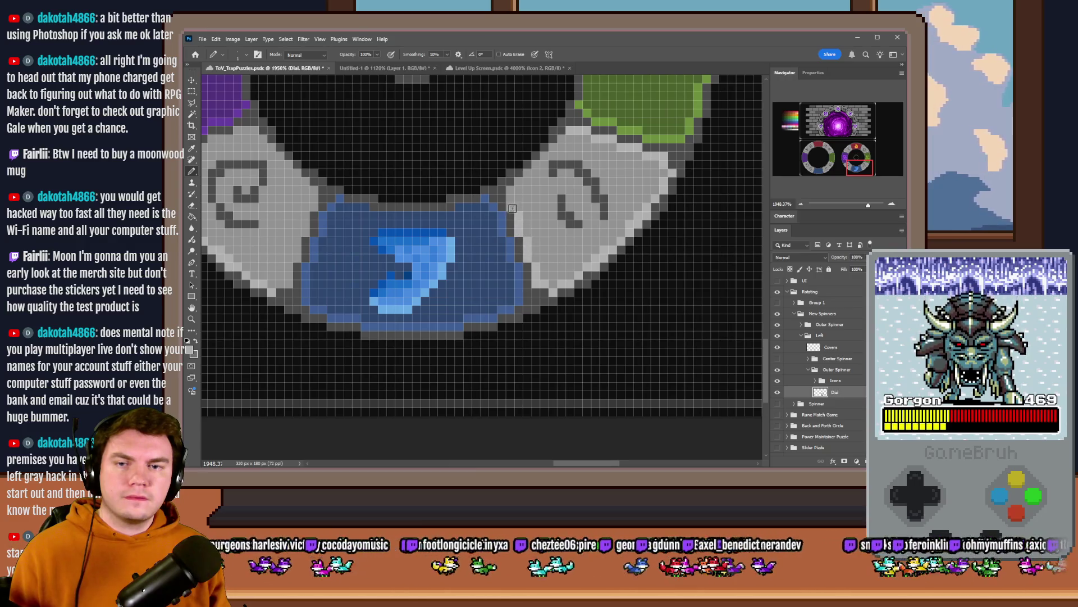
scroll(478, 248, left, 3)
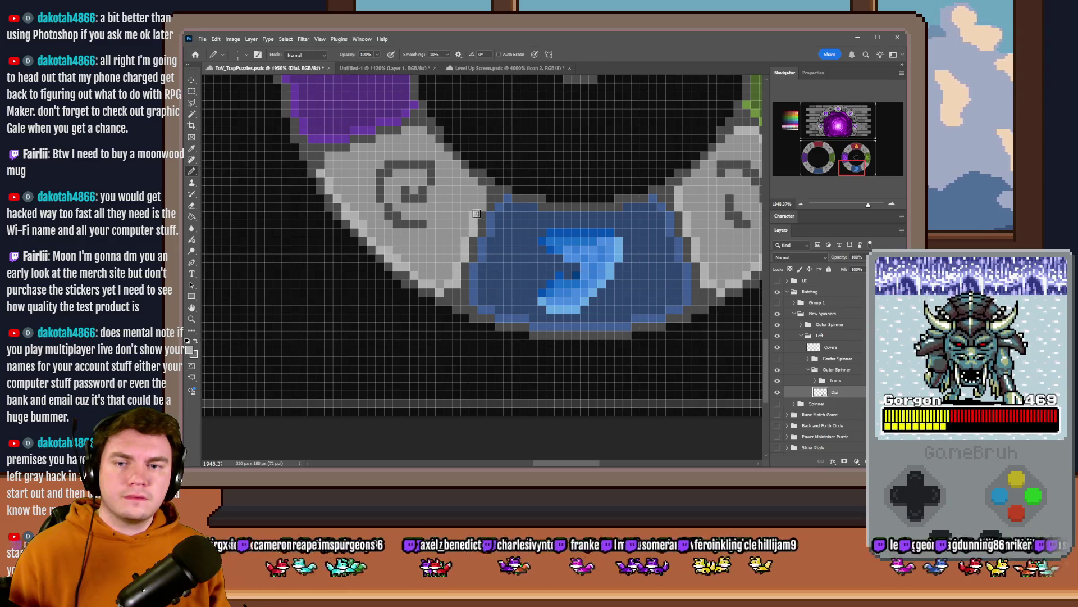
mouse_move(433, 145)
mouse_down()
mouse_move(415, 133)
mouse_move(361, 146)
mouse_up()
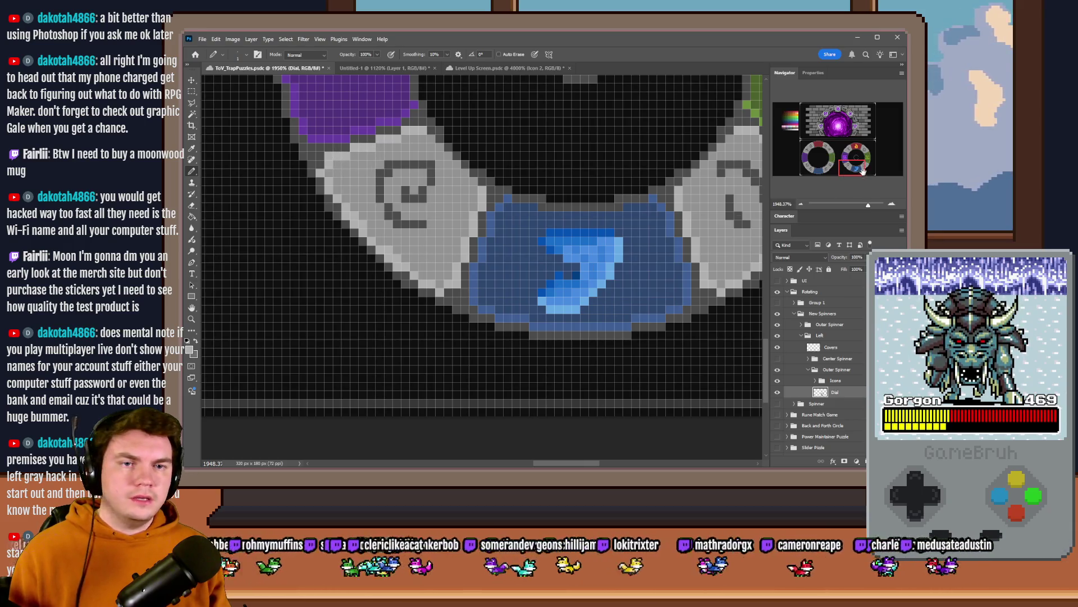
Step: Set up the Paint Bucket with a purple fill colour sampled from the palette
drag(860, 170, 847, 150)
scroll(488, 283, down, 8)
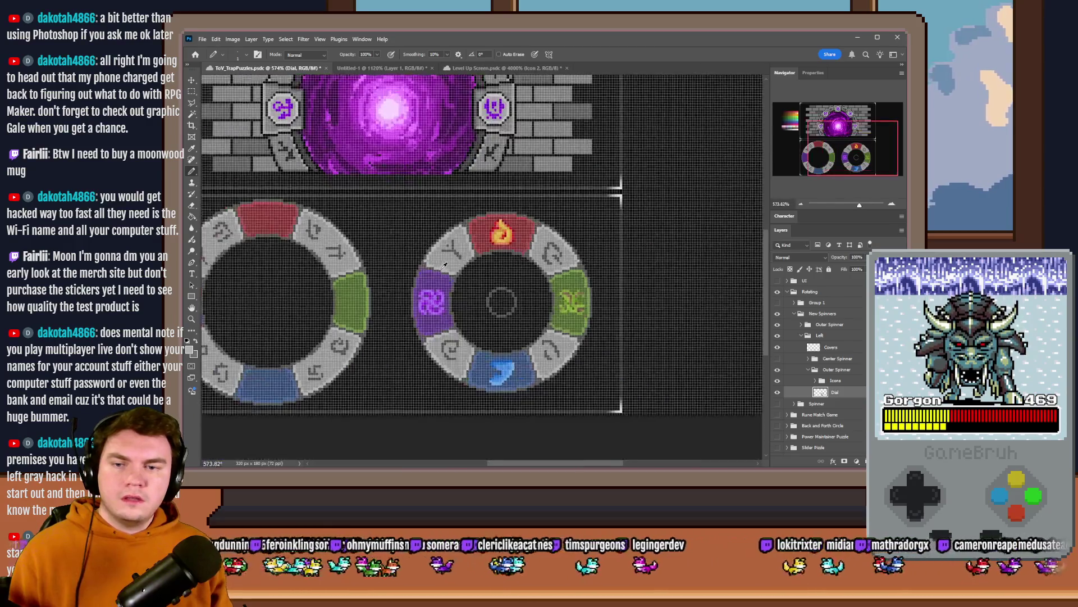
click(192, 216)
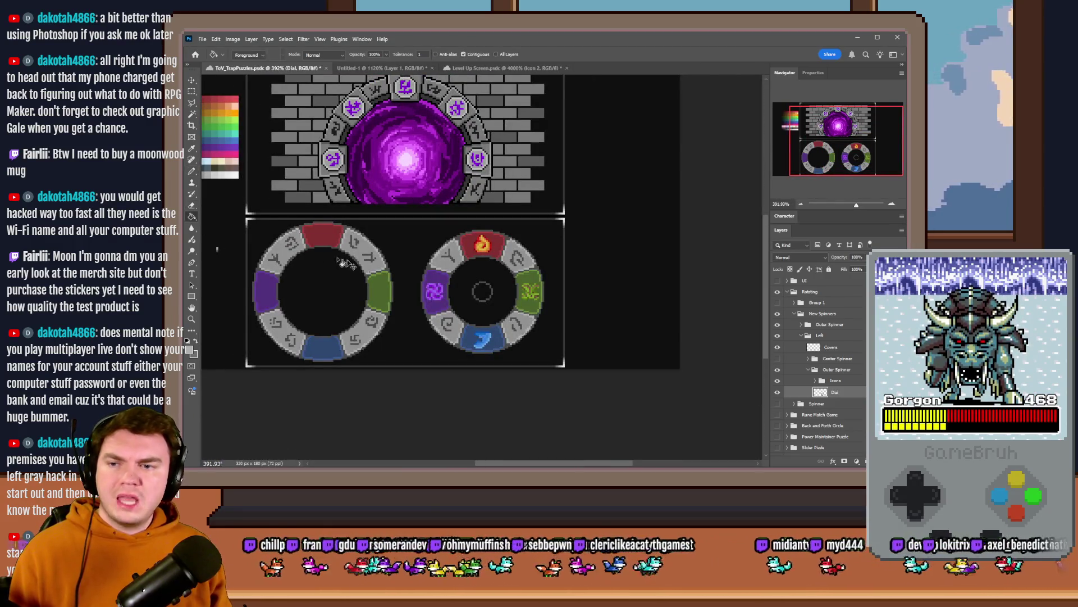
scroll(378, 274, up, 3)
alt+click(603, 264)
scroll(494, 224, down, 1)
drag(384, 129, 391, 127)
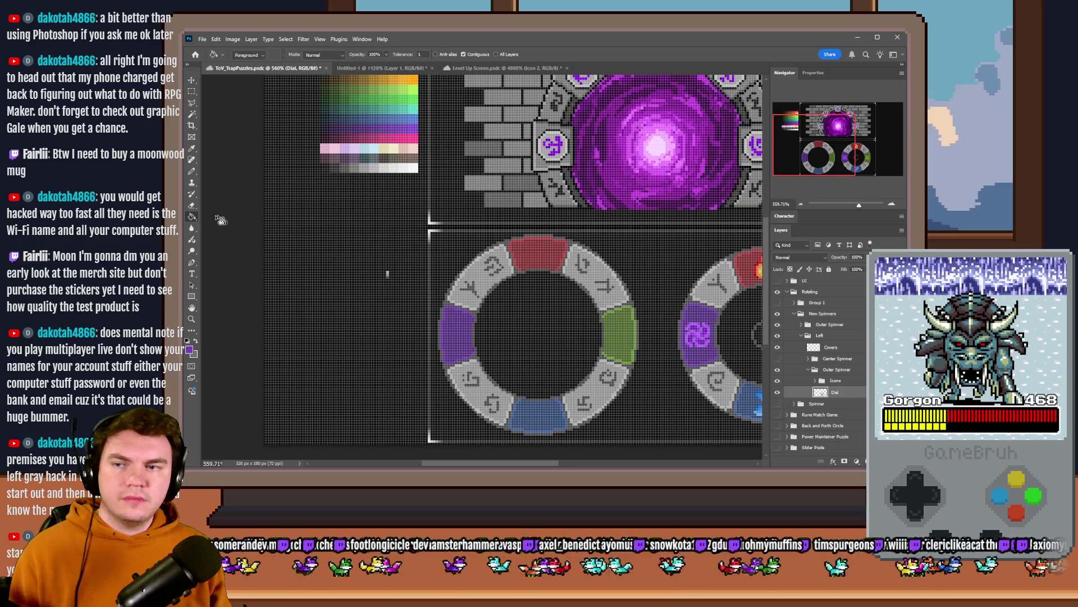
Step: Turn off Contiguous for the Paint Bucket and switch to the Rectangular Marquee
scroll(702, 329, up, 5)
click(474, 55)
scroll(711, 257, down, 2)
scroll(405, 304, down, 3)
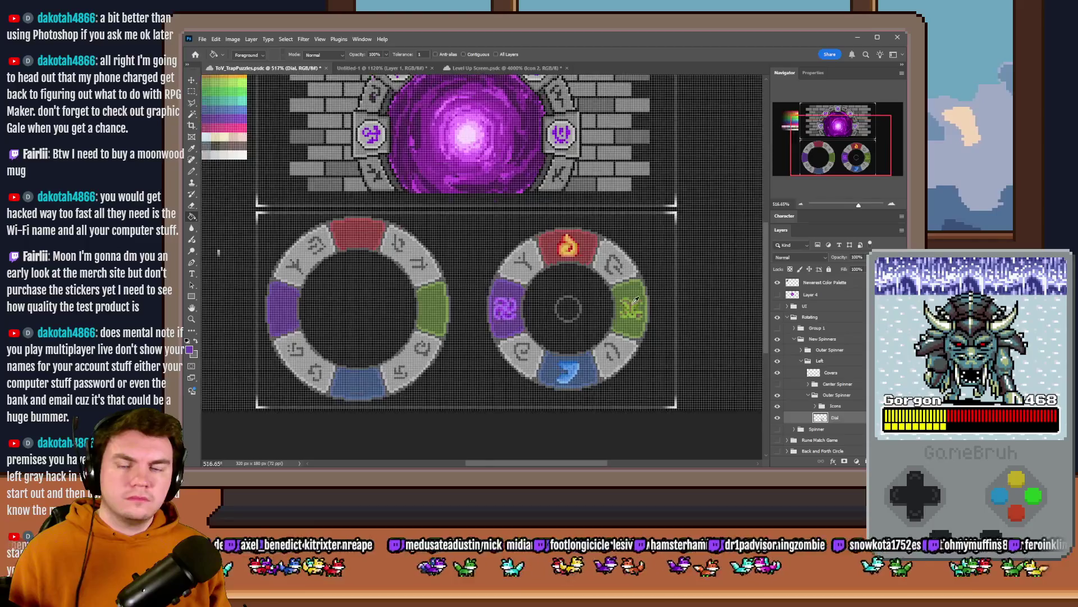
scroll(634, 301, up, 2)
click(192, 93)
scroll(293, 302, down, 2)
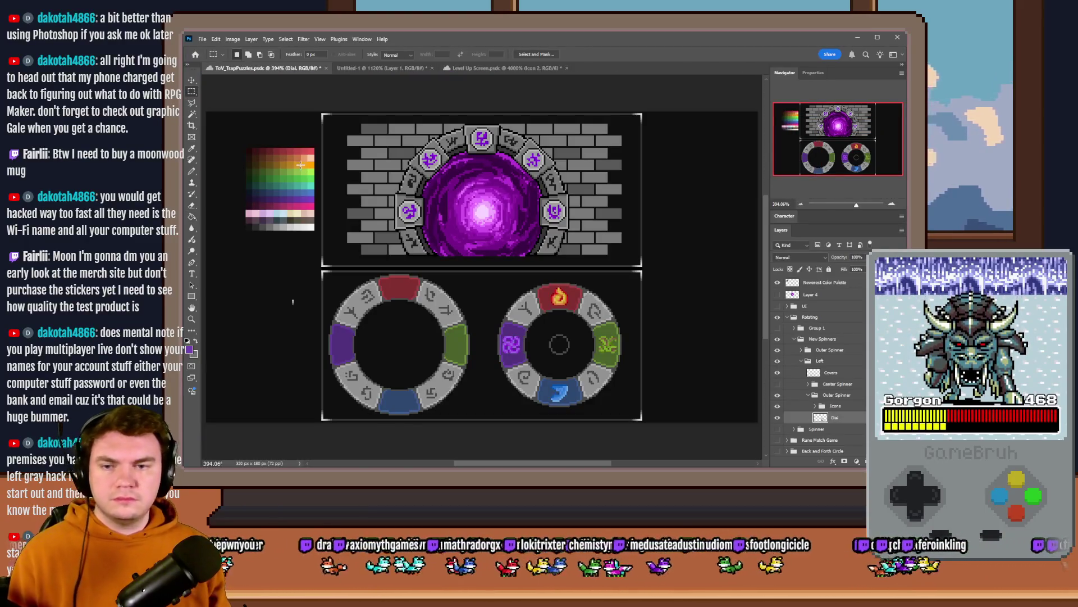
Step: Collapse Outer Spinner, toggle its visibility to check it, and select the upper Outer Spinner group
click(807, 395)
click(778, 384)
click(779, 385)
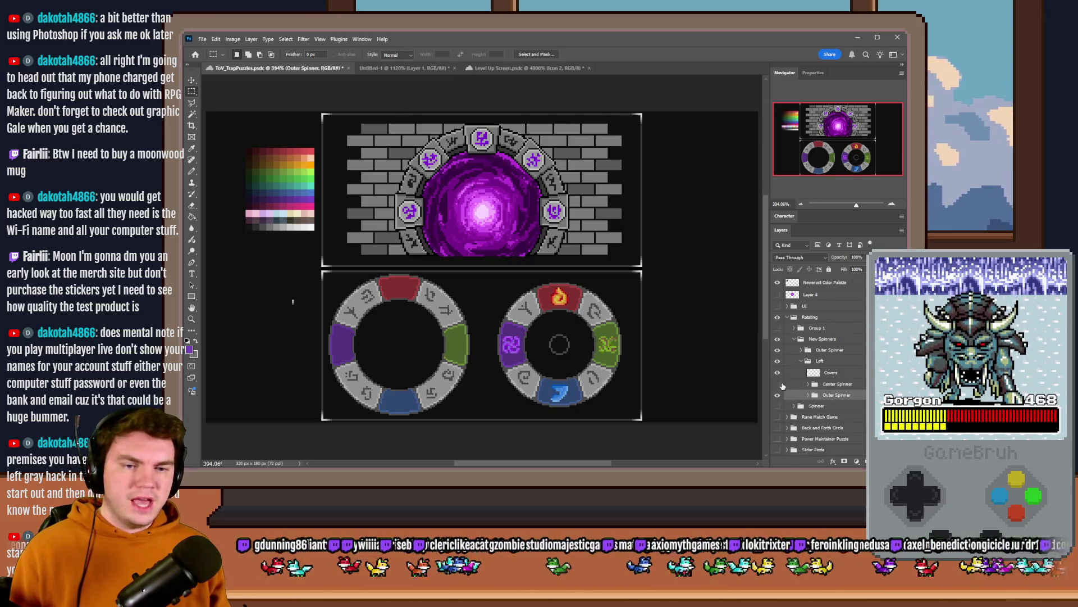
click(778, 350)
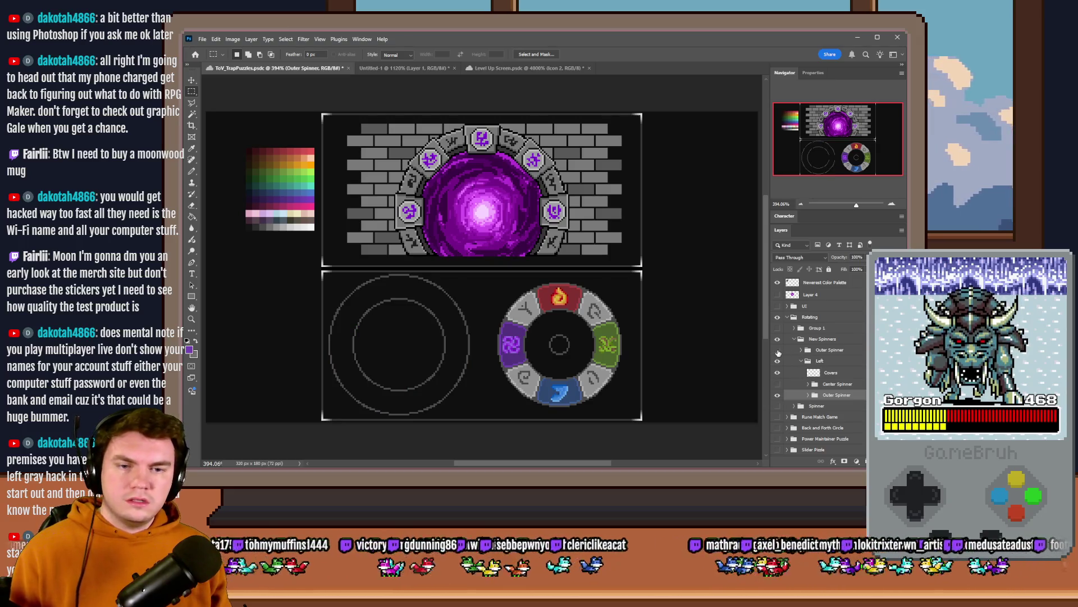
click(778, 350)
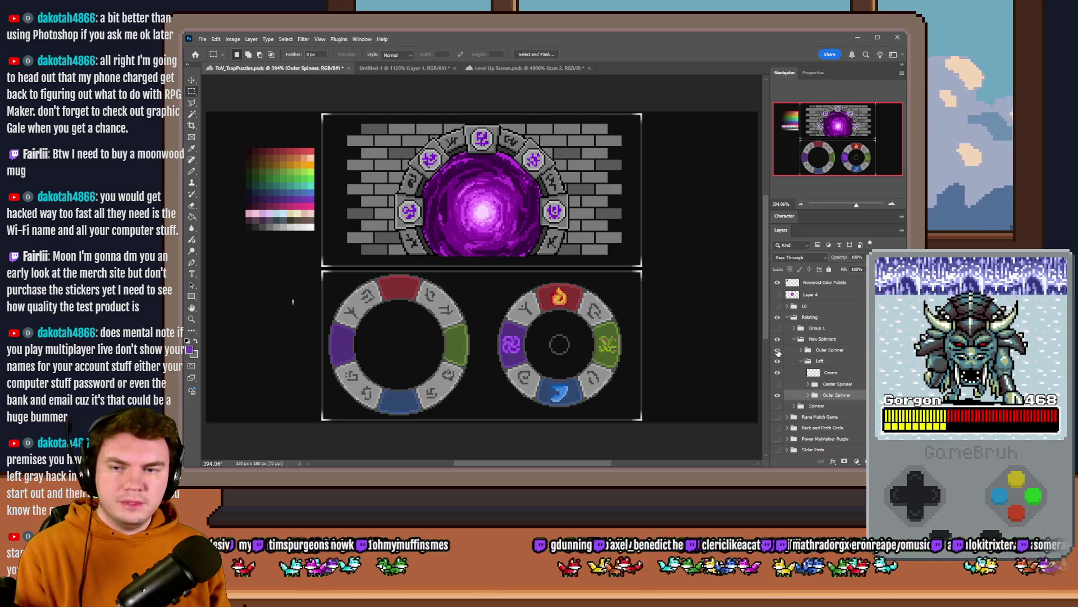
click(820, 351)
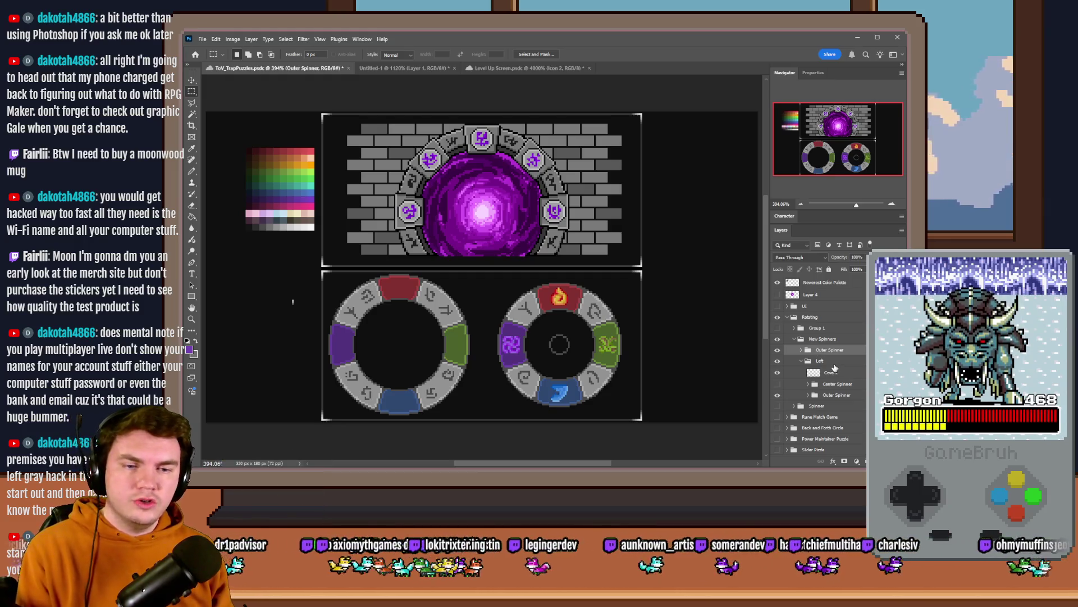
Step: Delete the duplicate Outer Spinner group and the leftover circle outlines on the Covers layer
key(Delete)
click(826, 363)
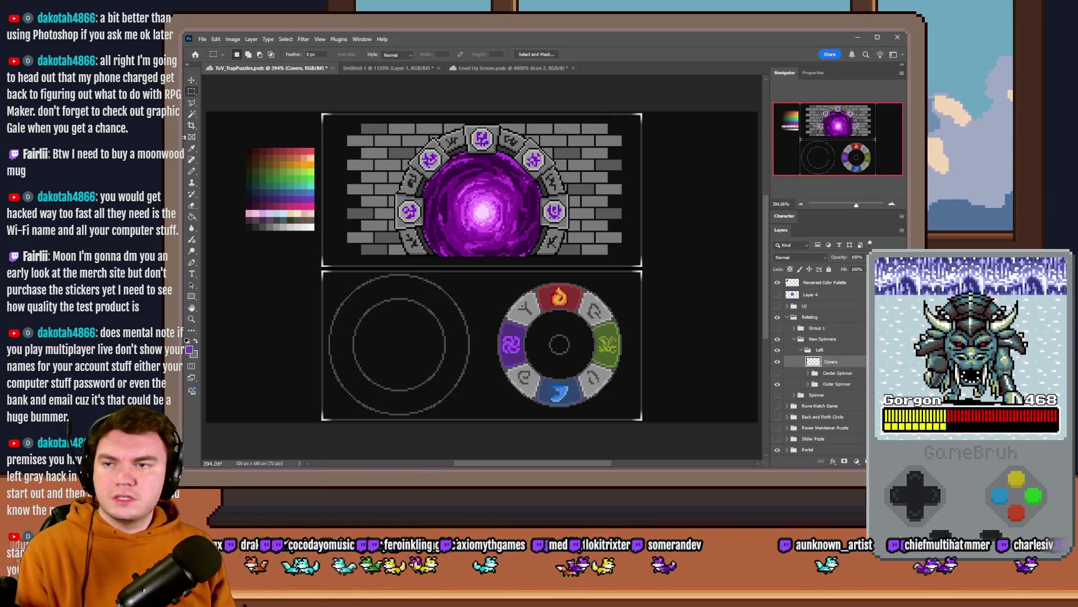
drag(306, 254, 484, 424)
key(Delete)
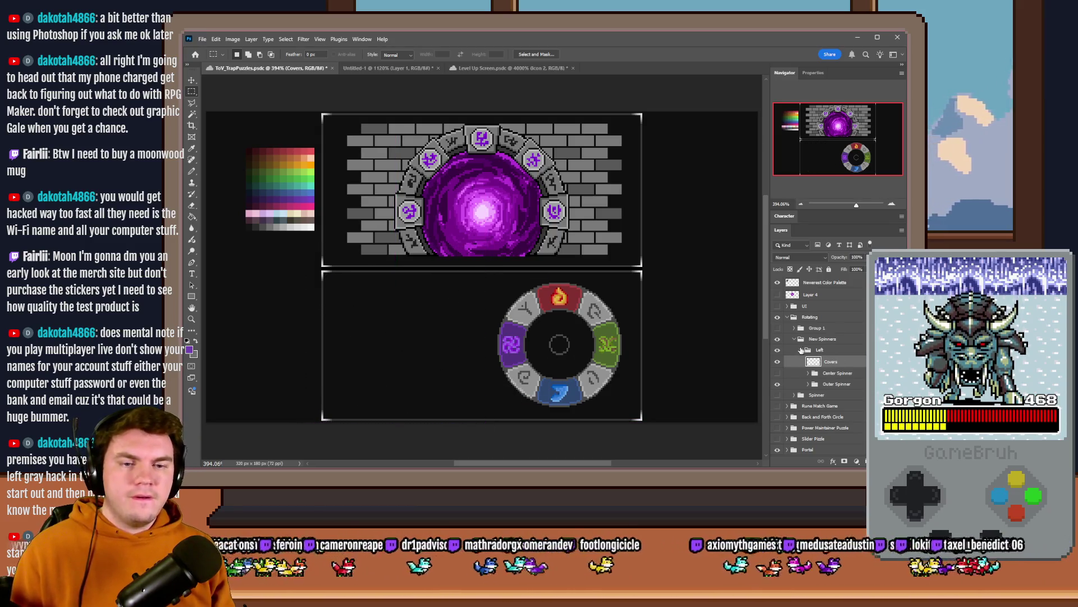
Step: Move the Left group's spinner wheel over to the left side
click(800, 351)
drag(573, 340, 422, 339)
scroll(388, 371, up, 4)
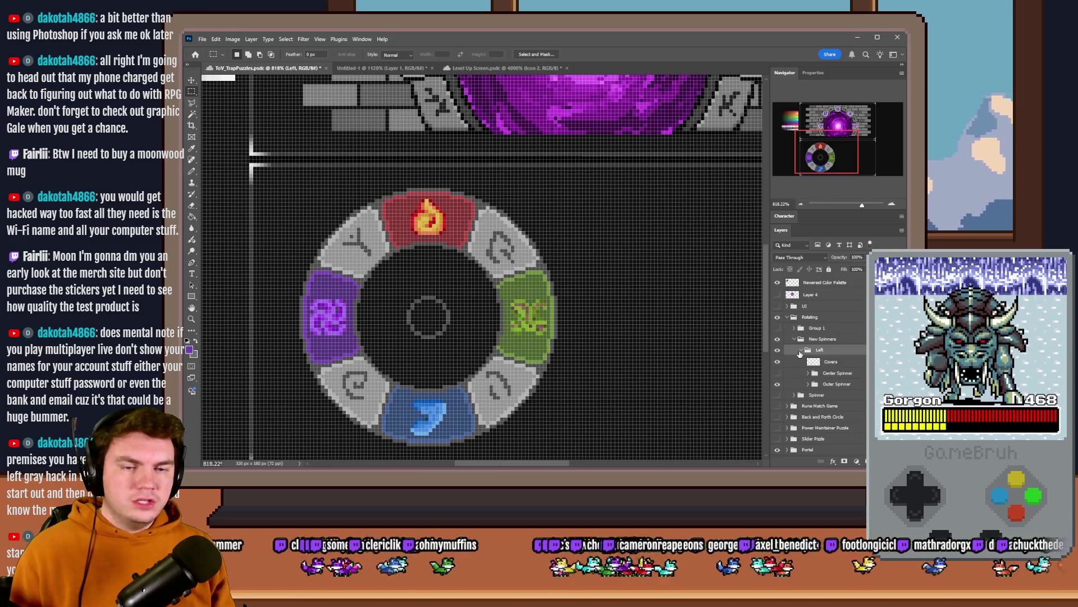
Step: Show Center Spinner's grey inner ring and toggle the outer ring to inspect the centre
click(778, 373)
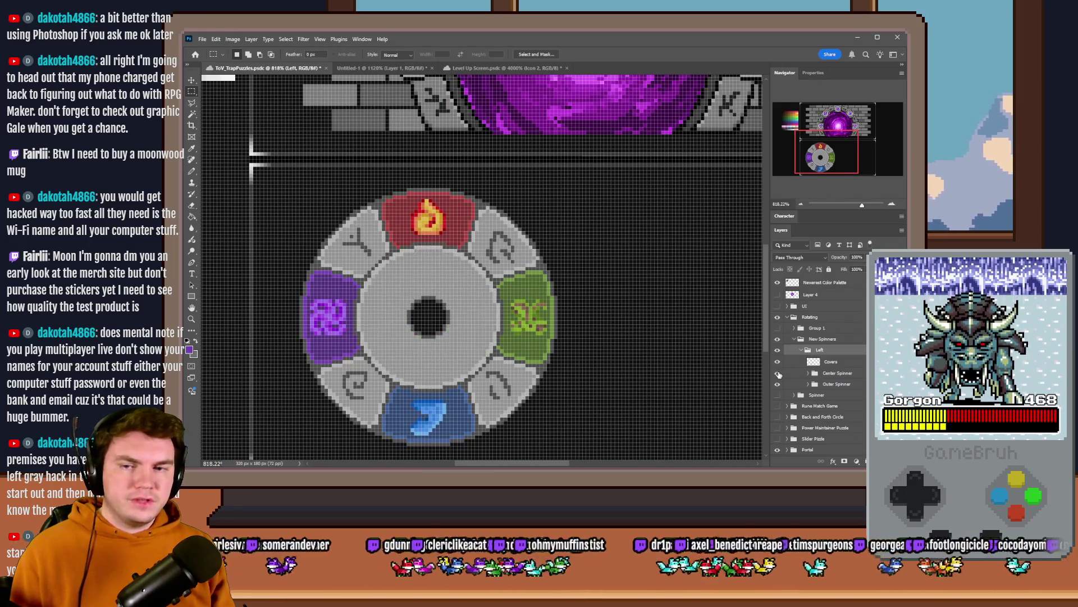
click(775, 374)
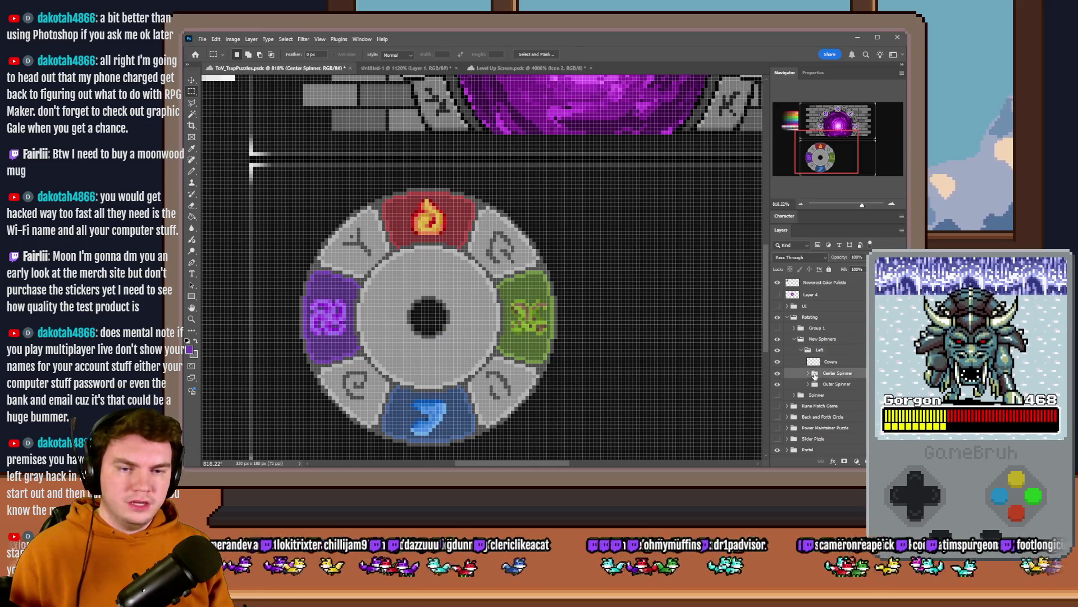
click(777, 384)
click(778, 384)
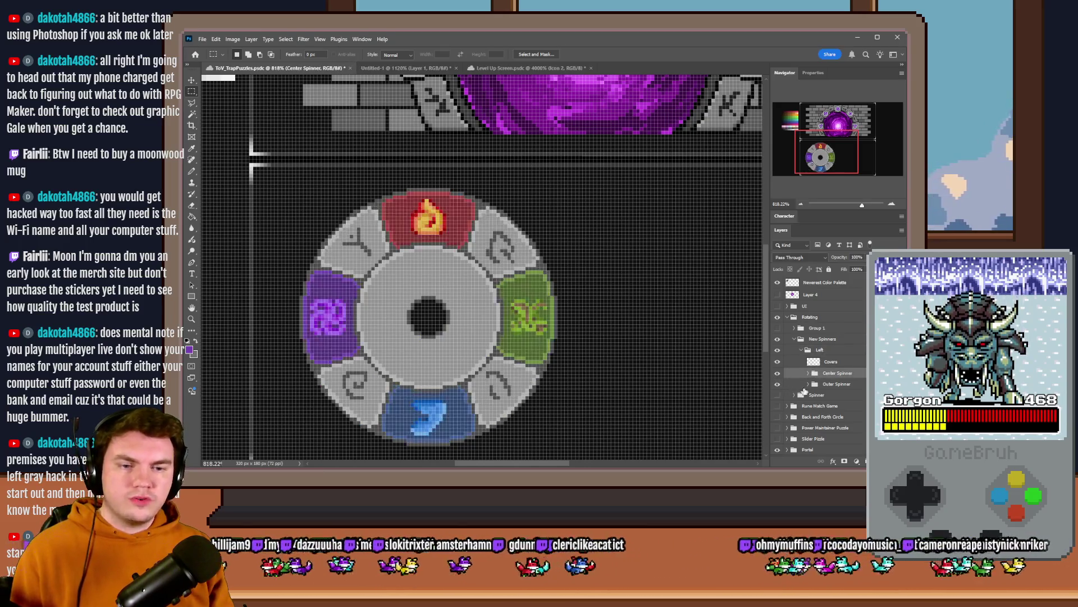
click(777, 384)
click(777, 384)
click(777, 385)
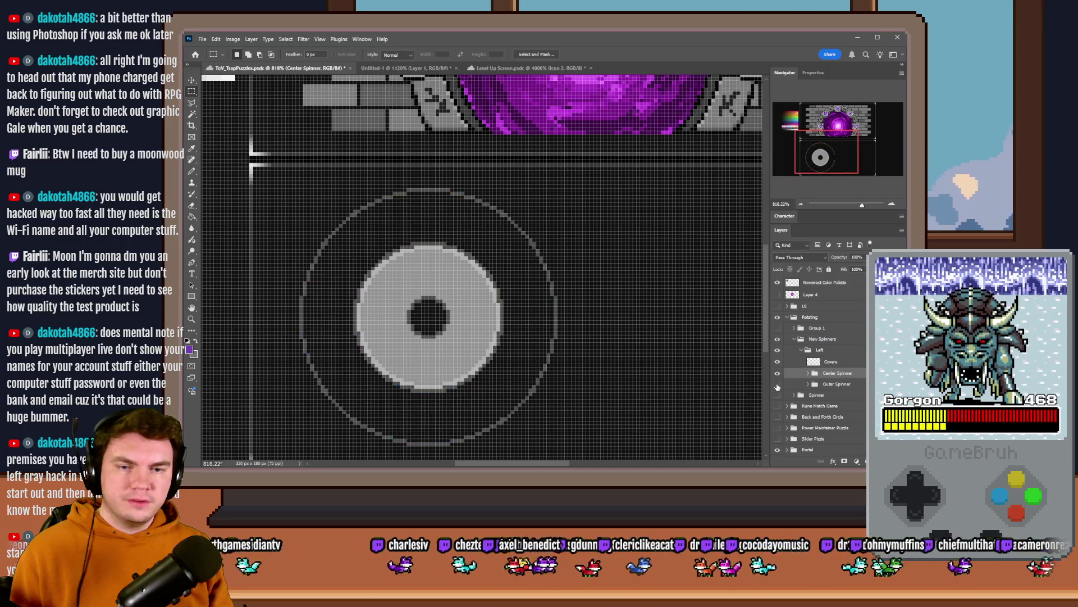
click(778, 385)
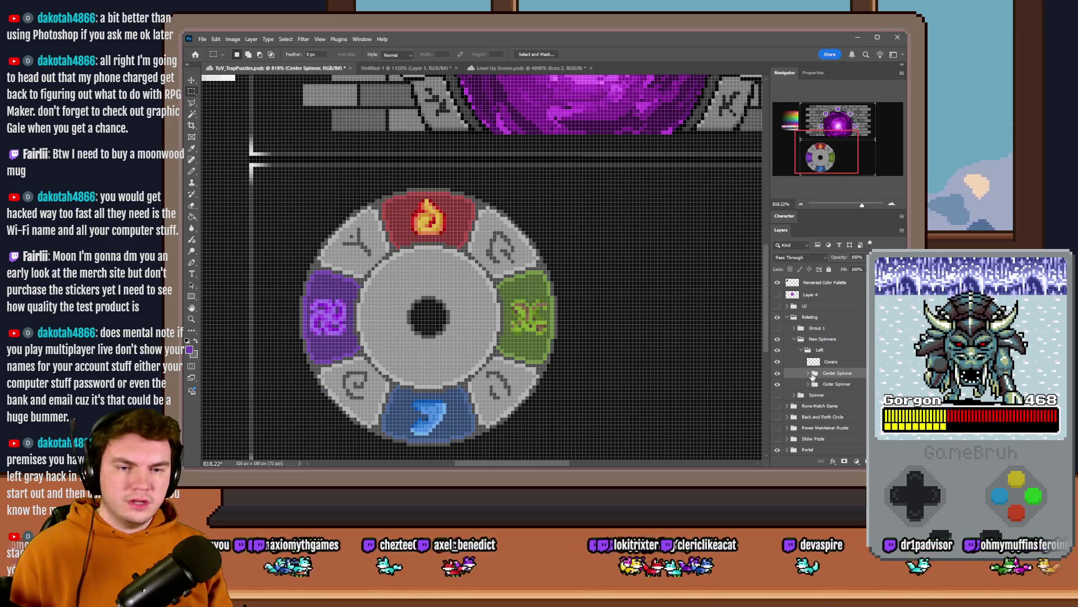
Step: Rename the Center Spinner group to Inner
double_click(837, 373)
text(Inner)
key(Return)
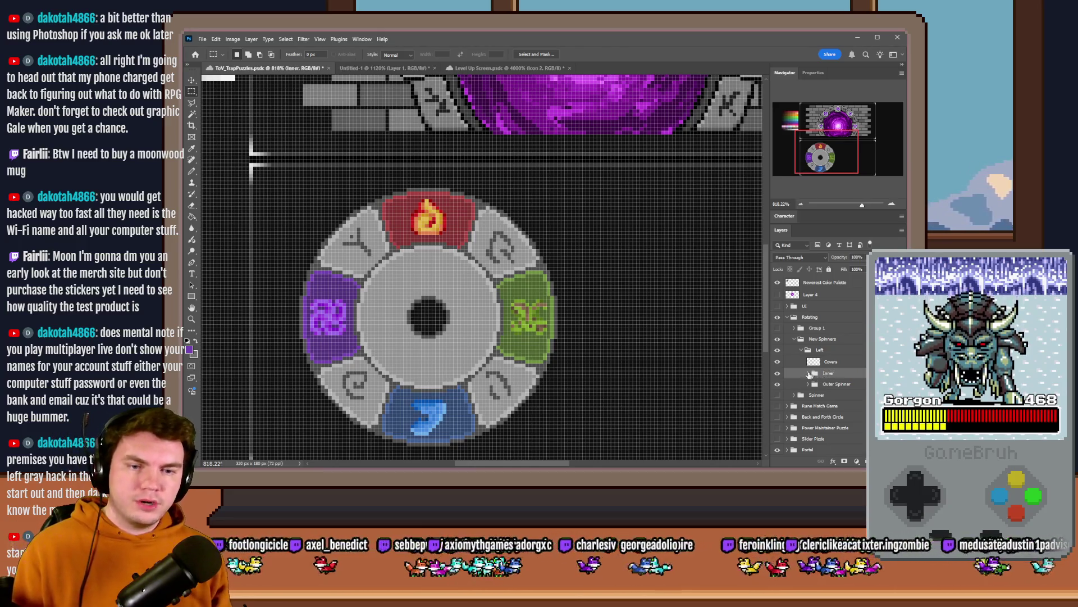
Step: Copy Outer Spinner's Icons group into Inner, name it Icons, and select Inner's Dial
click(809, 373)
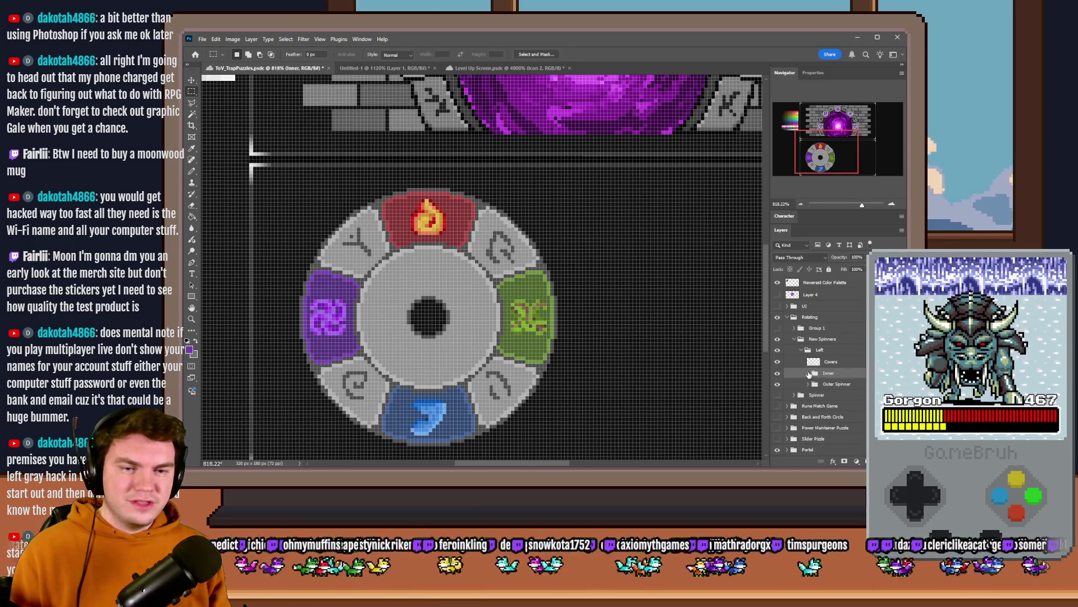
click(808, 396)
click(835, 407)
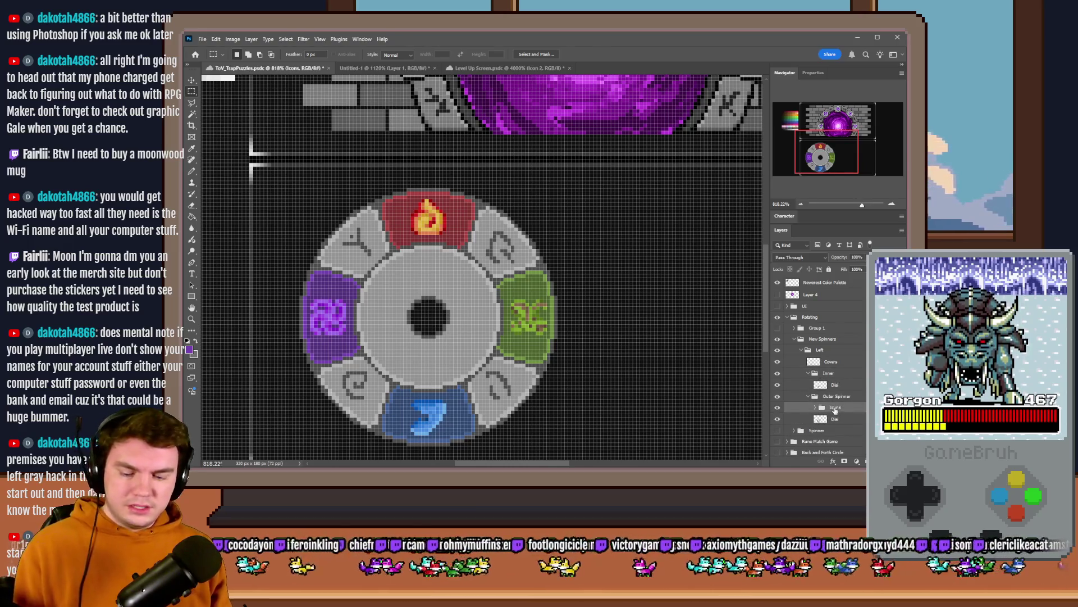
drag(835, 410, 841, 386)
double_click(842, 384)
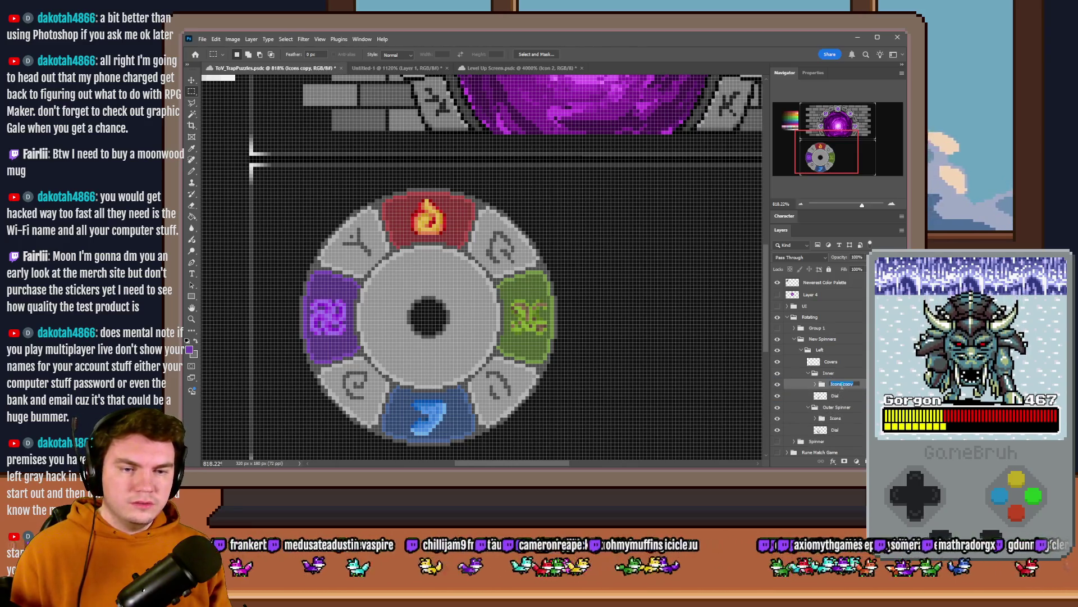
text(s)
key(Return)
scroll(841, 388, down, 3)
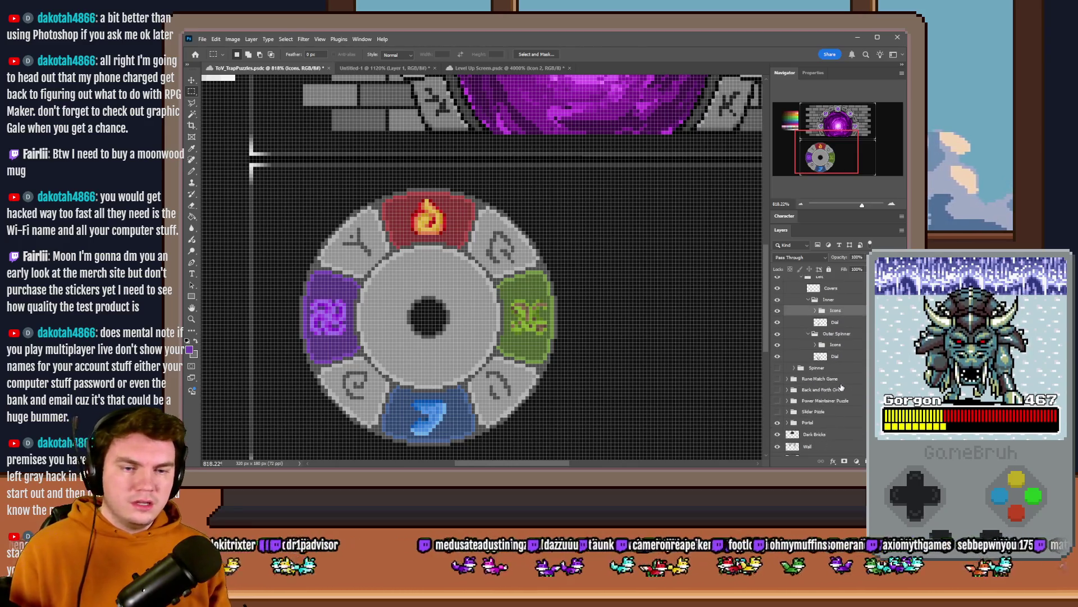
scroll(834, 374, up, 2)
click(835, 372)
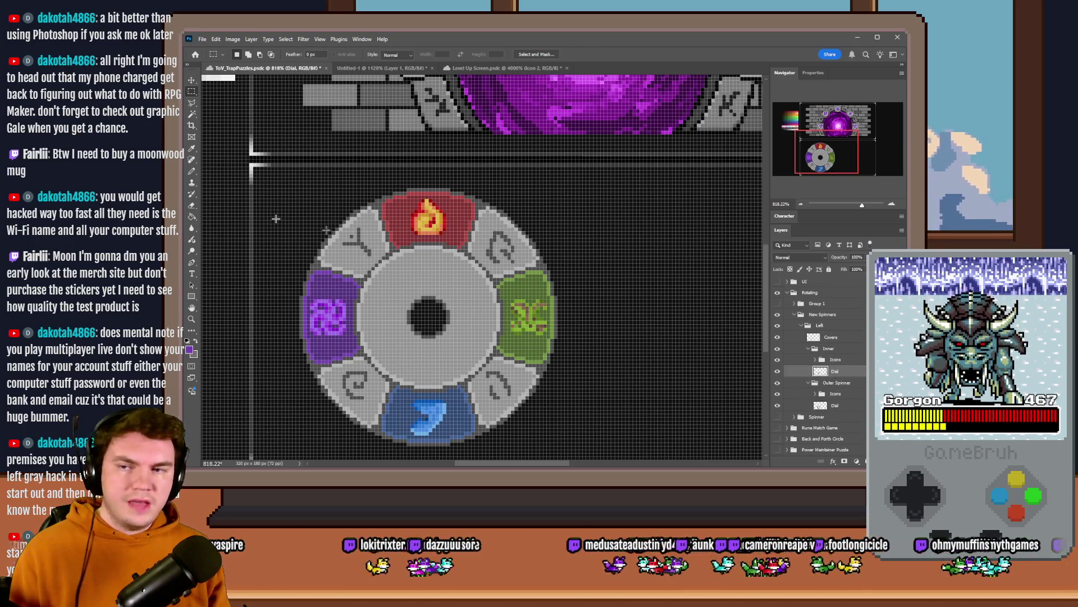
Step: With the Pencil, draw a red diagonal line up-left from the dial's hub
click(194, 173)
scroll(420, 189, up, 3)
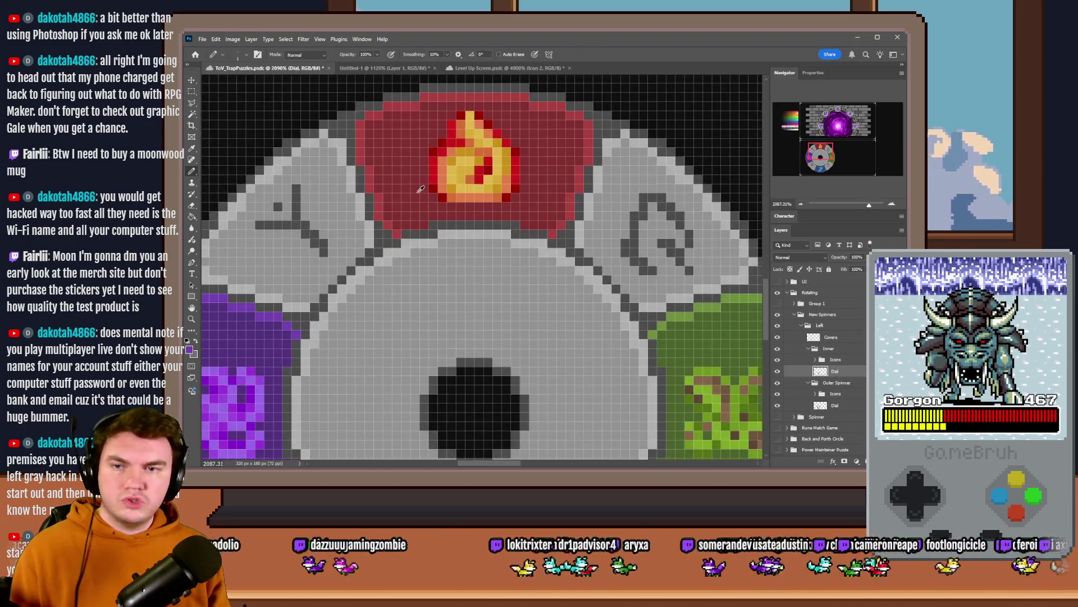
scroll(413, 231, down, 2)
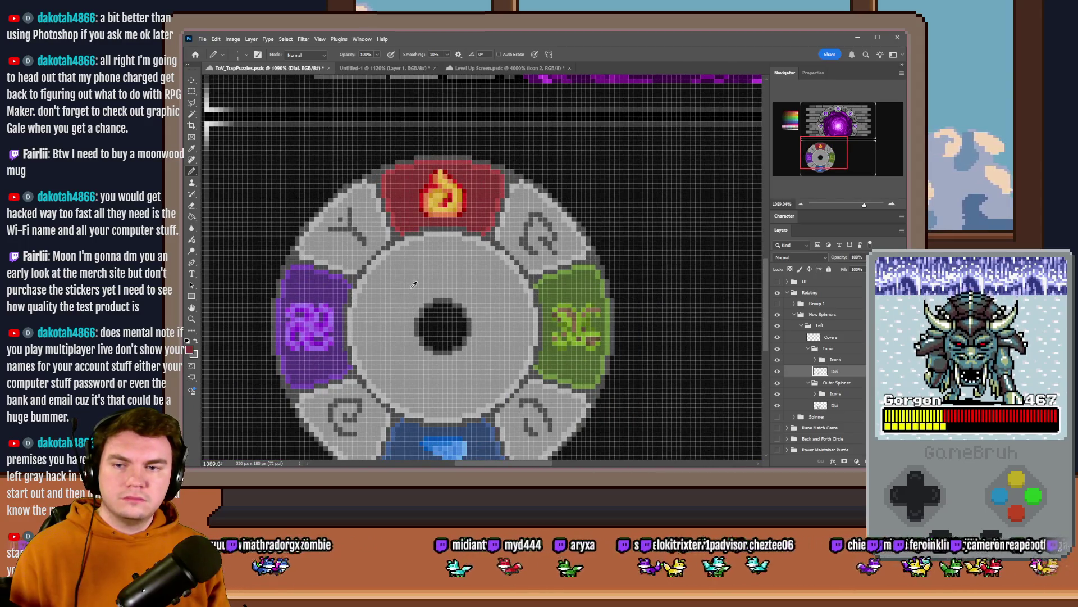
scroll(413, 284, up, 2)
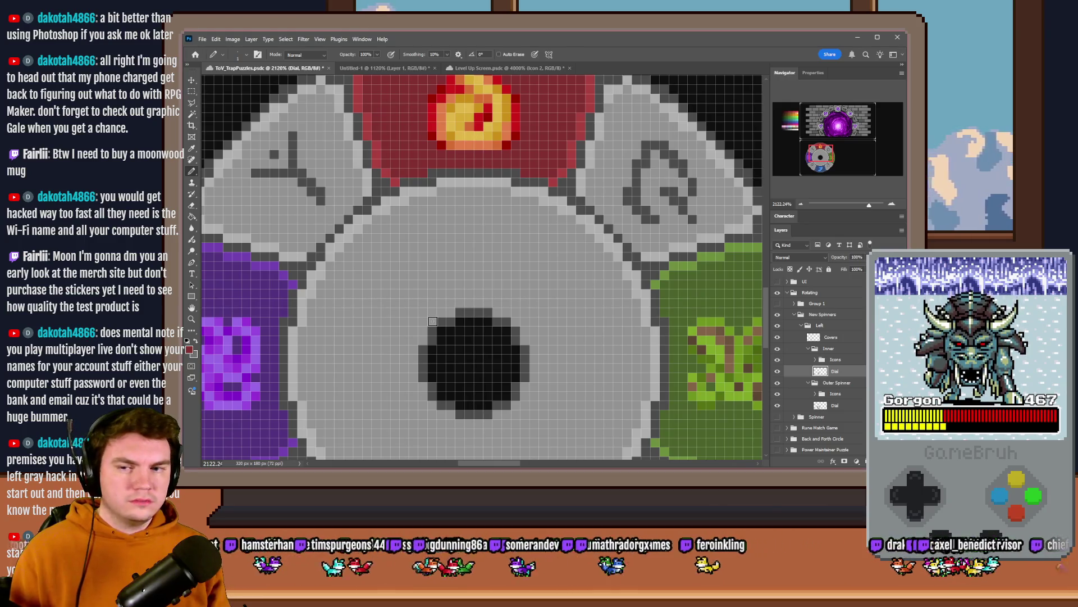
click(433, 322)
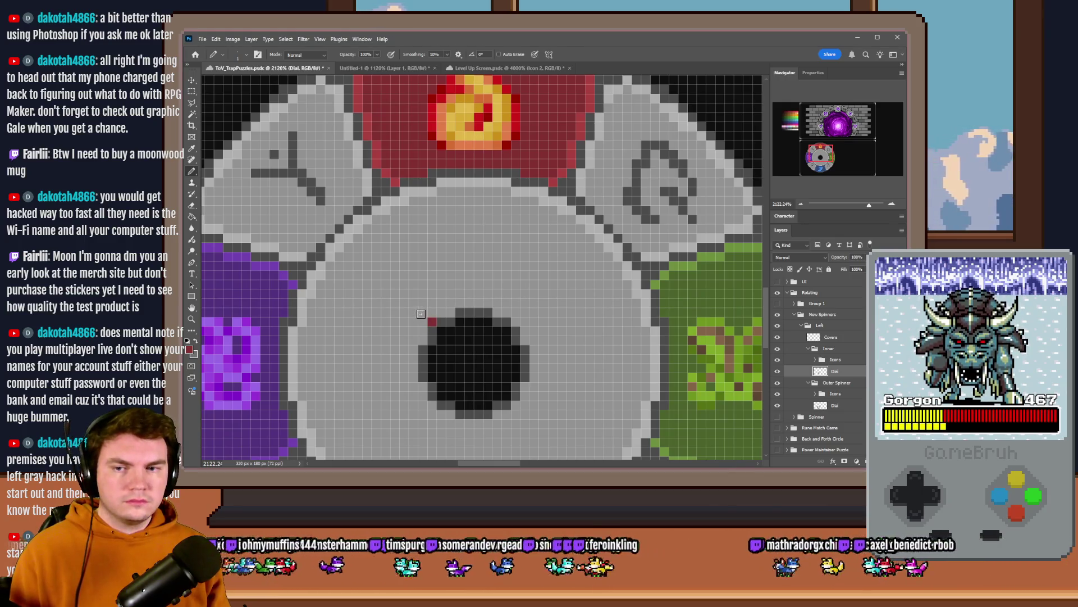
drag(416, 310, 345, 236)
Step: Try a green diagonal line up-right from the hole, then undo it
scroll(400, 263, down, 1)
scroll(400, 263, down, 3)
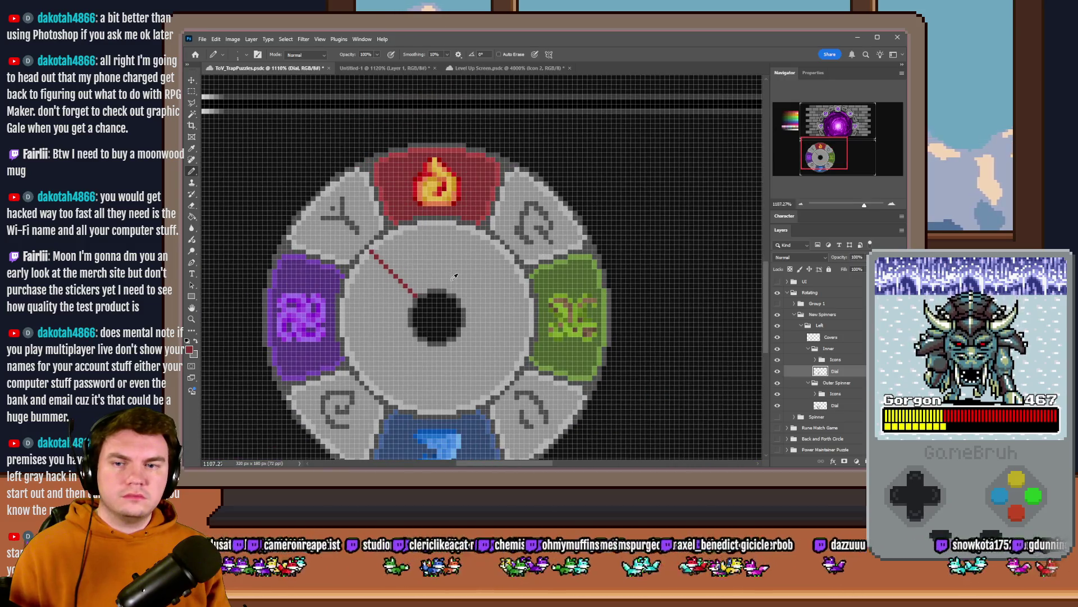
scroll(455, 276, up, 3)
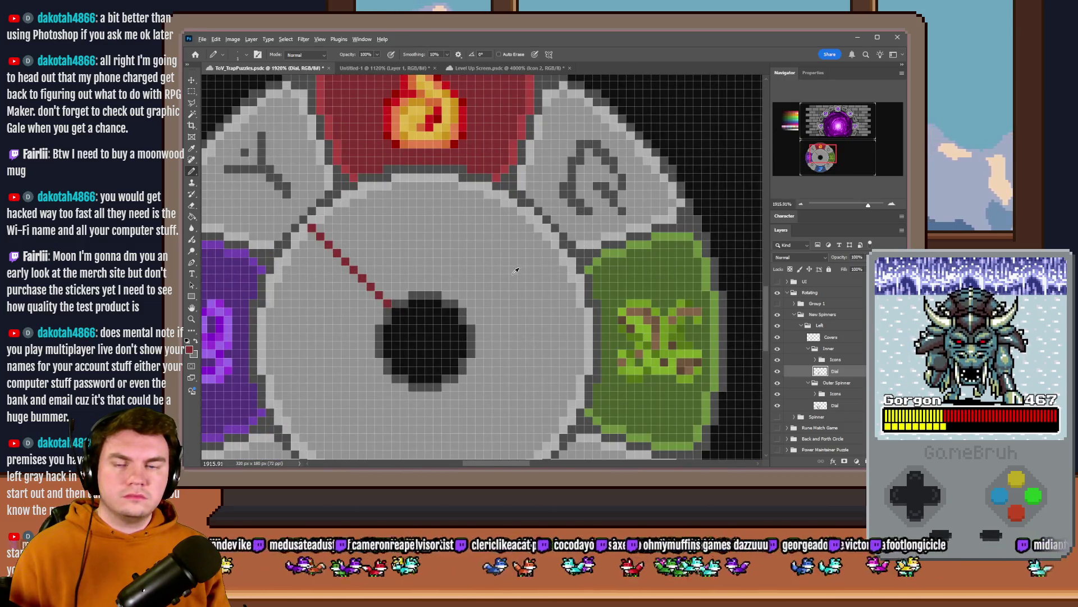
alt+click(608, 254)
click(463, 302)
drag(471, 298, 517, 250)
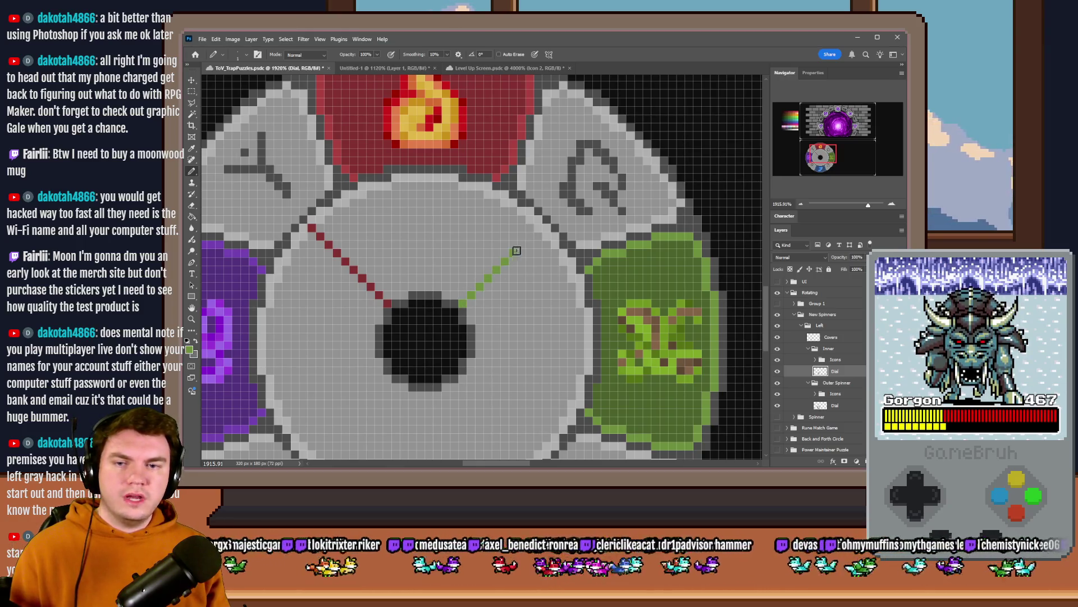
key(ctrl+z)
key(ctrl+z)
key(ctrl+z)
key(ctrl+z)
key(ctrl+z)
key(ctrl+z)
key(ctrl+z)
Step: Draw a red V of stair-step lines up from the hub, then undo it
alt+click(342, 150)
drag(386, 224, 441, 244)
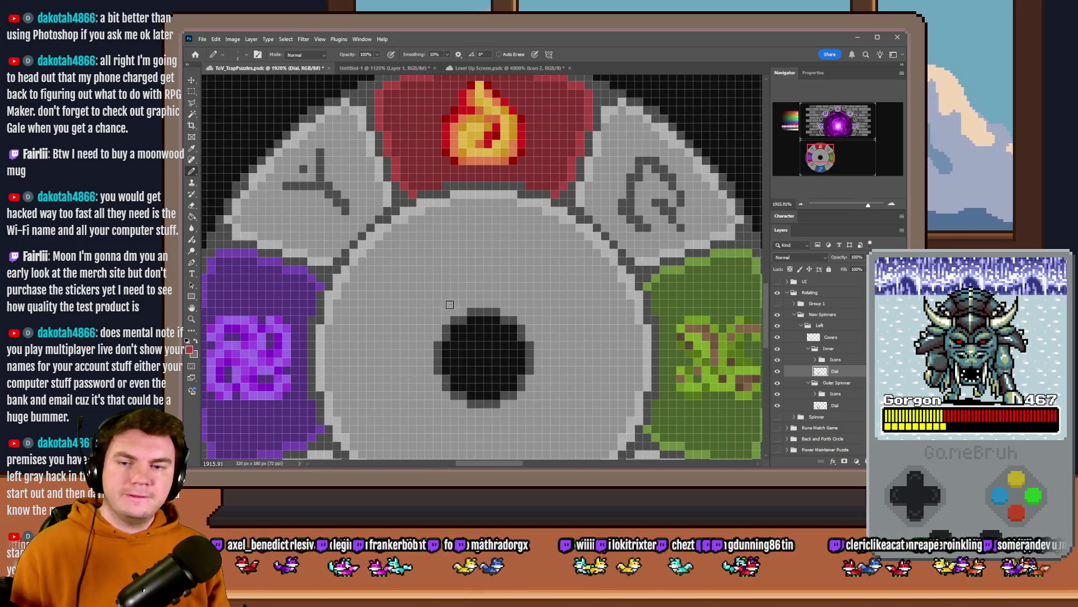
drag(446, 319, 397, 219)
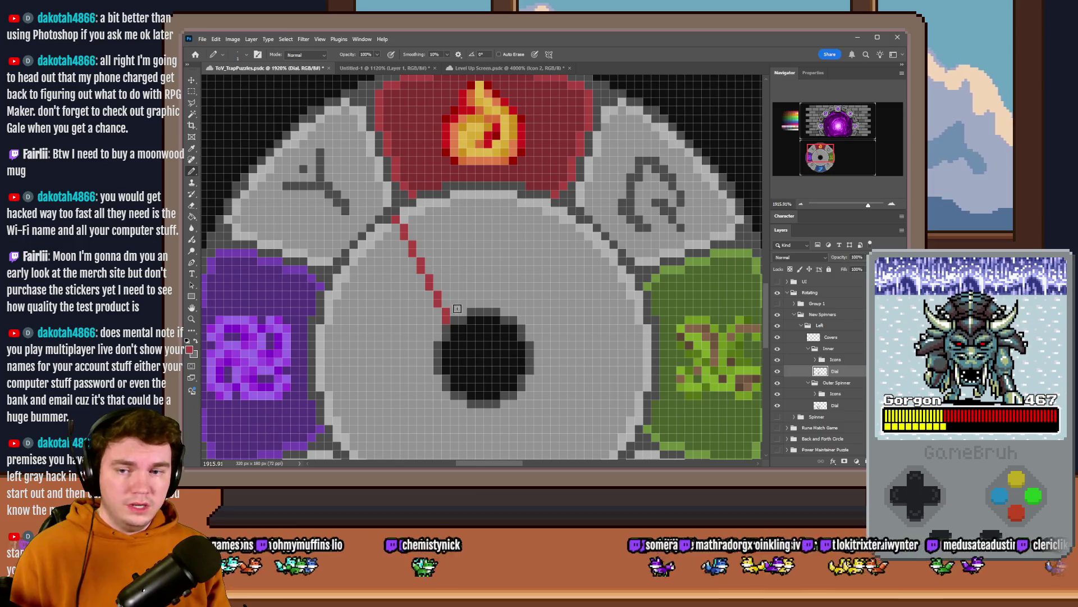
drag(522, 320, 569, 219)
scroll(541, 286, down, 8)
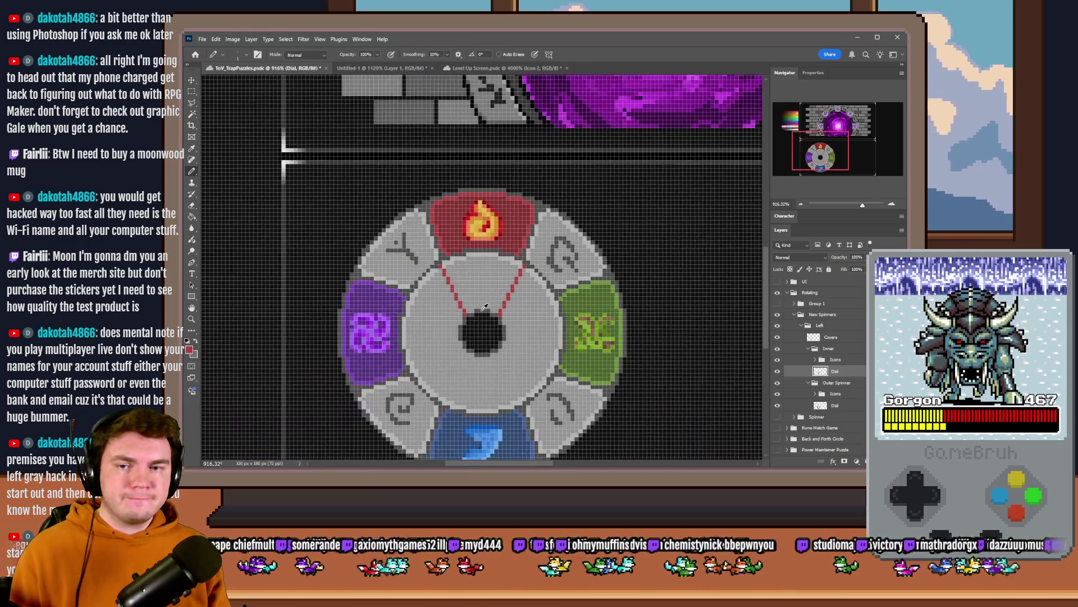
scroll(484, 306, up, 5)
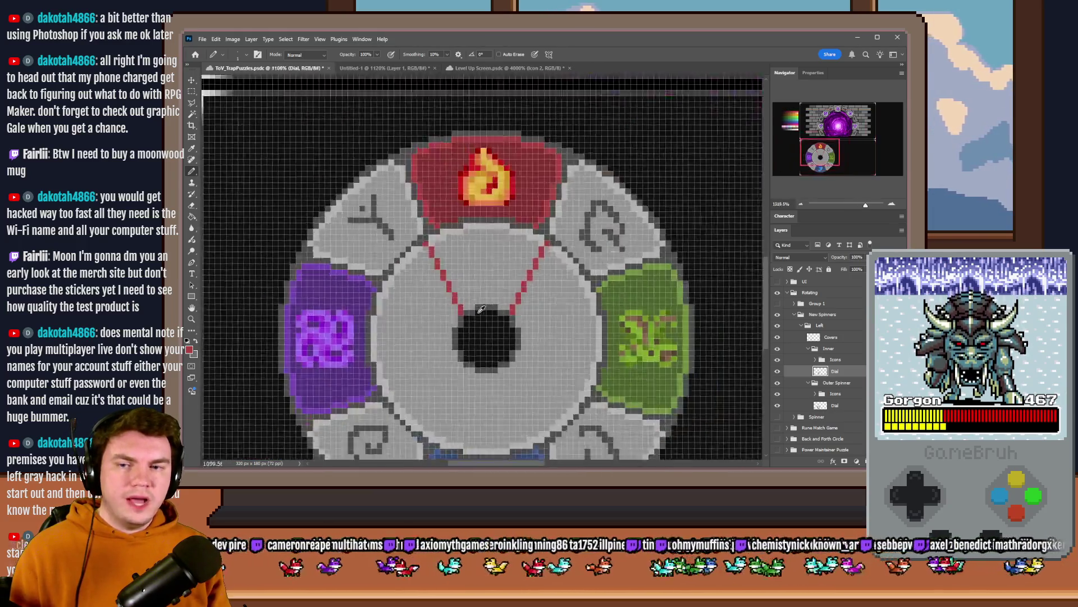
key(ctrl+z)
key(ctrl+z)
key(ctrl+z)
key(ctrl+z)
key(ctrl+z)
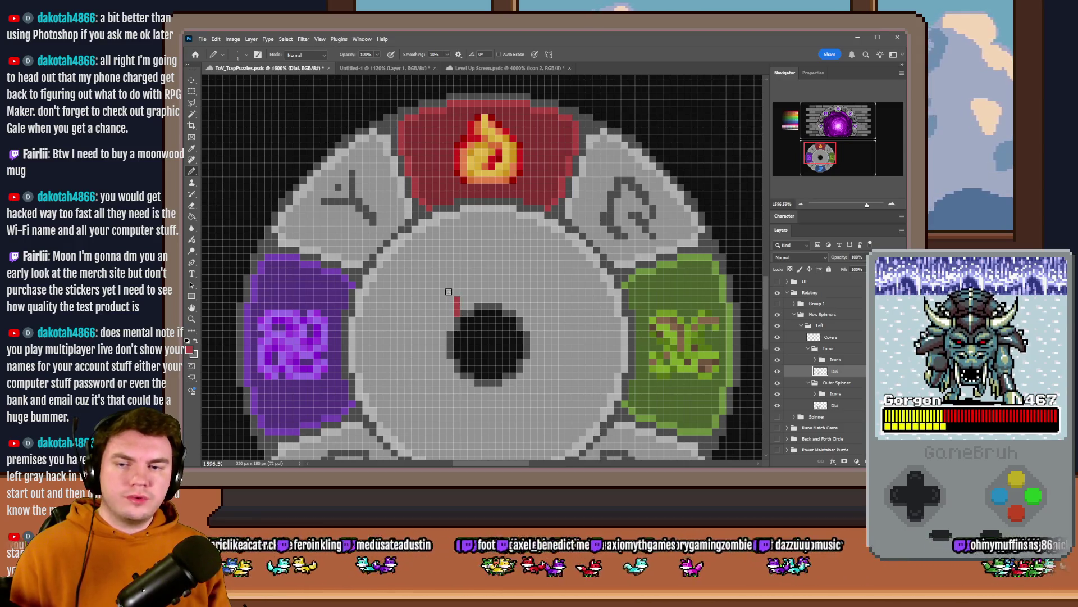
Step: Redraw two red lines from the hole up toward the fire segment's edges
drag(450, 279, 429, 221)
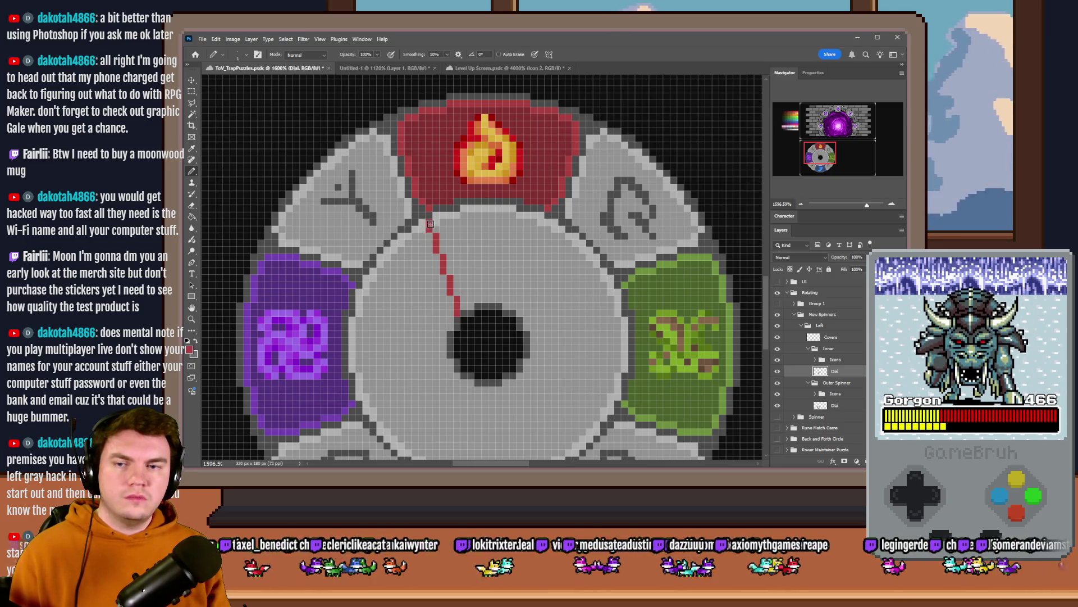
drag(518, 312, 540, 241)
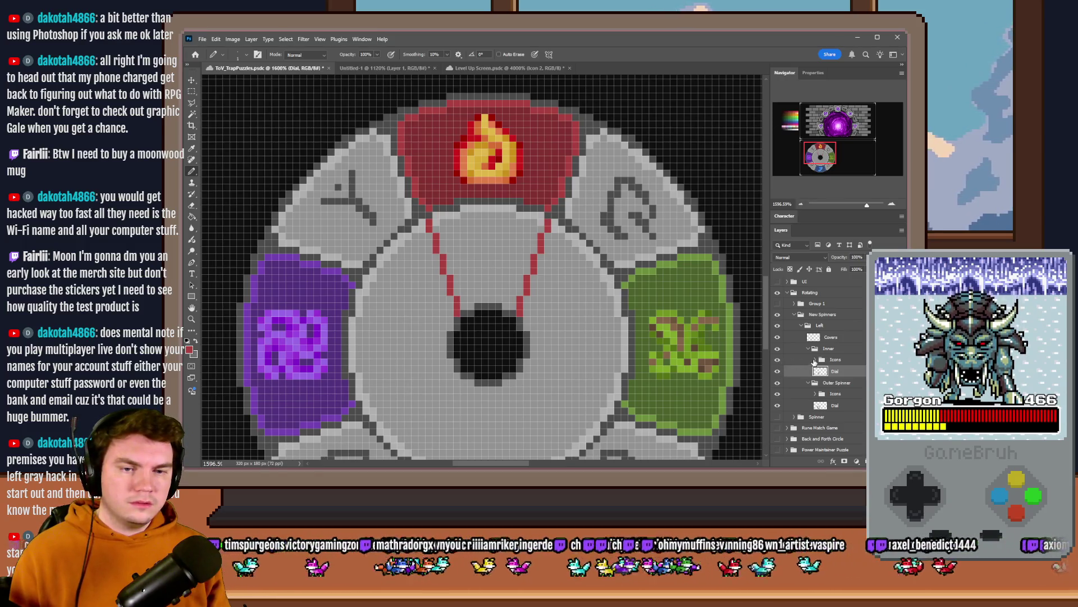
click(815, 360)
click(845, 372)
Step: Move the inner Pyro Icon 12 px down onto the dial and compare its visibility
drag(602, 216, 597, 318)
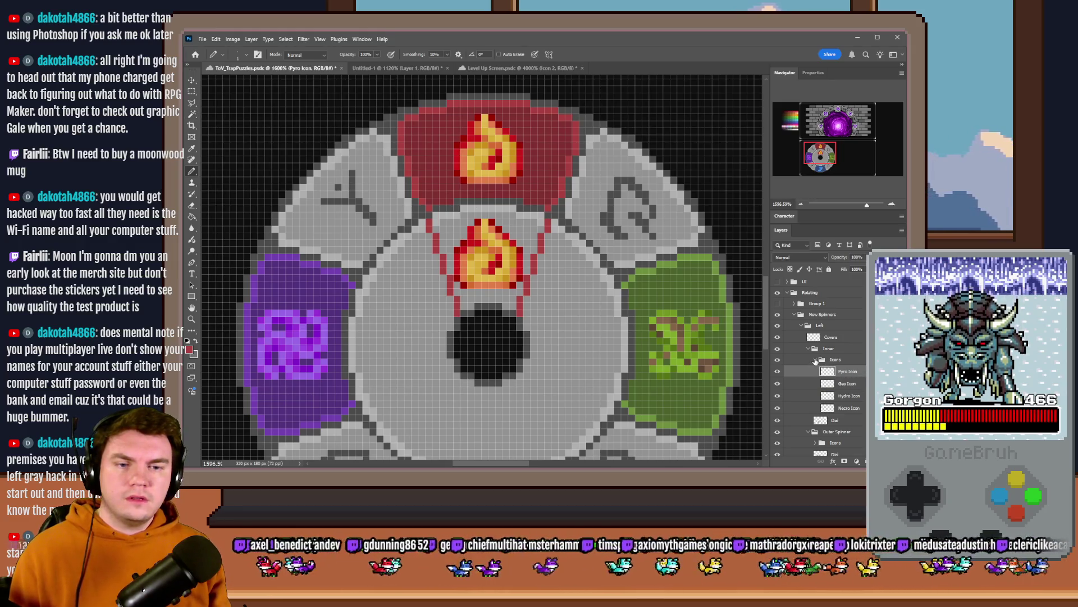
click(816, 360)
click(778, 362)
click(778, 361)
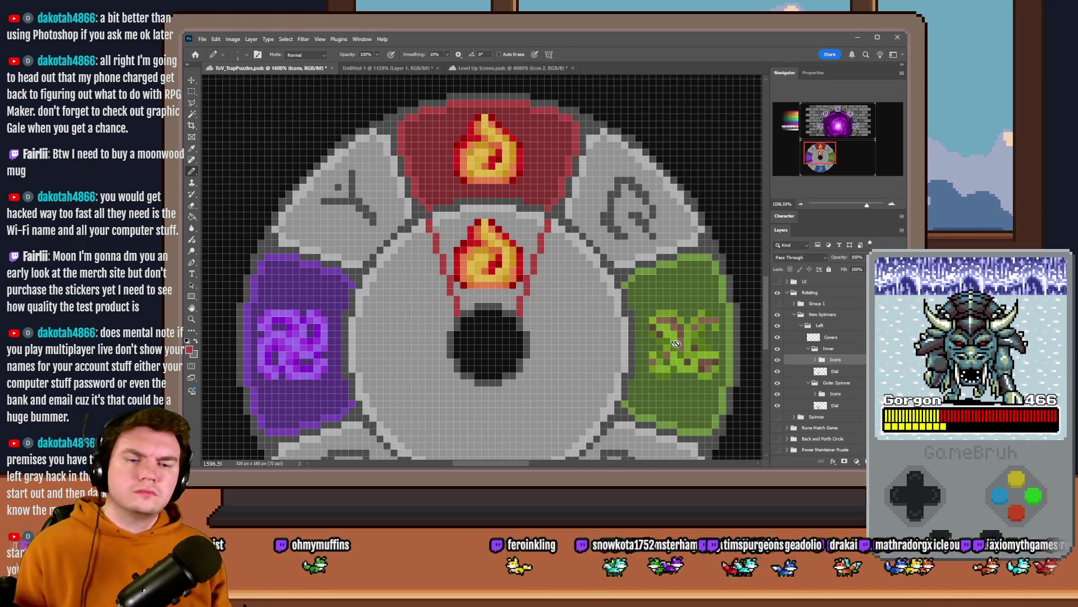
Step: Paint over the red pointer lines on the Dial layer with the dial's gray
click(835, 371)
alt+click(421, 226)
mouse_move(426, 224)
mouse_down()
mouse_move(456, 309)
mouse_move(518, 308)
mouse_move(546, 233)
mouse_up()
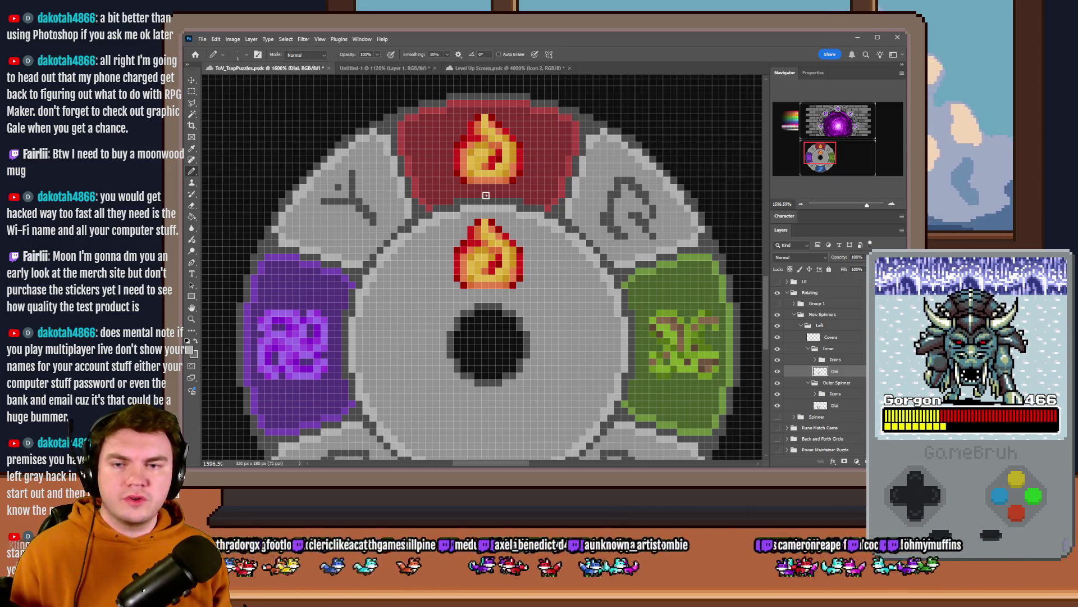
scroll(487, 197, down, 1)
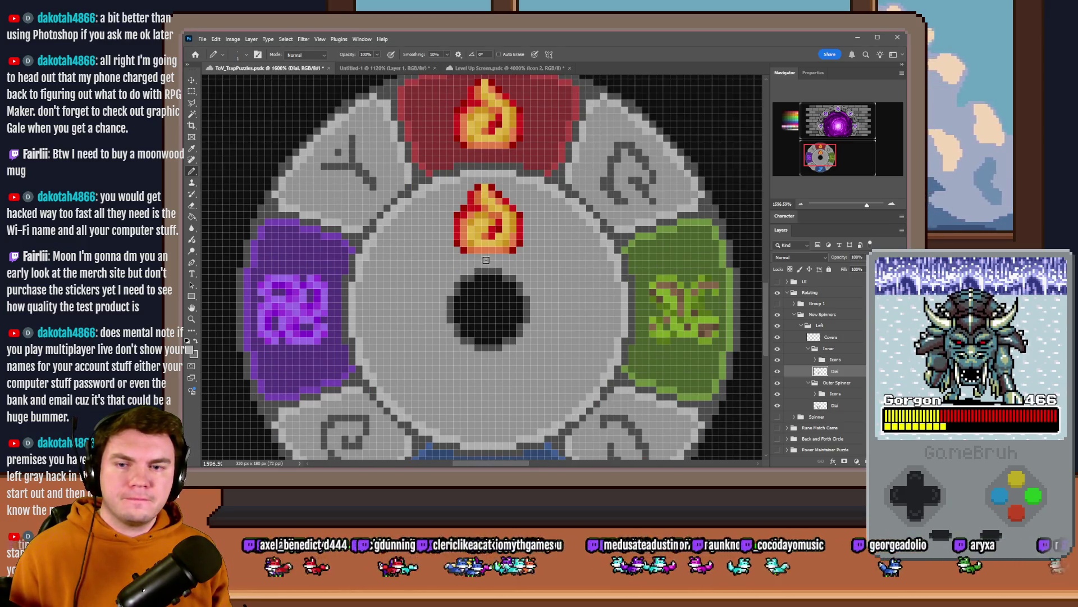
scroll(483, 278, up, 1)
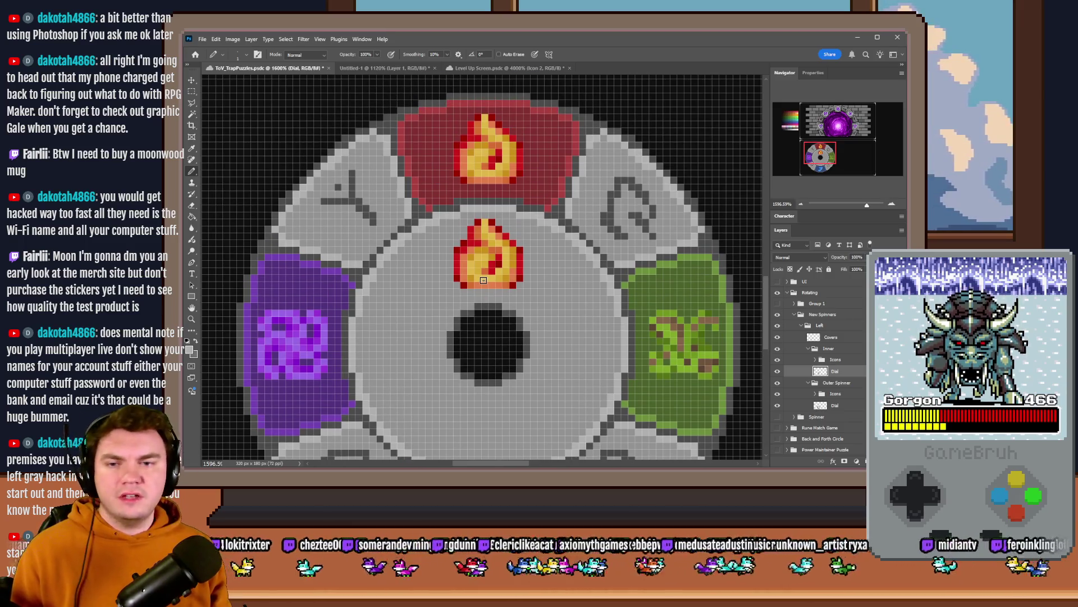
Step: Pencil red diagonal lines from the hub up-left and up-right around the fire icon, undoing a stray green pixel
click(449, 299)
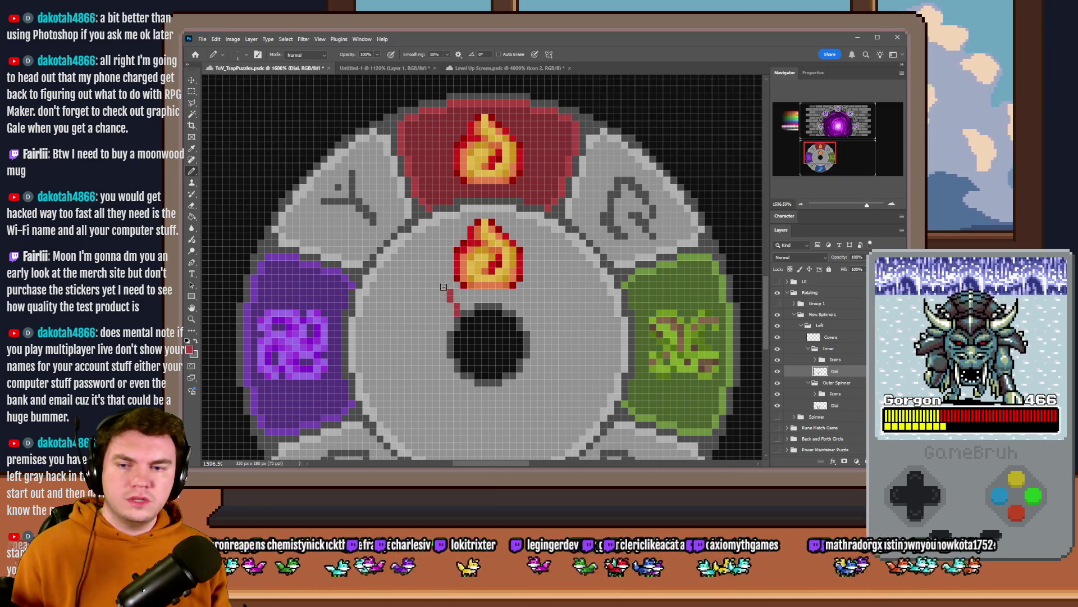
click(437, 272)
click(430, 259)
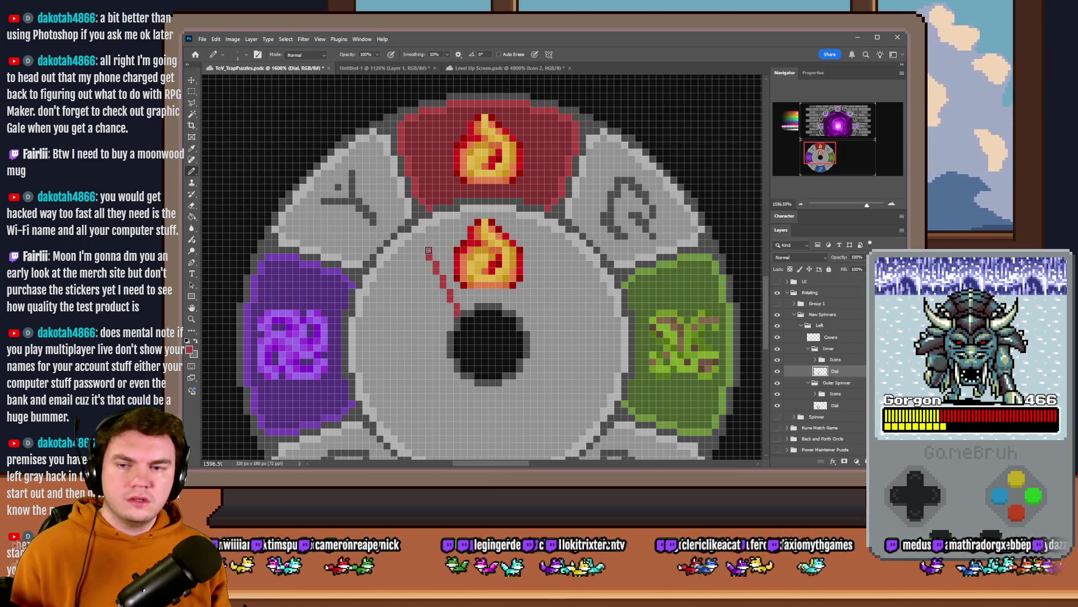
click(422, 241)
click(416, 230)
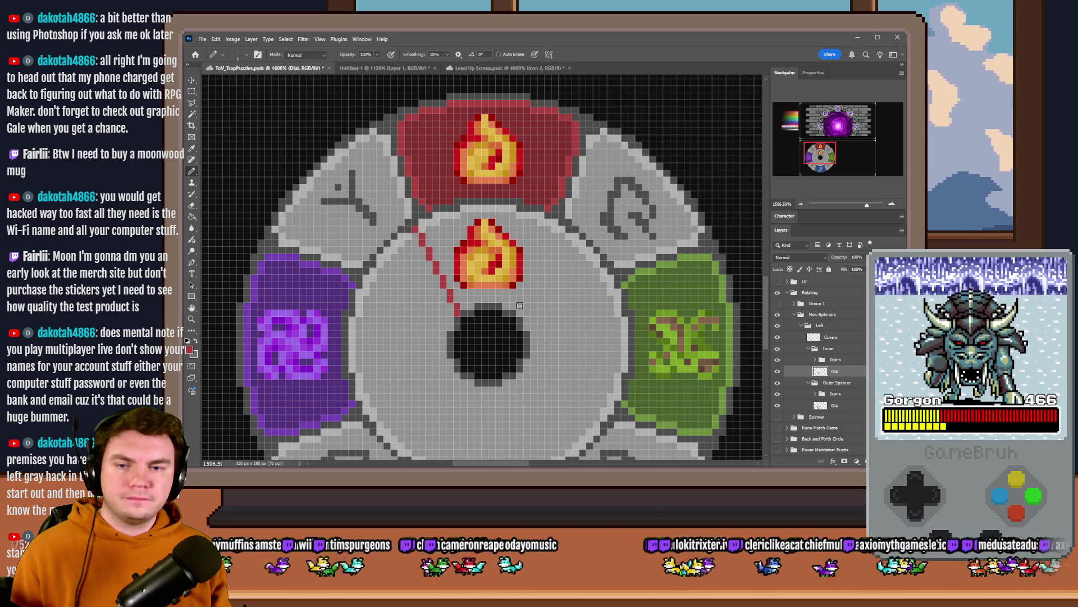
click(527, 295)
click(533, 281)
click(547, 254)
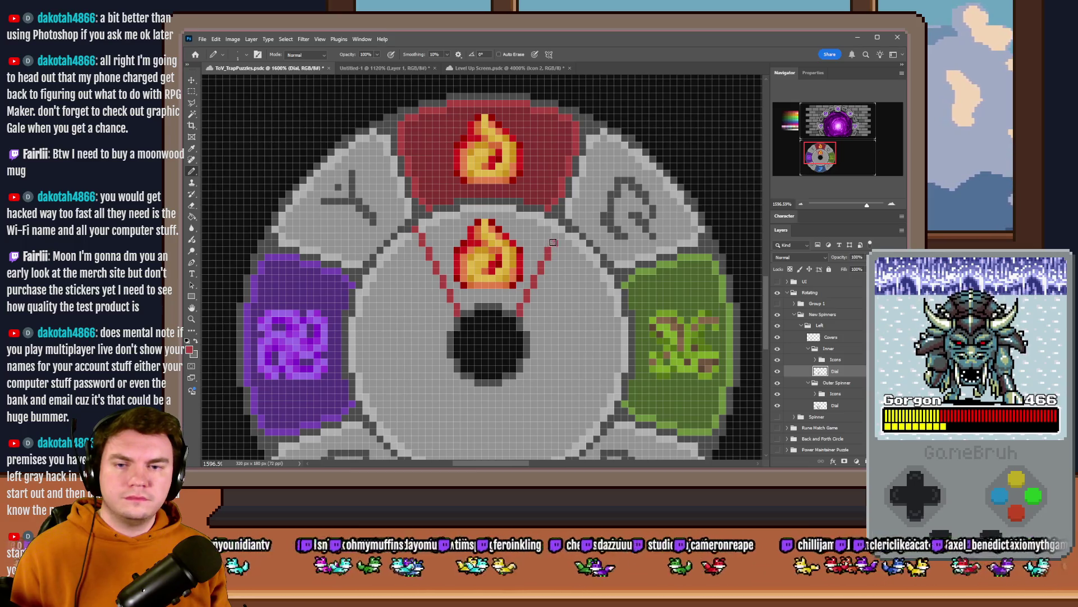
click(559, 231)
alt+click(639, 272)
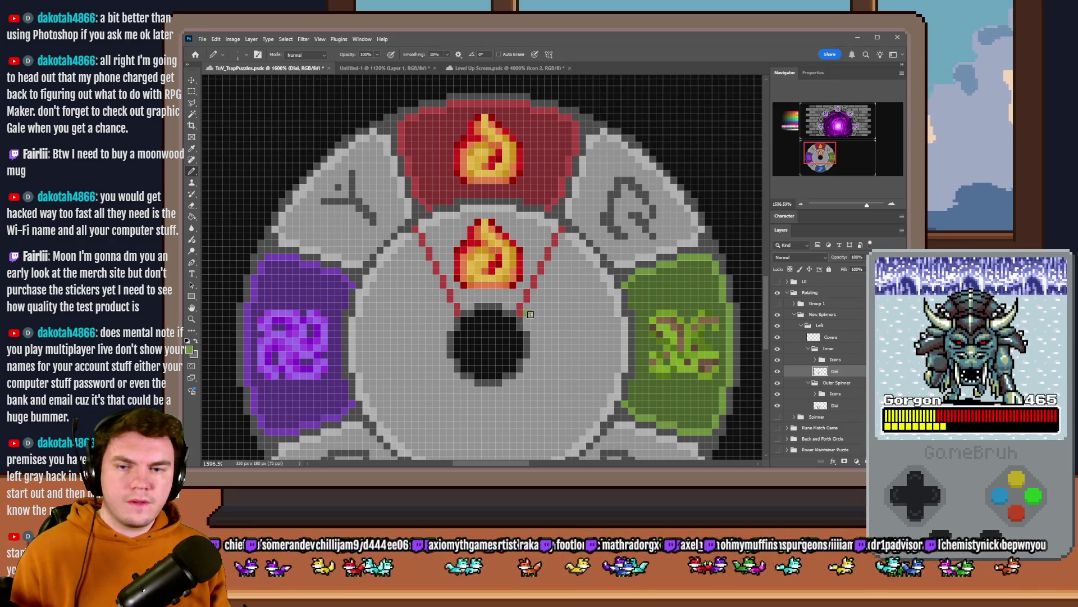
key(ctrl+z)
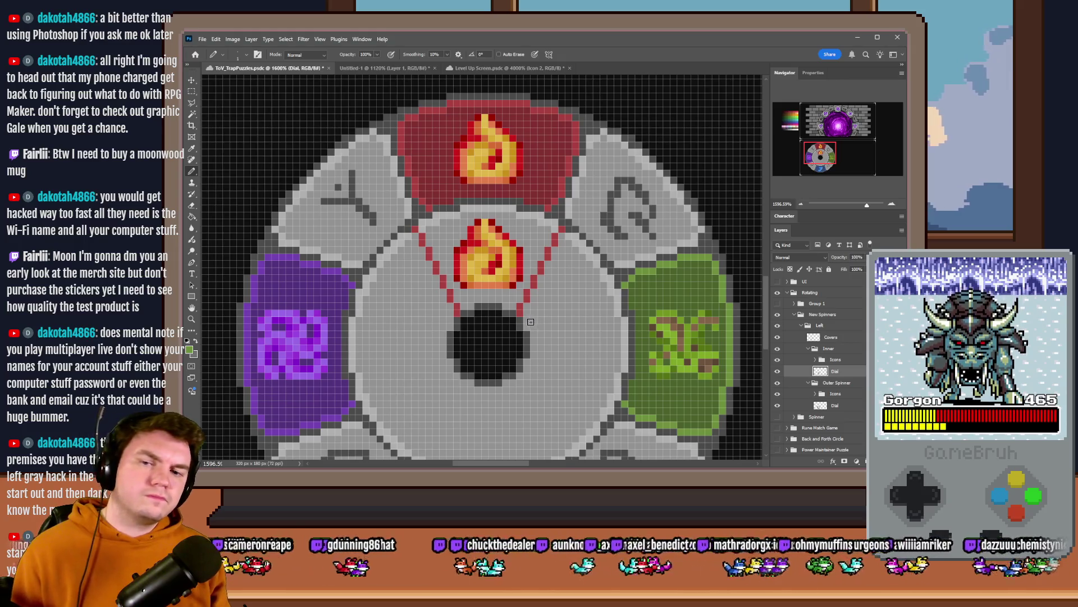